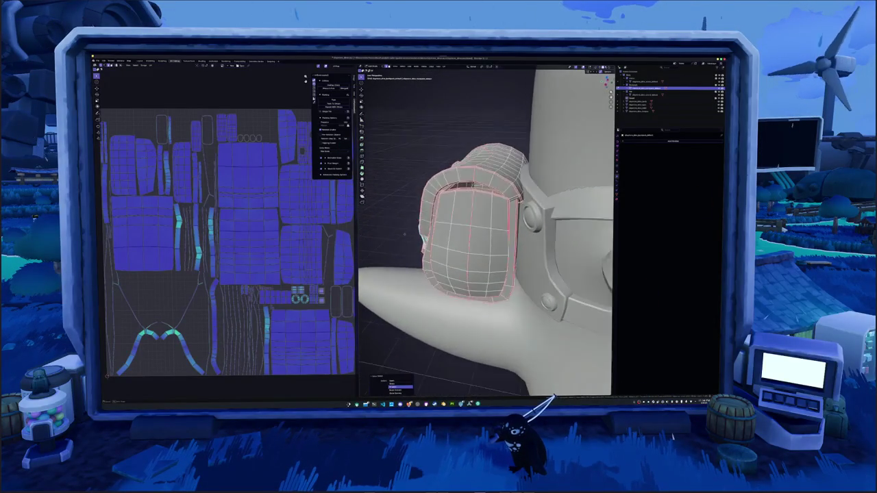
Select all of the pouch mesh with A and run UV > Unwrap for a fresh island layout
{"action": "right_click", "coordinate": [471, 236]}
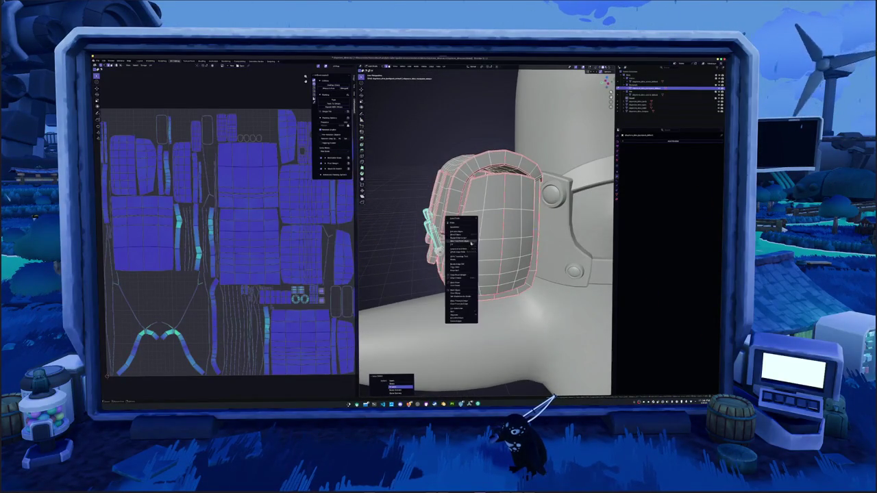
{"action": "left_click", "coordinate": [459, 283]}
{"action": "key", "text": "a"}
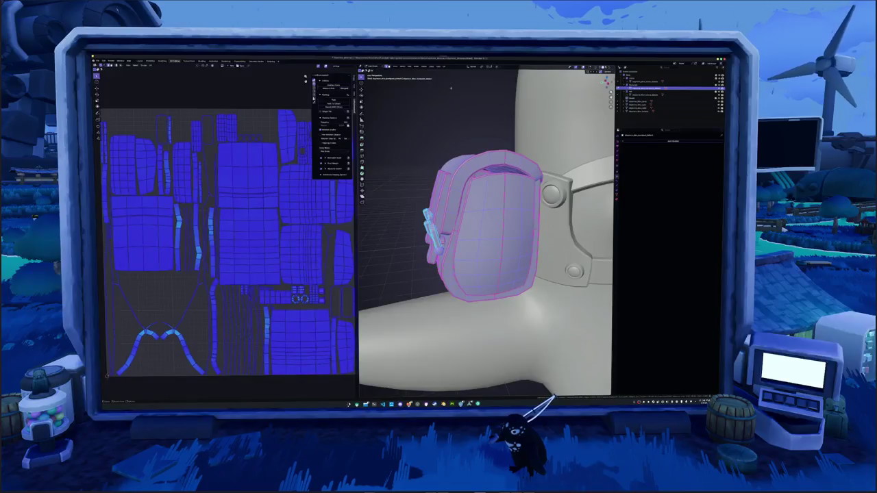
{"action": "left_click", "coordinate": [444, 66]}
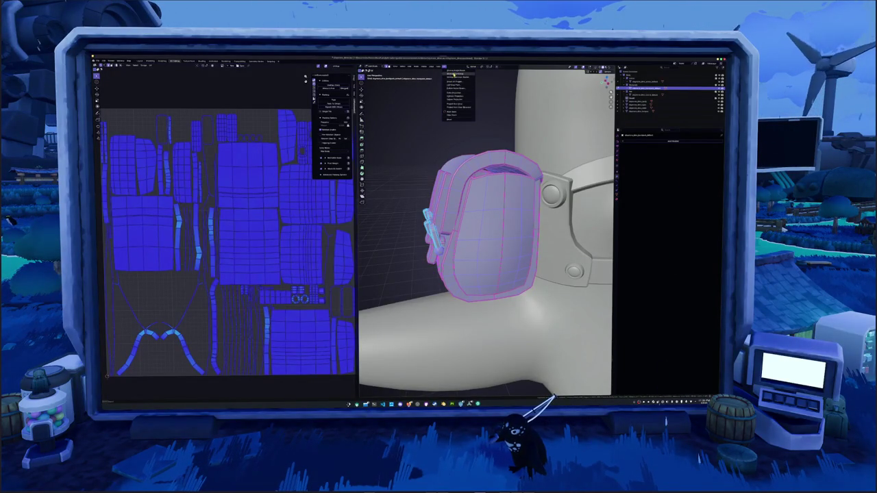
{"action": "left_click", "coordinate": [452, 78]}
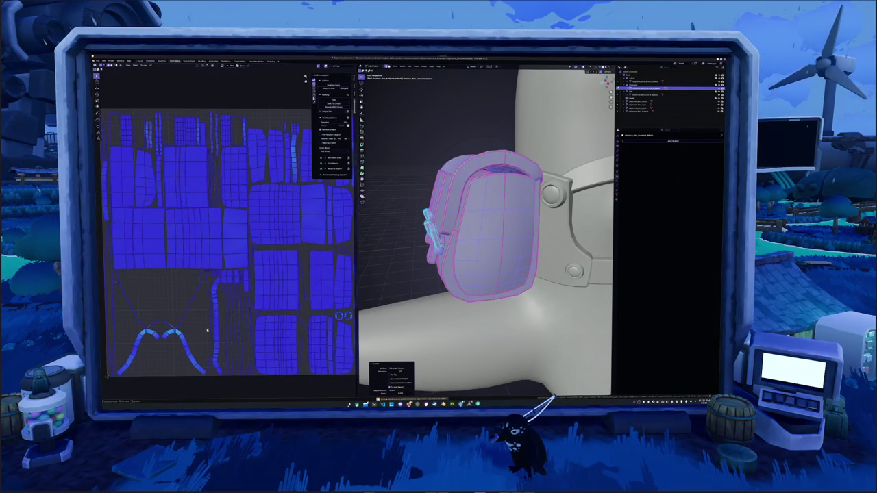
{"action": "left_click", "coordinate": [252, 320]}
{"action": "key", "text": "a"}
{"action": "left_click", "coordinate": [411, 253]}
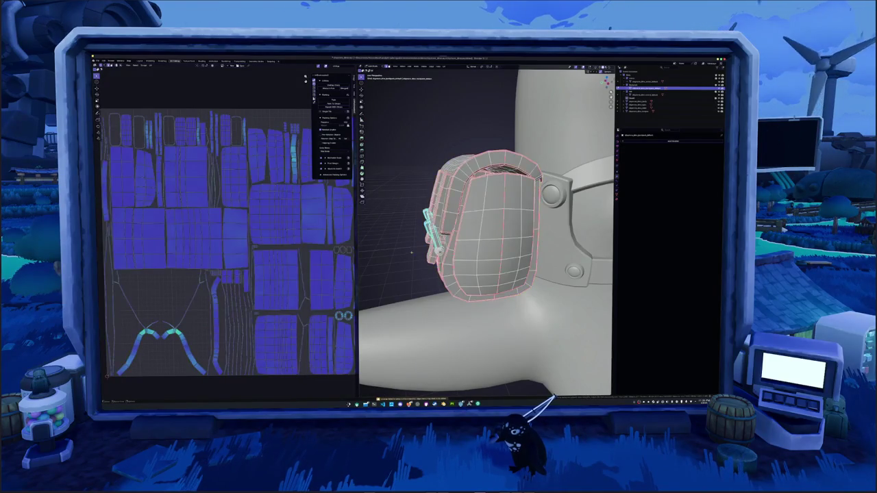
{"action": "mouse_move", "coordinate": [411, 254]}
{"action": "middle_mouse_down"}
{"action": "mouse_move", "coordinate": [439, 205]}
{"action": "mouse_move", "coordinate": [520, 233]}
{"action": "mouse_move", "coordinate": [479, 233]}
{"action": "middle_mouse_up"}
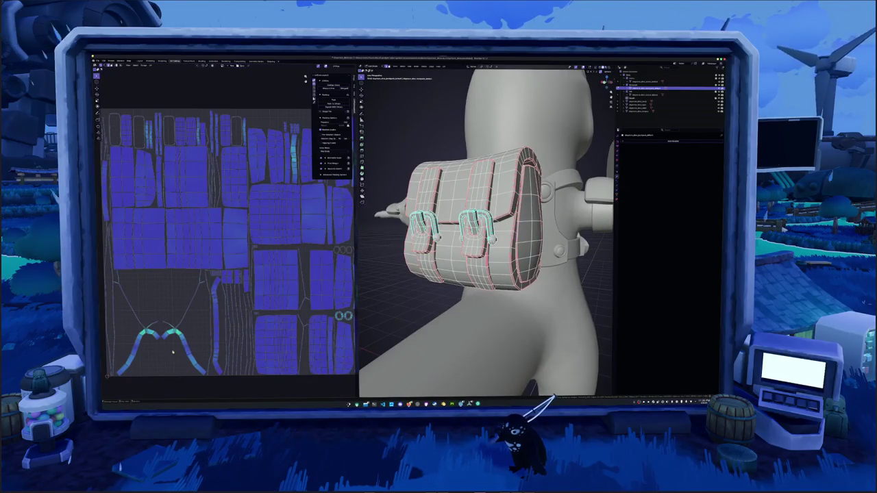
Select the pouch's linked front faces and inspect them by toggling X-ray on and off
{"action": "middle_click_drag", "start_coordinate": [520, 232], "coordinate": [452, 233]}
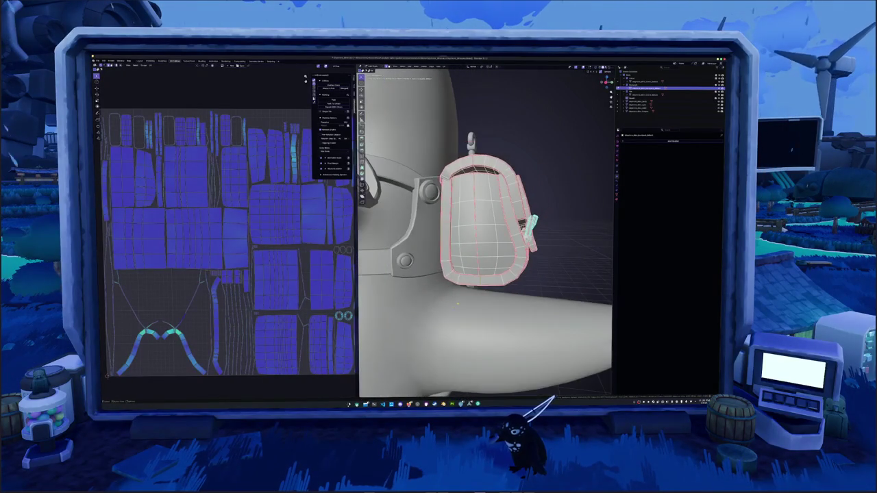
{"action": "mouse_move", "coordinate": [452, 309]}
{"action": "middle_mouse_down"}
{"action": "mouse_move", "coordinate": [453, 285]}
{"action": "mouse_move", "coordinate": [420, 293]}
{"action": "middle_mouse_up"}
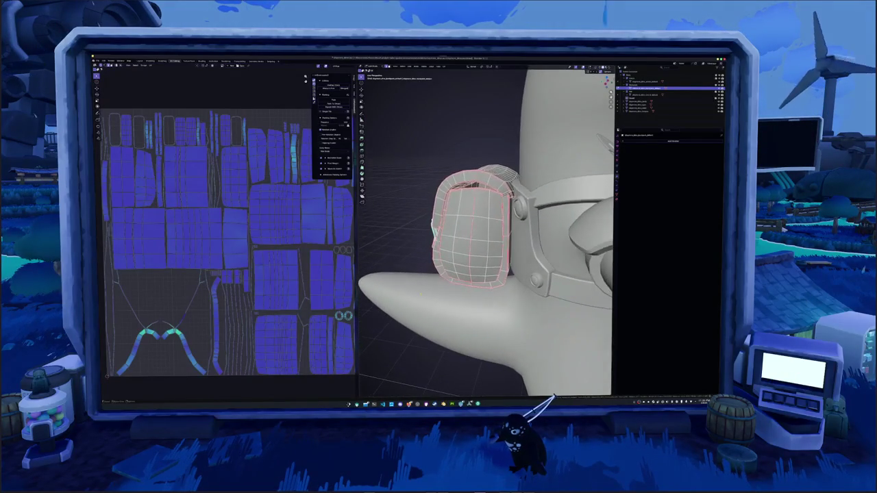
{"action": "key", "text": "ctrl+l"}
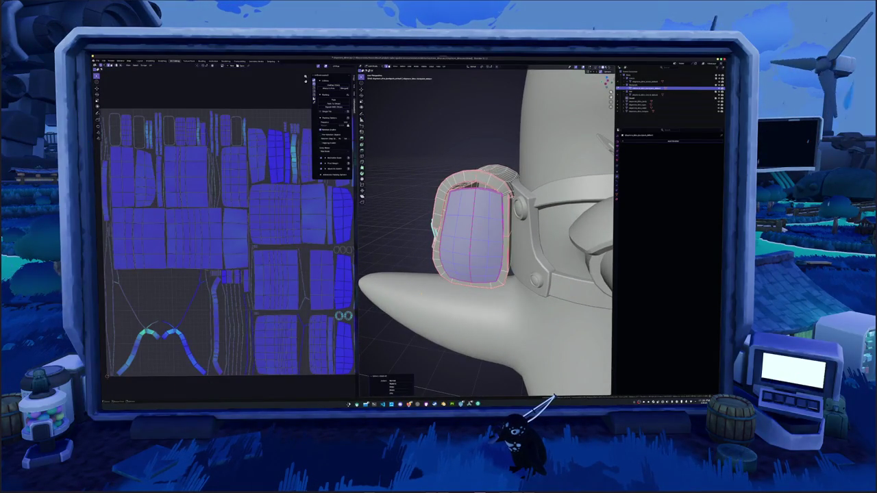
{"action": "mouse_move", "coordinate": [406, 285]}
{"action": "middle_mouse_down"}
{"action": "mouse_move", "coordinate": [416, 293]}
{"action": "mouse_move", "coordinate": [438, 274]}
{"action": "middle_mouse_up"}
{"action": "key", "text": "alt+z"}
{"action": "key", "text": "alt+z"}
{"action": "key", "text": "alt+z"}
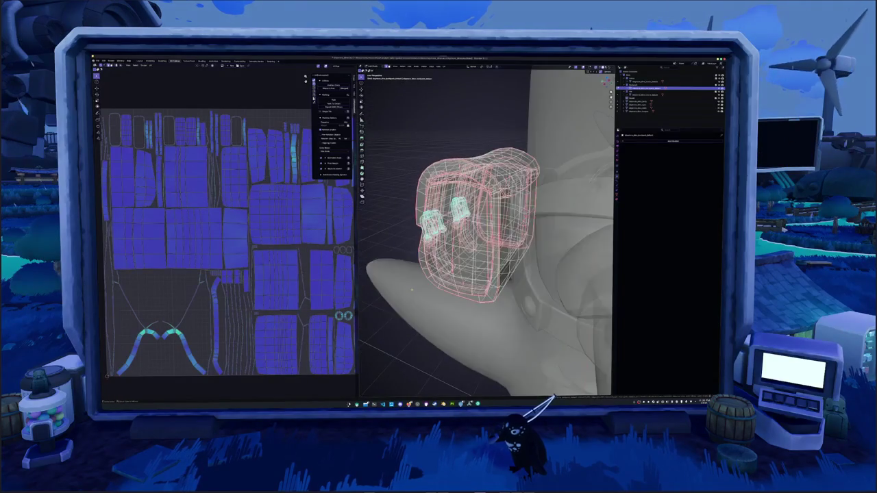
{"action": "key", "text": "alt+z"}
{"action": "middle_click_drag", "start_coordinate": [472, 226], "coordinate": [497, 224]}
Select the whole pouch, unwrap it from the UV menu, and return to Object Mode
{"action": "key", "text": "a"}
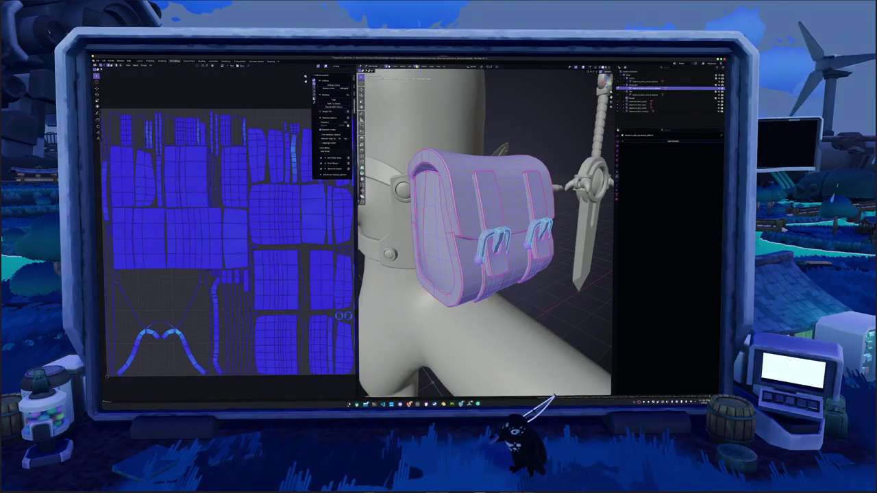
{"action": "left_click", "coordinate": [416, 66]}
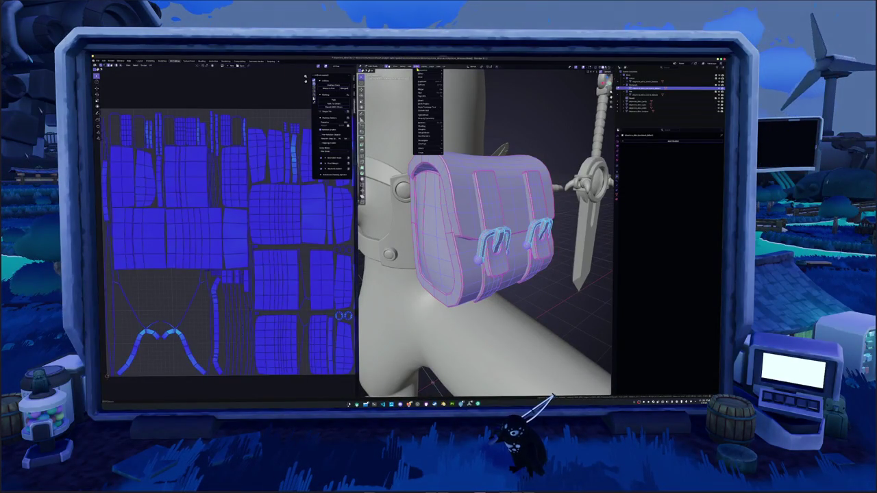
{"action": "left_click", "coordinate": [423, 127]}
{"action": "mouse_move", "coordinate": [422, 126]}
{"action": "middle_mouse_down"}
{"action": "mouse_move", "coordinate": [452, 206]}
{"action": "mouse_move", "coordinate": [425, 192]}
{"action": "mouse_move", "coordinate": [416, 96]}
{"action": "middle_mouse_up"}
{"action": "key", "text": "Tab"}
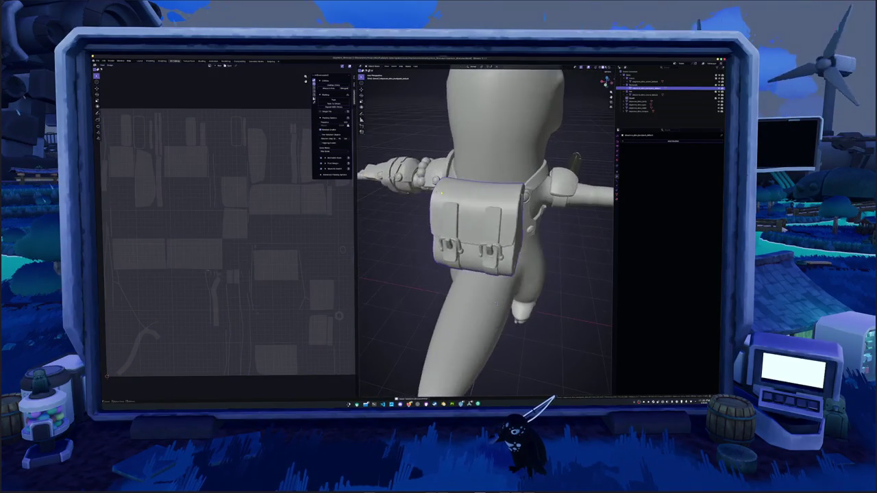
Re-enter Edit Mode on the pouch, unwrap it with U > Unwrap, and deselect all faces
{"action": "key", "text": "Tab"}
{"action": "key", "text": "u"}
{"action": "left_click", "coordinate": [458, 76]}
{"action": "left_click", "coordinate": [193, 324]}
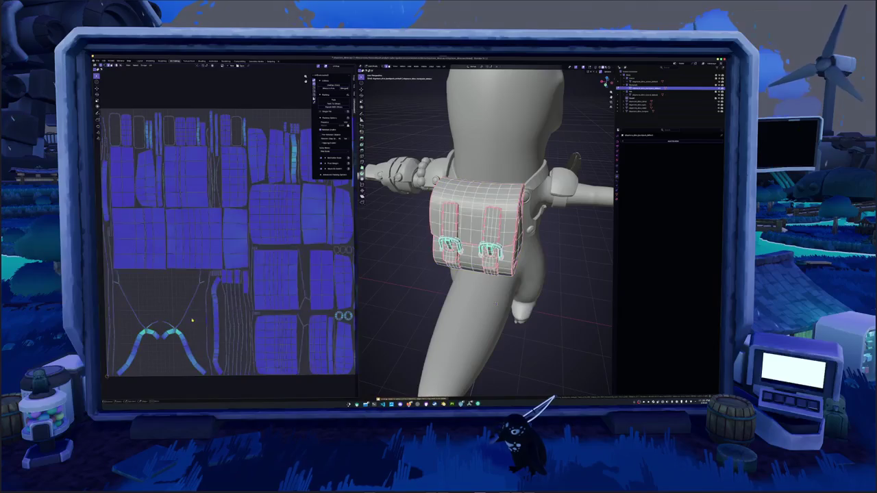
{"action": "scroll", "coordinate": [224, 319], "scroll_direction": "up", "scroll_amount": 2}
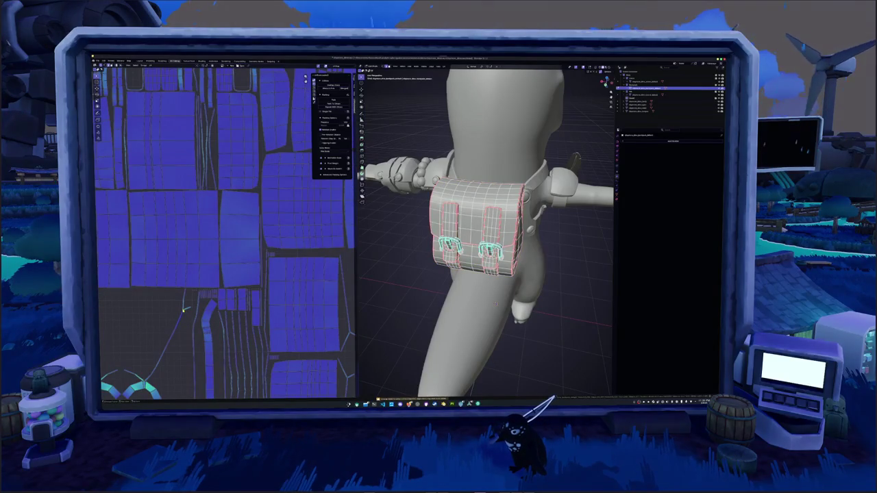
{"action": "mouse_move", "coordinate": [405, 314]}
{"action": "middle_mouse_down"}
{"action": "mouse_move", "coordinate": [381, 309]}
{"action": "mouse_move", "coordinate": [379, 301]}
{"action": "mouse_move", "coordinate": [500, 288]}
{"action": "mouse_move", "coordinate": [479, 288]}
{"action": "middle_mouse_up"}
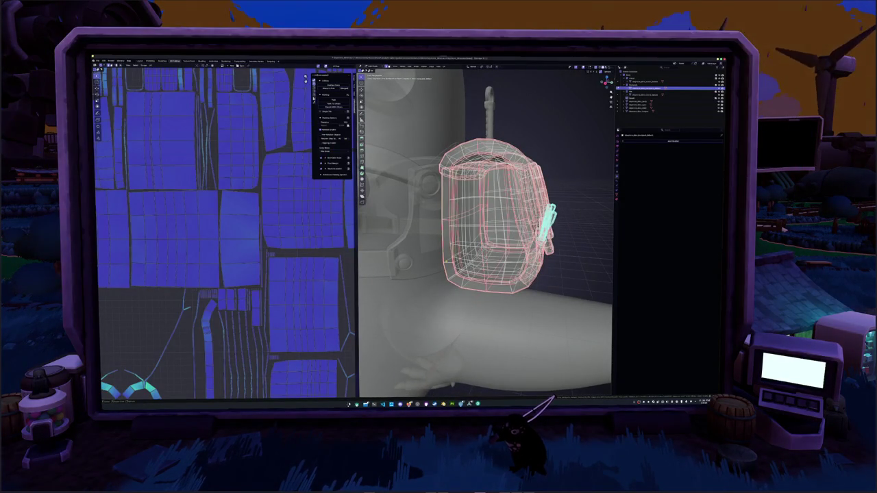
Select the edge across the pouch's inner corner and apply an edge operation from the right-click menu
{"action": "scroll", "coordinate": [411, 352], "scroll_direction": "up", "scroll_amount": 3}
{"action": "scroll", "coordinate": [411, 352], "scroll_direction": "up", "scroll_amount": 5}
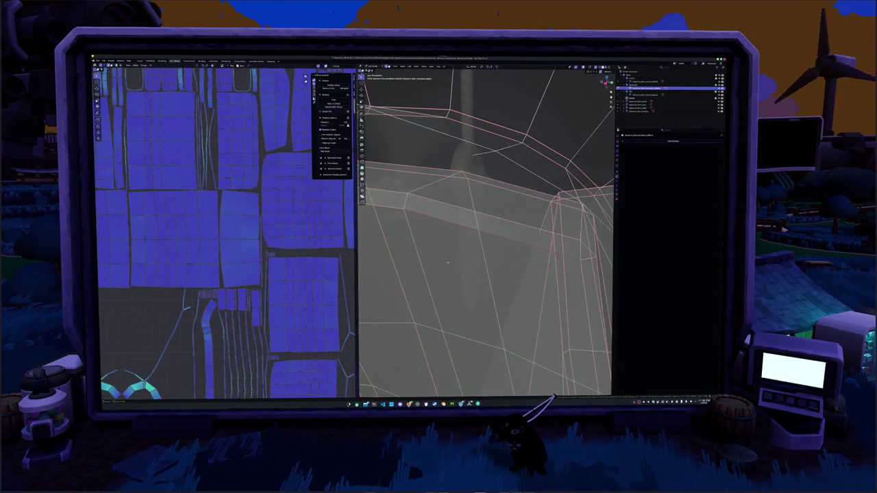
{"action": "middle_click_drag", "start_coordinate": [448, 262], "coordinate": [462, 259]}
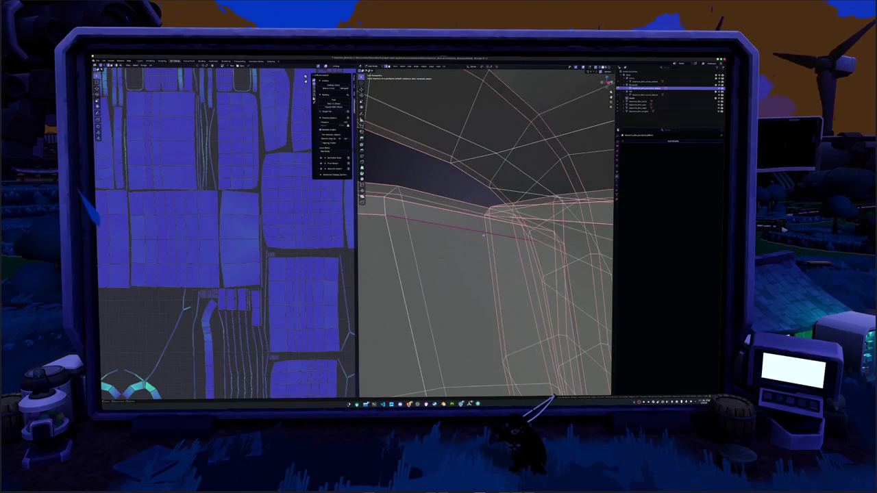
{"action": "left_click", "coordinate": [474, 230]}
{"action": "middle_click_drag", "start_coordinate": [474, 230], "coordinate": [493, 232]}
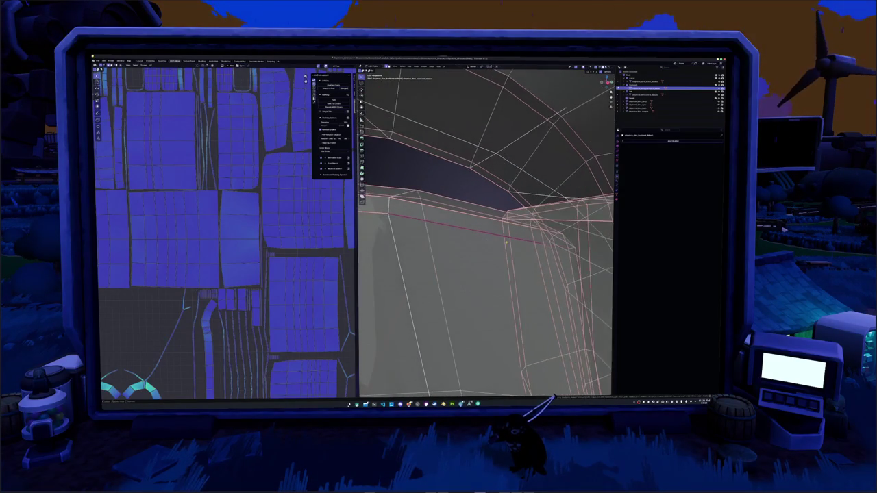
{"action": "left_click", "coordinate": [568, 247]}
{"action": "right_click", "coordinate": [569, 241]}
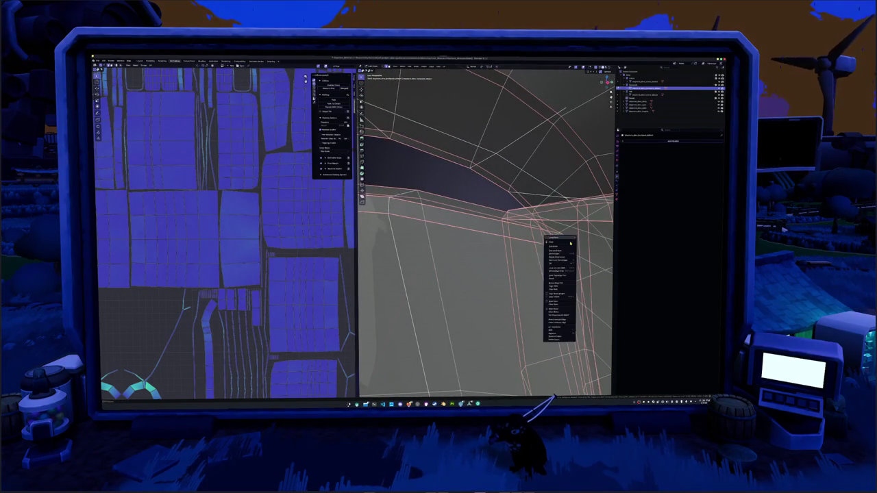
{"action": "left_click", "coordinate": [554, 241]}
{"action": "middle_click_drag", "start_coordinate": [553, 238], "coordinate": [402, 256]}
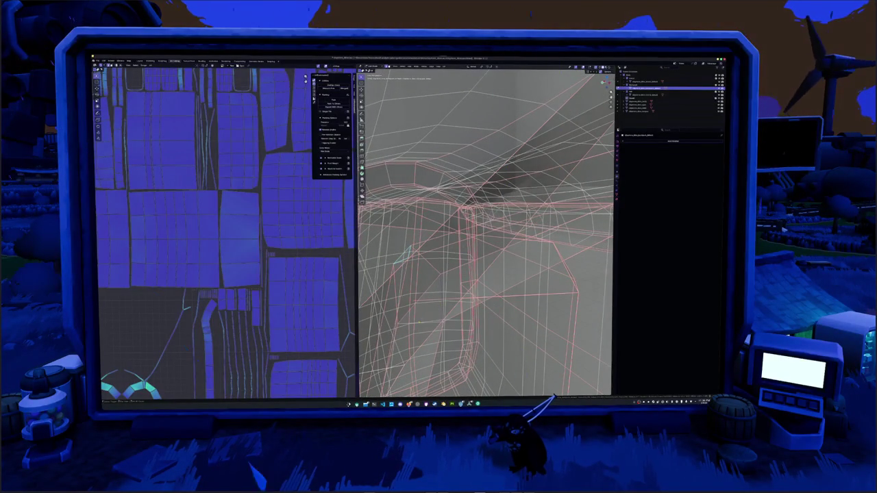
Select the pouch's side panel with Ctrl+L, then isolate the panel in Local View
{"action": "scroll", "coordinate": [403, 256], "scroll_direction": "up", "scroll_amount": 3}
{"action": "scroll", "coordinate": [402, 256], "scroll_direction": "up", "scroll_amount": 3}
{"action": "scroll", "coordinate": [403, 255], "scroll_direction": "up", "scroll_amount": 4}
{"action": "scroll", "coordinate": [403, 256], "scroll_direction": "down", "scroll_amount": 2}
{"action": "scroll", "coordinate": [402, 255], "scroll_direction": "down", "scroll_amount": 3}
{"action": "scroll", "coordinate": [402, 256], "scroll_direction": "down", "scroll_amount": 2}
{"action": "scroll", "coordinate": [402, 255], "scroll_direction": "down", "scroll_amount": 2}
{"action": "middle_click_drag", "start_coordinate": [403, 256], "coordinate": [421, 257]}
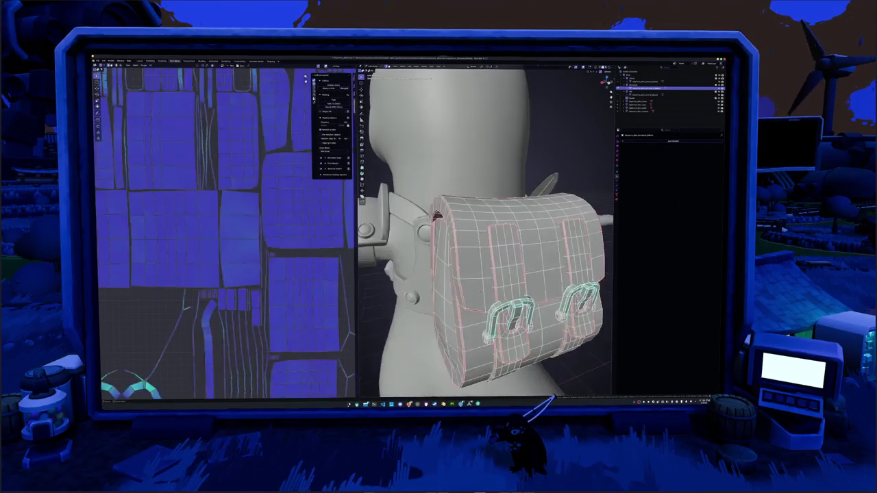
{"action": "key", "text": "ctrl+l"}
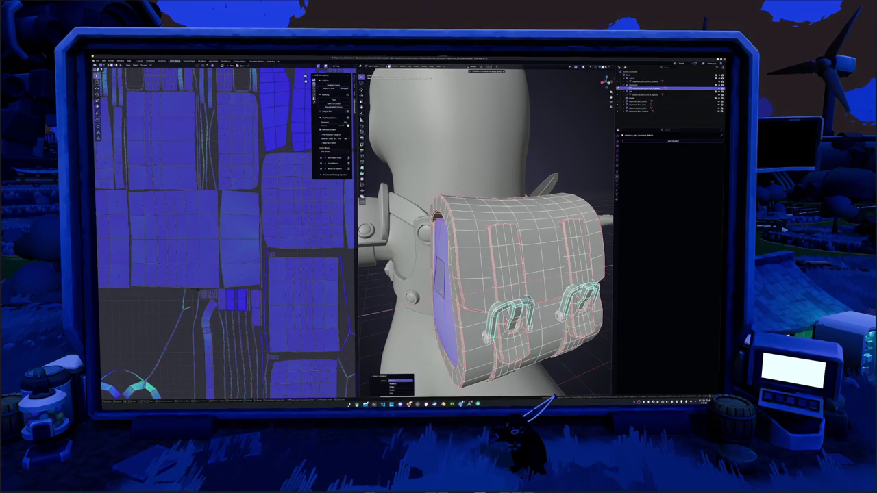
{"action": "key", "text": "alt+a"}
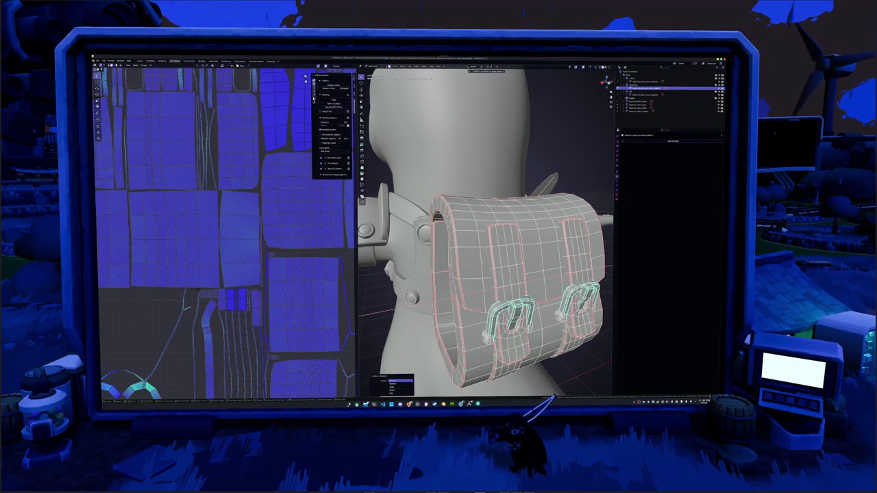
{"action": "scroll", "coordinate": [485, 232], "scroll_direction": "down", "scroll_amount": 3}
{"action": "middle_click_drag", "start_coordinate": [485, 233], "coordinate": [544, 236]}
{"action": "scroll", "coordinate": [485, 233], "scroll_direction": "up", "scroll_amount": 3}
{"action": "scroll", "coordinate": [485, 233], "scroll_direction": "up", "scroll_amount": 4}
{"action": "key", "text": "alt+a"}
{"action": "key", "text": "slash"}
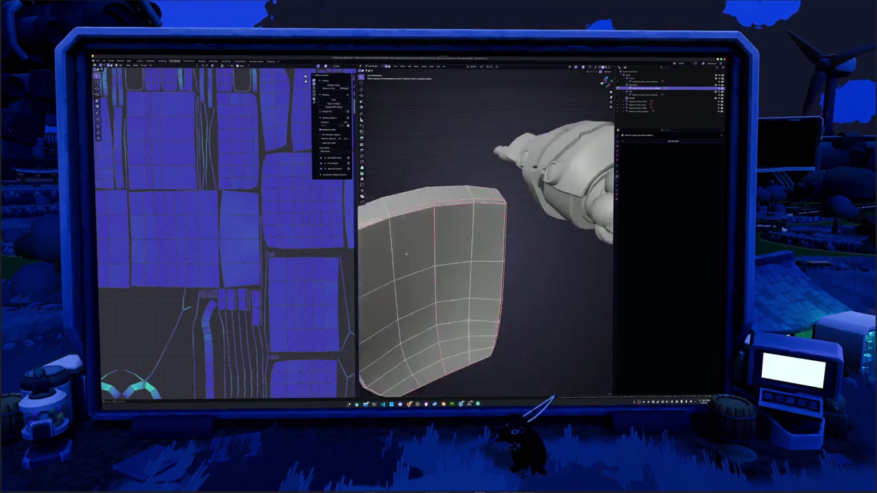
Leave Local View and mark the selected shoulder pad edges as seams
{"action": "mouse_move", "coordinate": [485, 233]}
{"action": "middle_mouse_down"}
{"action": "mouse_move", "coordinate": [509, 220]}
{"action": "mouse_move", "coordinate": [507, 230]}
{"action": "mouse_move", "coordinate": [439, 240]}
{"action": "mouse_move", "coordinate": [466, 267]}
{"action": "mouse_move", "coordinate": [510, 223]}
{"action": "middle_mouse_up"}
{"action": "key", "text": "slash"}
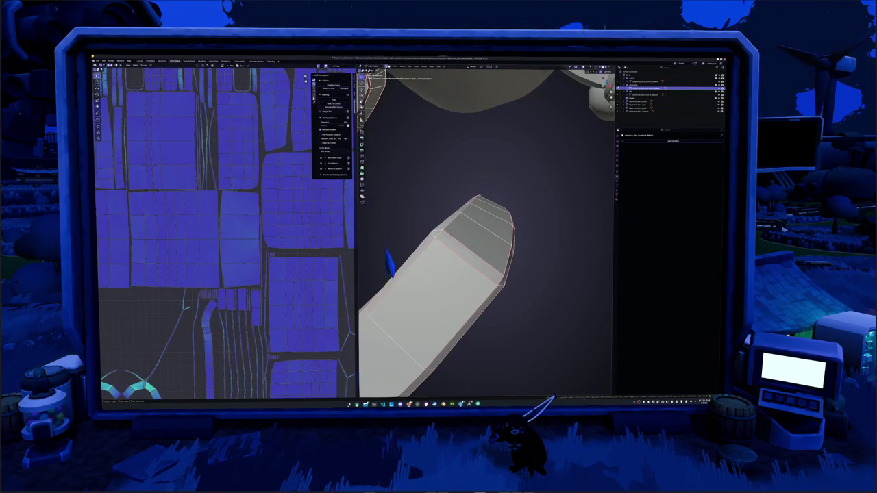
{"action": "middle_click_drag", "start_coordinate": [510, 222], "coordinate": [524, 215]}
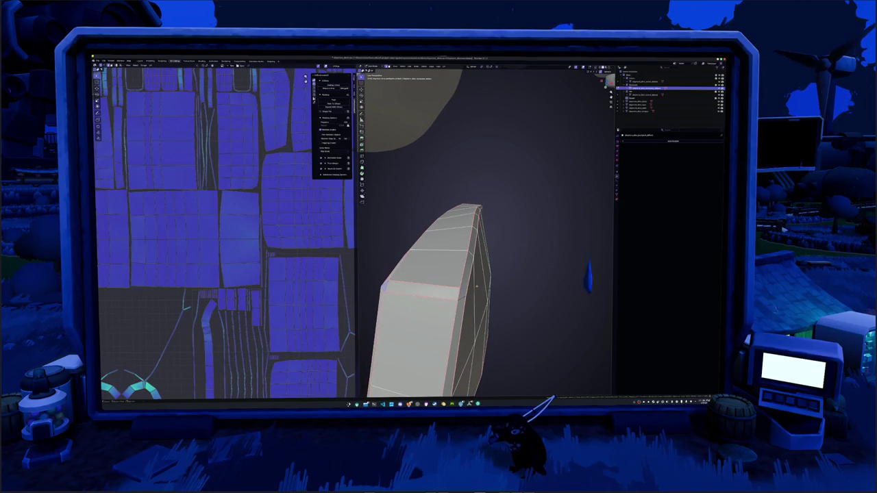
{"action": "right_click", "coordinate": [513, 268]}
{"action": "left_click", "coordinate": [513, 269]}
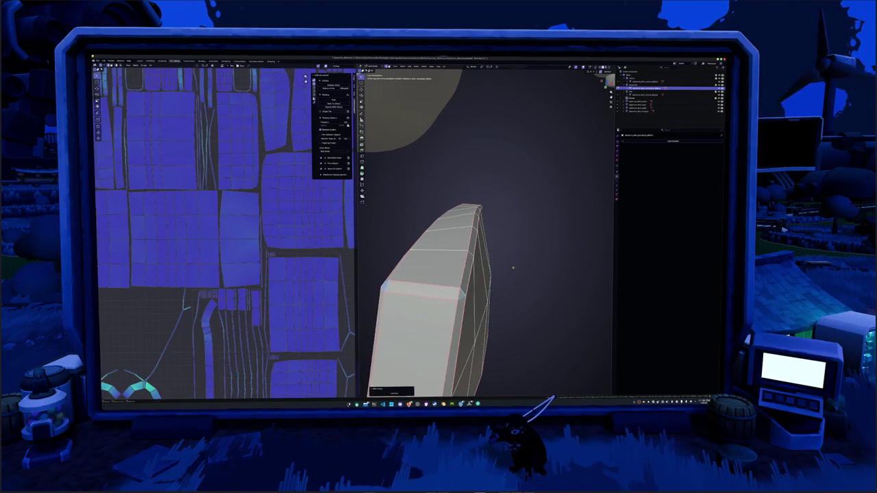
{"action": "right_click", "coordinate": [513, 268]}
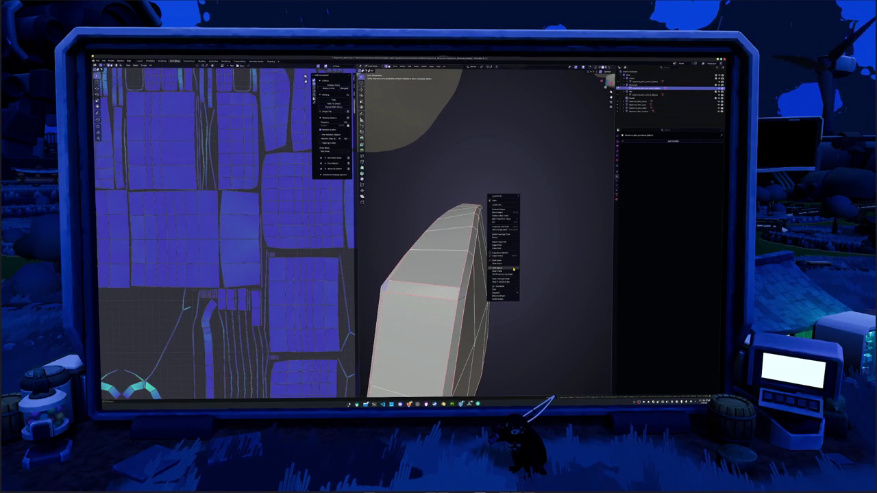
{"action": "left_click", "coordinate": [513, 263]}
{"action": "mouse_move", "coordinate": [512, 257]}
{"action": "middle_mouse_down"}
{"action": "mouse_move", "coordinate": [468, 293]}
{"action": "mouse_move", "coordinate": [446, 257]}
{"action": "mouse_move", "coordinate": [430, 90]}
{"action": "middle_mouse_up"}
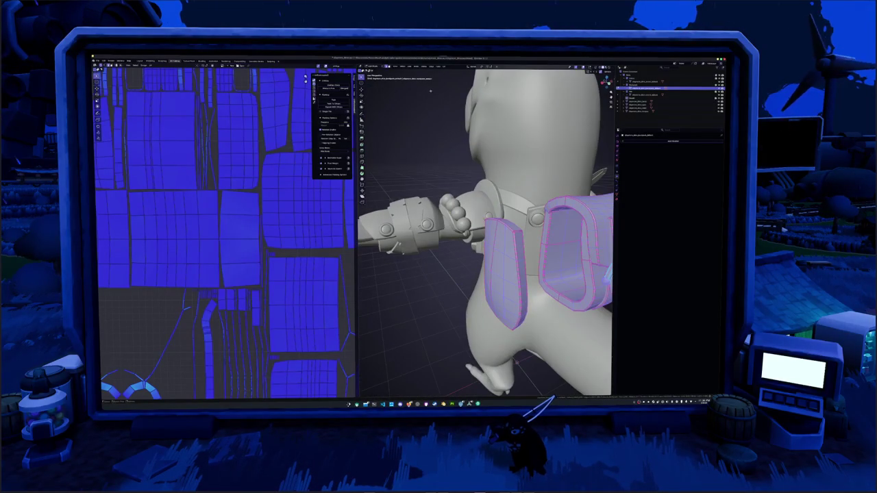
Unwrap the shoulder pads via UV > Unwrap, then select the left pad's faces
{"action": "left_click", "coordinate": [443, 66]}
{"action": "left_click", "coordinate": [452, 78]}
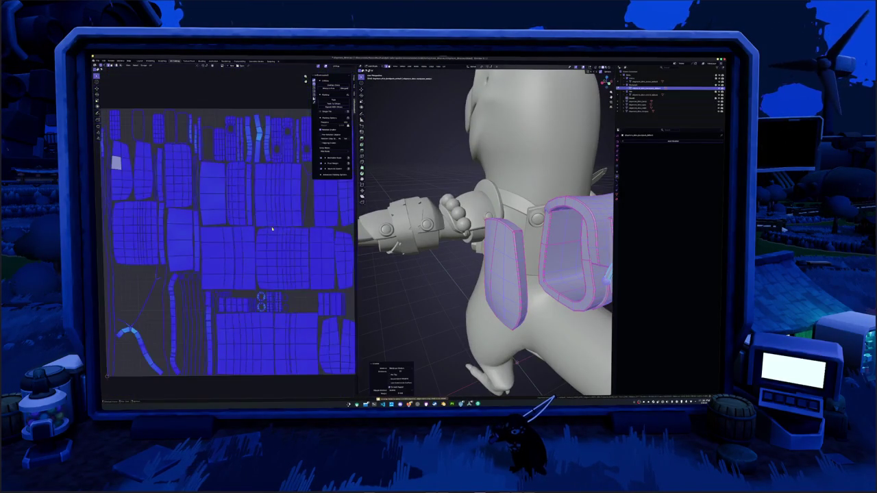
{"action": "key", "text": "2"}
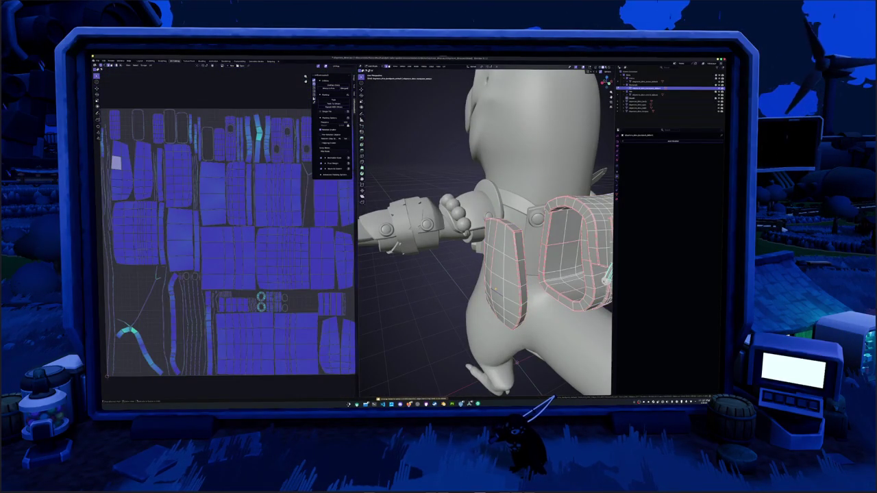
{"action": "key", "text": "l"}
{"action": "mouse_move", "coordinate": [515, 360]}
{"action": "middle_mouse_down"}
{"action": "mouse_move", "coordinate": [493, 280]}
{"action": "mouse_move", "coordinate": [545, 279]}
{"action": "middle_mouse_up"}
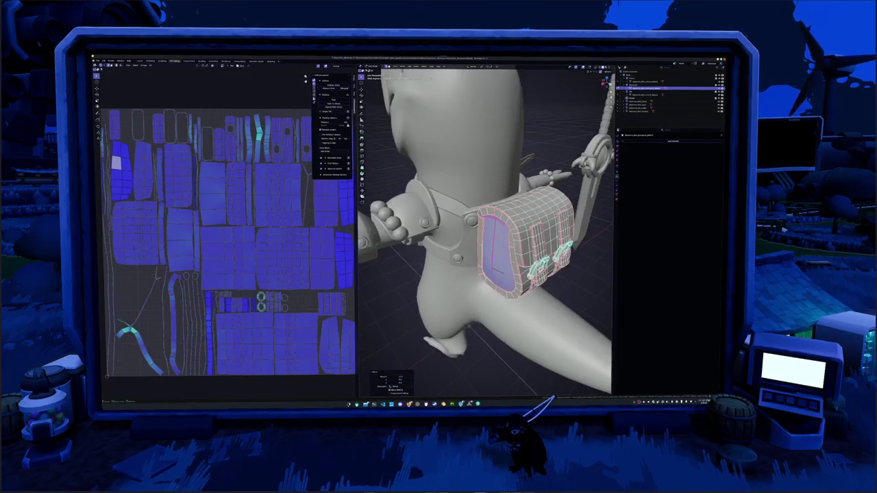
Select all of the bag's faces from the Select menu and unwrap it via UV > Unwrap
{"action": "key", "text": "alt+a"}
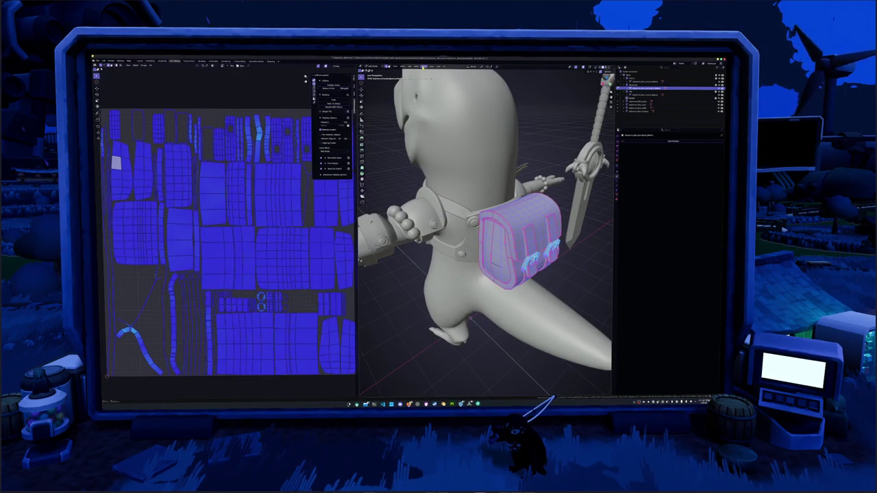
{"action": "left_click", "coordinate": [424, 66]}
{"action": "left_click", "coordinate": [424, 118]}
{"action": "middle_click_drag", "start_coordinate": [431, 137], "coordinate": [453, 170]}
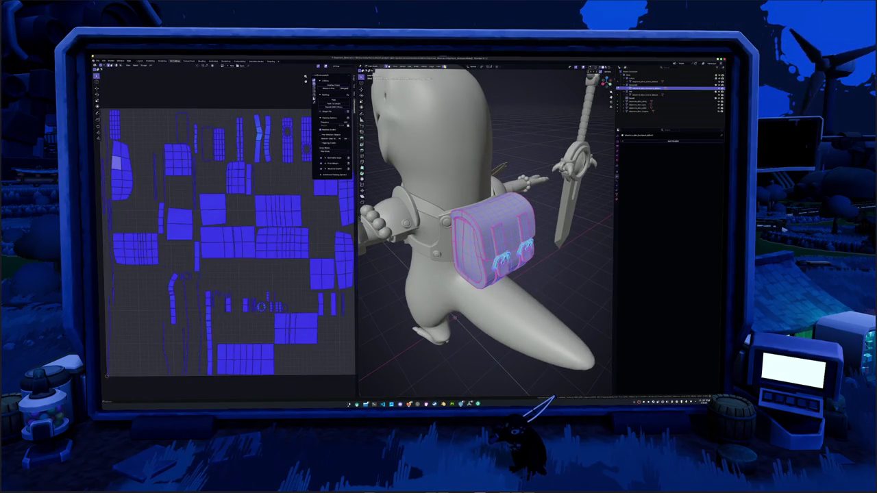
{"action": "left_click", "coordinate": [444, 67]}
{"action": "left_click", "coordinate": [450, 77]}
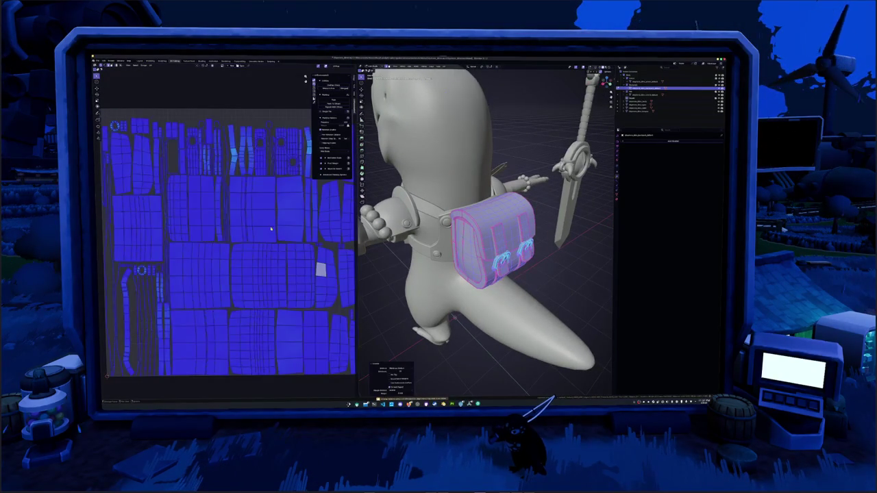
{"action": "scroll", "coordinate": [247, 243], "scroll_direction": "down", "scroll_amount": 2}
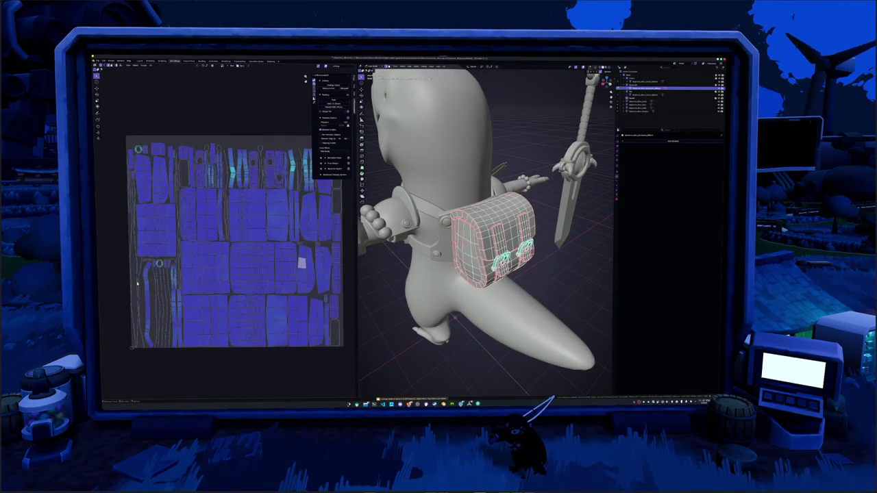
{"action": "scroll", "coordinate": [137, 282], "scroll_direction": "up", "scroll_amount": 2}
{"action": "scroll", "coordinate": [184, 274], "scroll_direction": "up", "scroll_amount": 1}
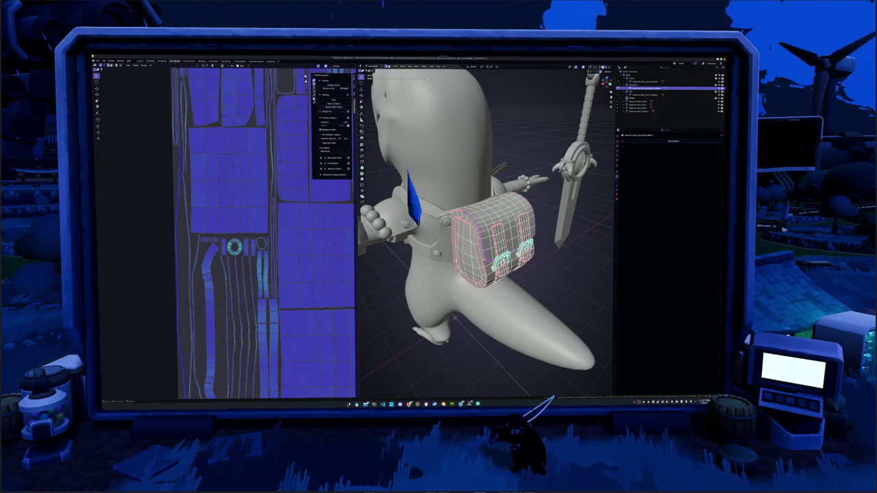
Select the linked strip of faces along the bag's top and move it up above the bag
{"action": "scroll", "coordinate": [485, 233], "scroll_direction": "up", "scroll_amount": 2}
{"action": "scroll", "coordinate": [485, 233], "scroll_direction": "up", "scroll_amount": 2}
{"action": "scroll", "coordinate": [485, 233], "scroll_direction": "up", "scroll_amount": 2}
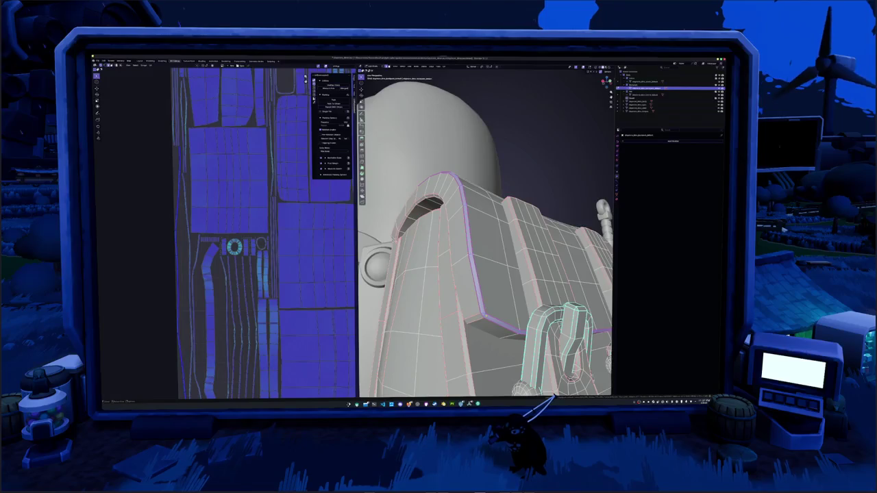
{"action": "key", "text": "alt+a"}
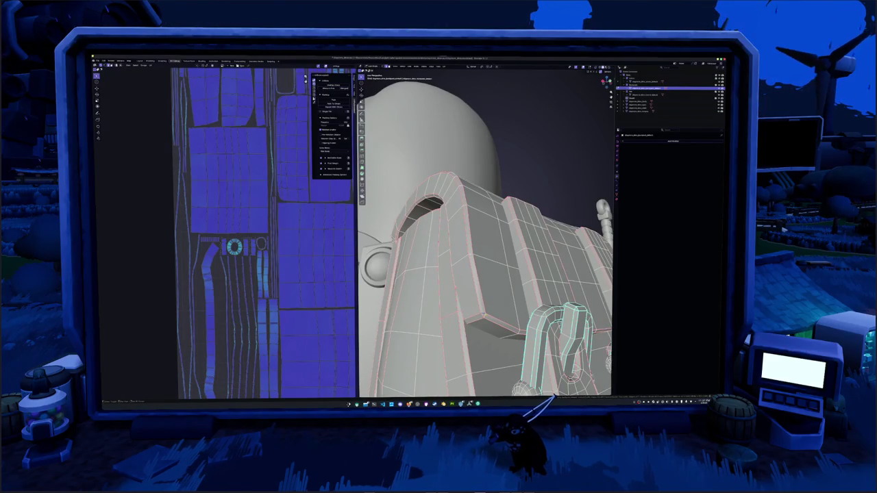
{"action": "middle_click_drag", "start_coordinate": [485, 233], "coordinate": [439, 247]}
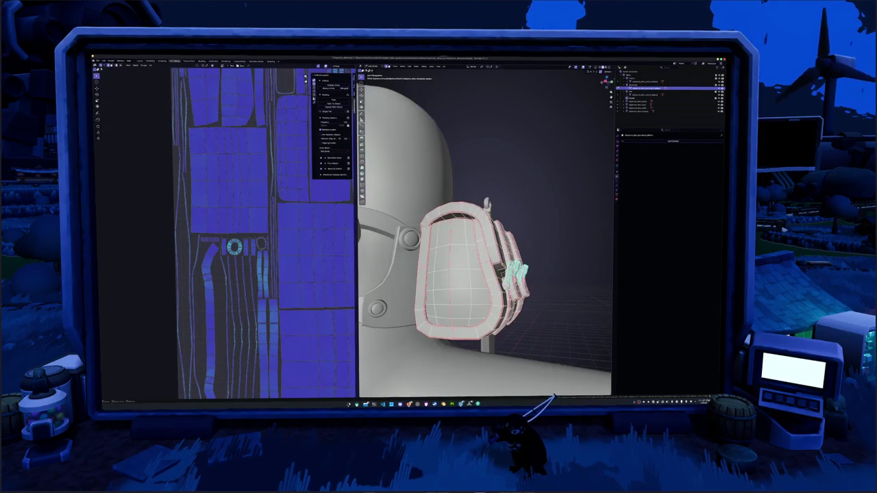
{"action": "left_click", "coordinate": [492, 252]}
{"action": "key", "text": "ctrl+l"}
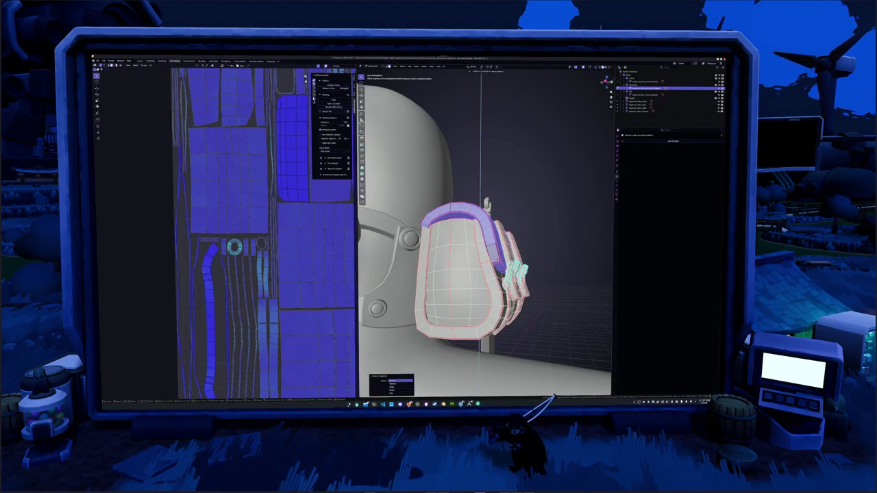
{"action": "key", "text": "g"}
{"action": "left_click", "coordinate": [480, 165]}
{"action": "middle_click_drag", "start_coordinate": [480, 165], "coordinate": [500, 76]}
{"action": "key", "text": "alt+a"}
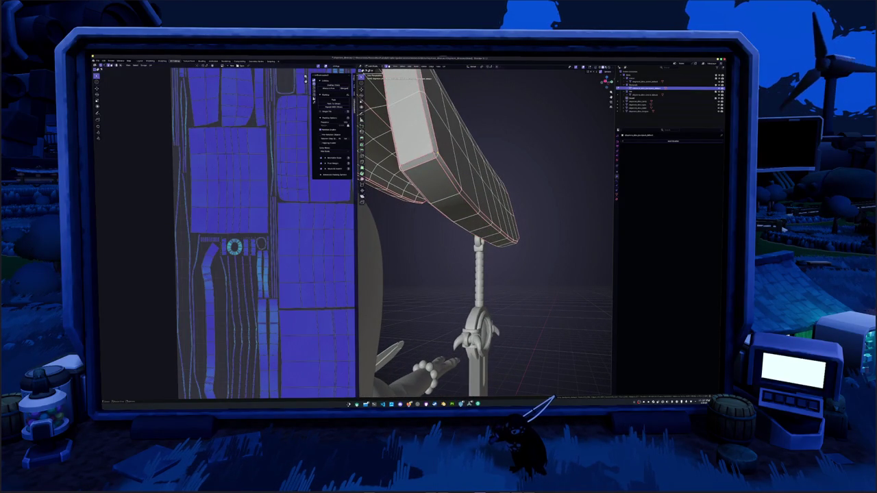
Zoom and orbit around the bag to inspect its underside and the curved shell
{"action": "scroll", "coordinate": [442, 236], "scroll_direction": "up", "scroll_amount": 3}
{"action": "scroll", "coordinate": [441, 235], "scroll_direction": "up", "scroll_amount": 3}
{"action": "middle_click_drag", "start_coordinate": [442, 236], "coordinate": [442, 236]}
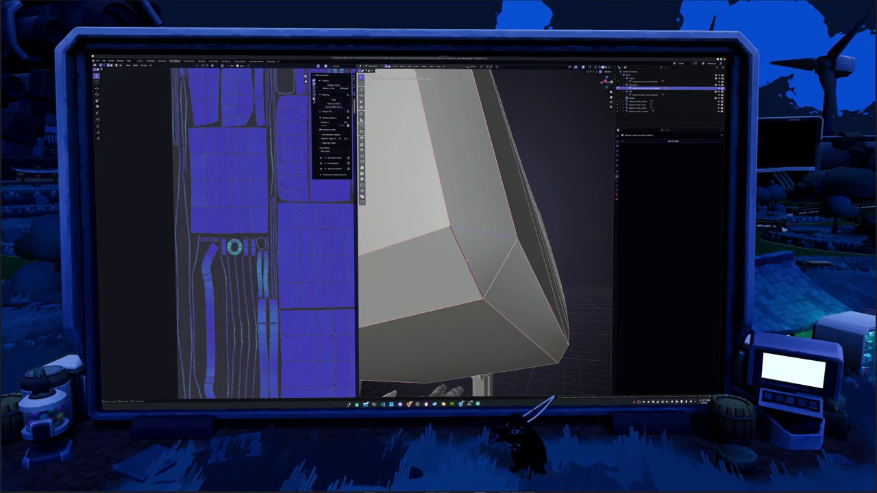
{"action": "mouse_move", "coordinate": [500, 270]}
{"action": "middle_mouse_down"}
{"action": "mouse_move", "coordinate": [453, 248]}
{"action": "mouse_move", "coordinate": [523, 228]}
{"action": "mouse_move", "coordinate": [450, 226]}
{"action": "mouse_move", "coordinate": [418, 240]}
{"action": "middle_mouse_up"}
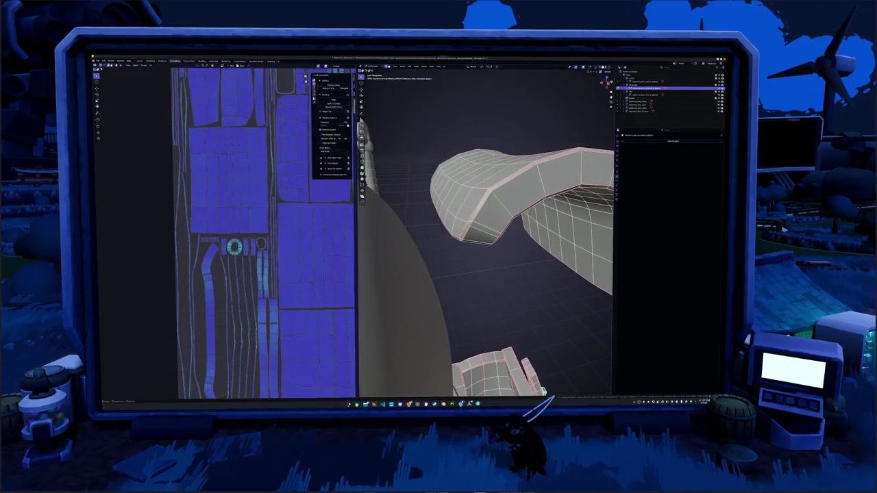
{"action": "scroll", "coordinate": [486, 231], "scroll_direction": "up", "scroll_amount": 2}
{"action": "scroll", "coordinate": [485, 231], "scroll_direction": "up", "scroll_amount": 2}
{"action": "scroll", "coordinate": [485, 231], "scroll_direction": "up", "scroll_amount": 2}
{"action": "scroll", "coordinate": [486, 231], "scroll_direction": "down", "scroll_amount": 2}
{"action": "scroll", "coordinate": [486, 231], "scroll_direction": "down", "scroll_amount": 2}
{"action": "scroll", "coordinate": [486, 231], "scroll_direction": "down", "scroll_amount": 2}
{"action": "scroll", "coordinate": [486, 231], "scroll_direction": "down", "scroll_amount": 2}
{"action": "middle_click_drag", "start_coordinate": [475, 268], "coordinate": [442, 203]}
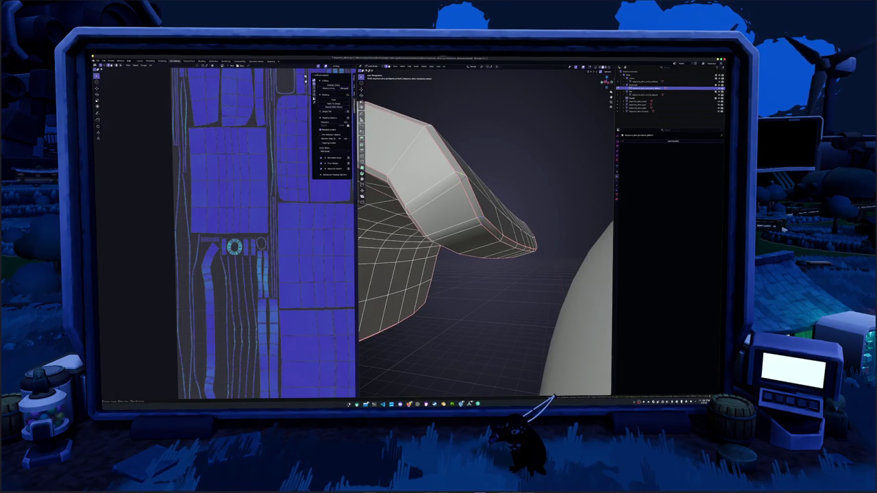
{"action": "middle_click_drag", "start_coordinate": [428, 214], "coordinate": [415, 192]}
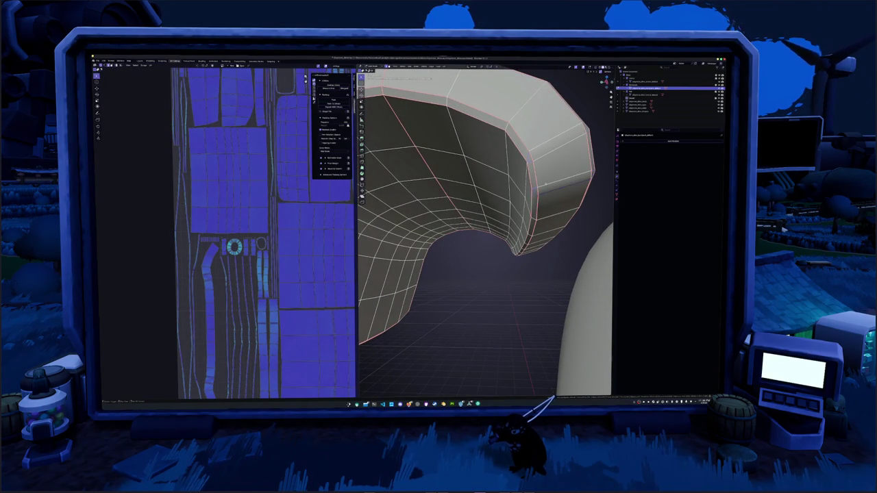
{"action": "mouse_move", "coordinate": [486, 232]}
{"action": "middle_mouse_down"}
{"action": "mouse_move", "coordinate": [465, 226]}
{"action": "mouse_move", "coordinate": [479, 219]}
{"action": "mouse_move", "coordinate": [531, 243]}
{"action": "middle_mouse_up"}
{"action": "scroll", "coordinate": [487, 233], "scroll_direction": "down", "scroll_amount": 5}
Select the raised flap with L and move it back down along Z onto the bag
{"action": "right_click", "coordinate": [508, 271]}
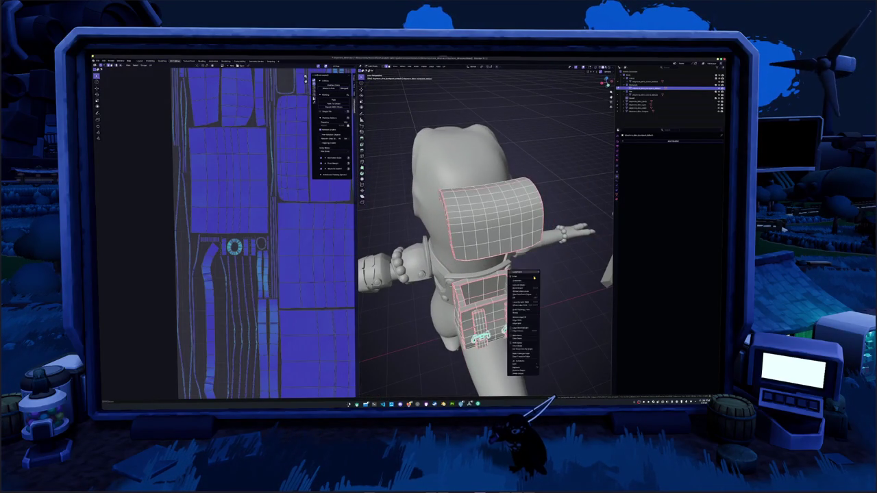
{"action": "left_click", "coordinate": [515, 335]}
{"action": "mouse_move", "coordinate": [515, 335]}
{"action": "middle_mouse_down"}
{"action": "mouse_move", "coordinate": [472, 312]}
{"action": "mouse_move", "coordinate": [527, 298]}
{"action": "mouse_move", "coordinate": [500, 302]}
{"action": "middle_mouse_up"}
{"action": "key", "text": "a"}
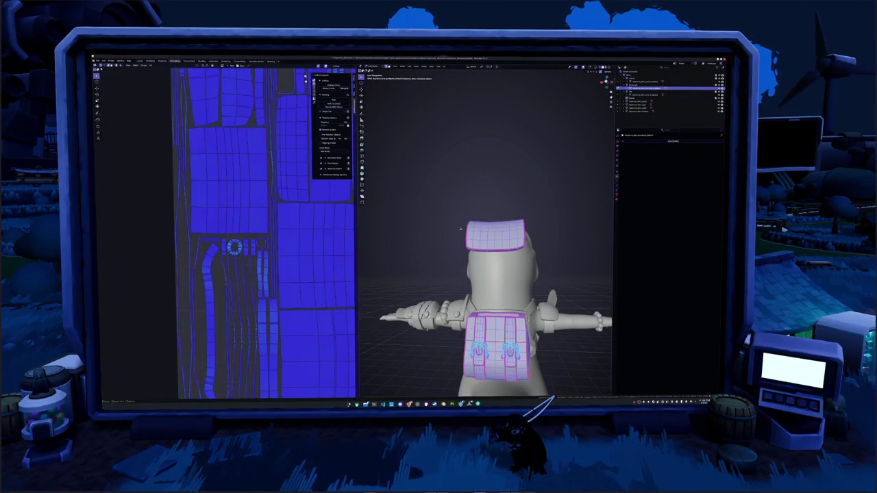
{"action": "key", "text": "alt+a"}
{"action": "key", "text": "l"}
{"action": "key", "text": "g"}
{"action": "key", "text": "z"}
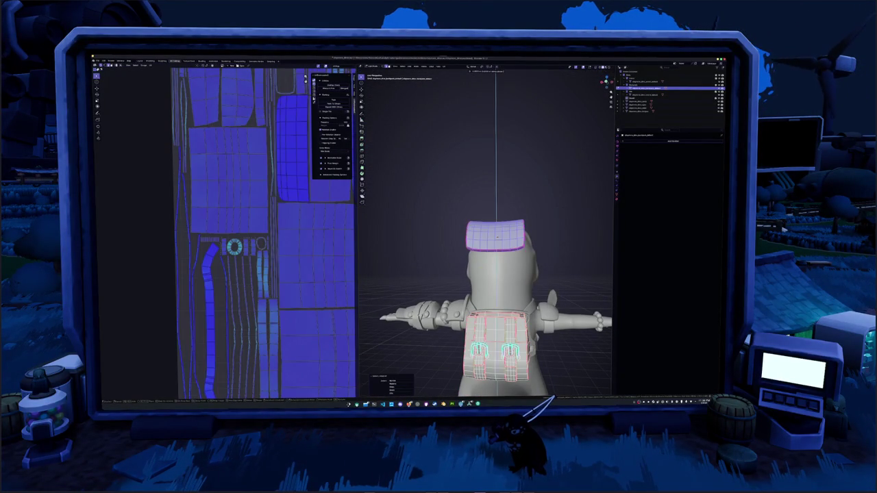
{"action": "key", "text": "Return"}
{"action": "middle_click_drag", "start_coordinate": [425, 232], "coordinate": [461, 231]}
Re-unwrap the bag's UVs with U > Unwrap and centre the UV square in view
{"action": "key", "text": "u"}
{"action": "left_click", "coordinate": [455, 76]}
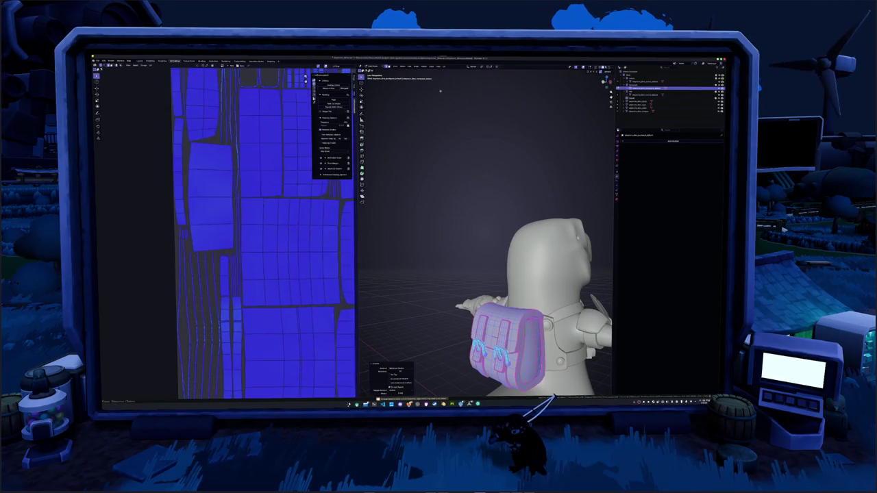
{"action": "scroll", "coordinate": [263, 236], "scroll_direction": "down", "scroll_amount": 2}
{"action": "scroll", "coordinate": [263, 236], "scroll_direction": "up", "scroll_amount": 3}
{"action": "scroll", "coordinate": [274, 221], "scroll_direction": "down", "scroll_amount": 4}
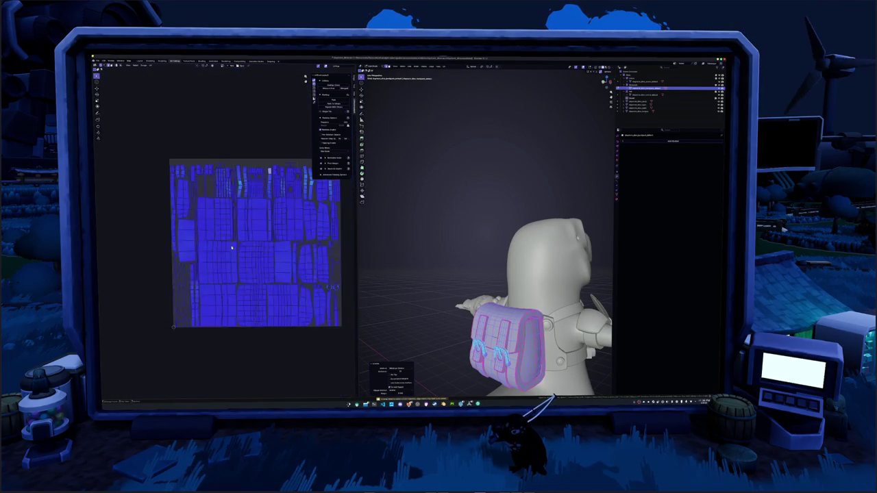
{"action": "middle_click_drag", "start_coordinate": [267, 232], "coordinate": [228, 234]}
Pack the bag's UV islands into the square, then return to Object Mode
{"action": "key", "text": "Tab"}
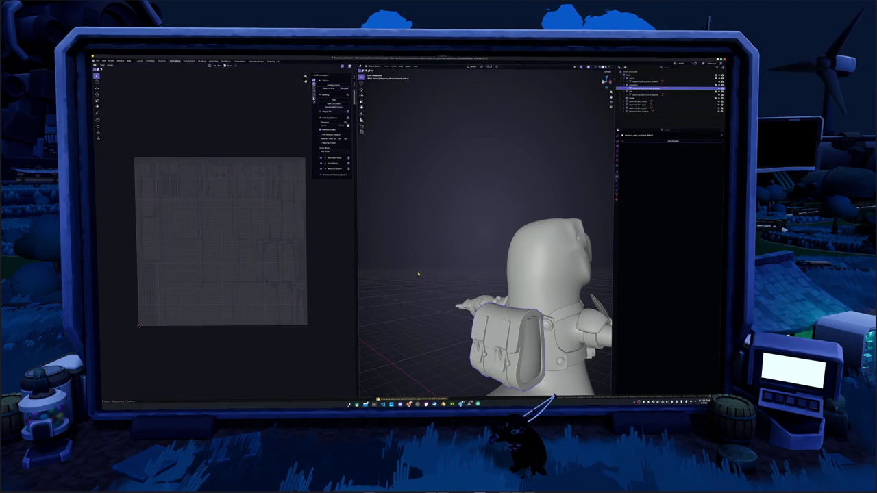
{"action": "key", "text": "Tab"}
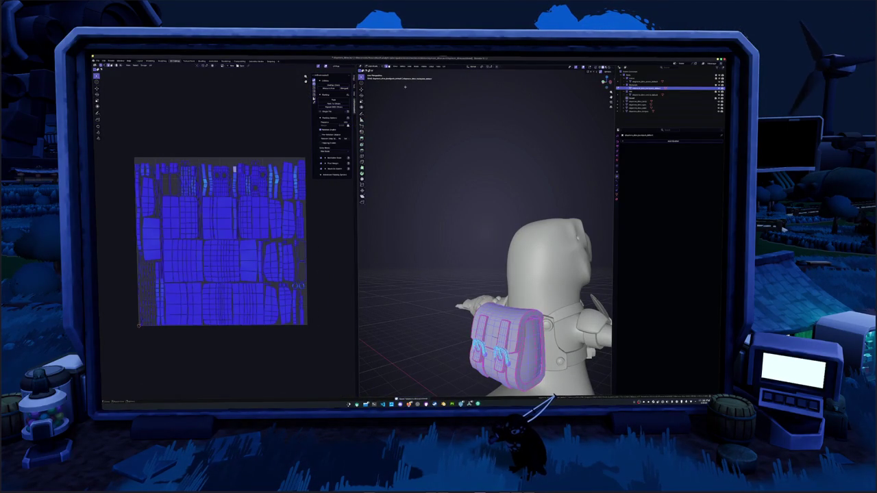
{"action": "left_click", "coordinate": [336, 100]}
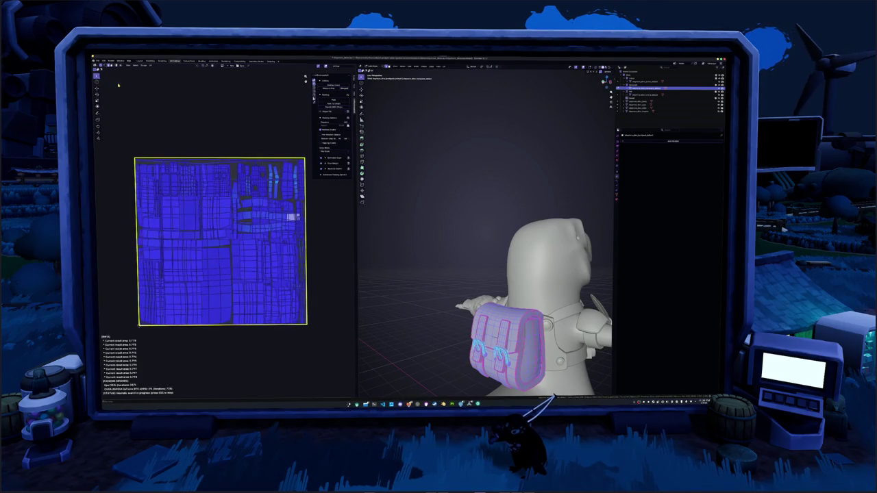
{"action": "key", "text": "Escape"}
{"action": "left_click", "coordinate": [336, 100]}
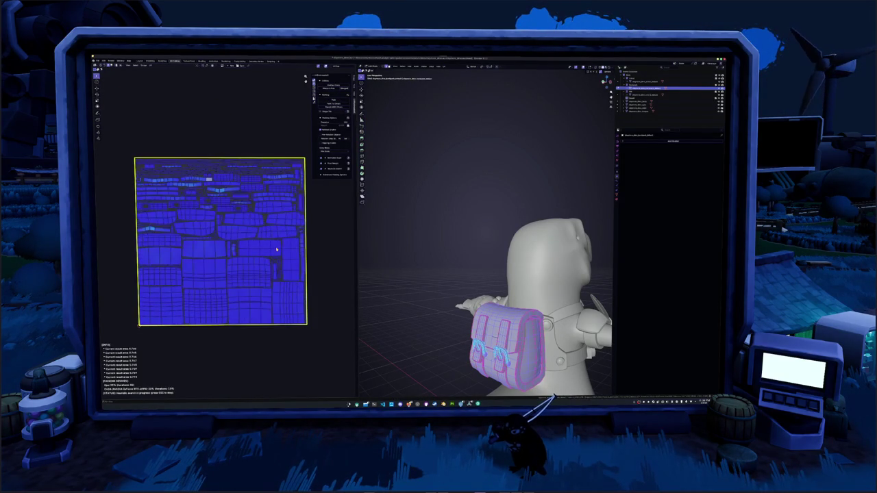
{"action": "key", "text": "Escape"}
{"action": "key", "text": "Tab"}
{"action": "middle_click_drag", "start_coordinate": [485, 274], "coordinate": [562, 288]}
{"action": "scroll", "coordinate": [485, 274], "scroll_direction": "up", "scroll_amount": 3}
{"action": "left_click", "coordinate": [643, 80]}
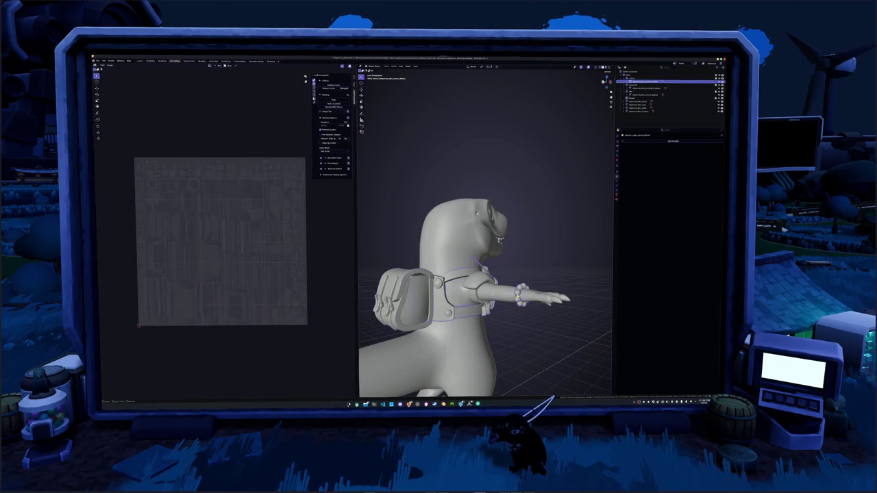
In Edit Mode with X-ray on, add the mirrored wrist spheres to the harness selection
{"action": "key", "text": "Tab"}
{"action": "key", "text": "alt+a"}
{"action": "middle_click_drag", "start_coordinate": [530, 317], "coordinate": [545, 320]}
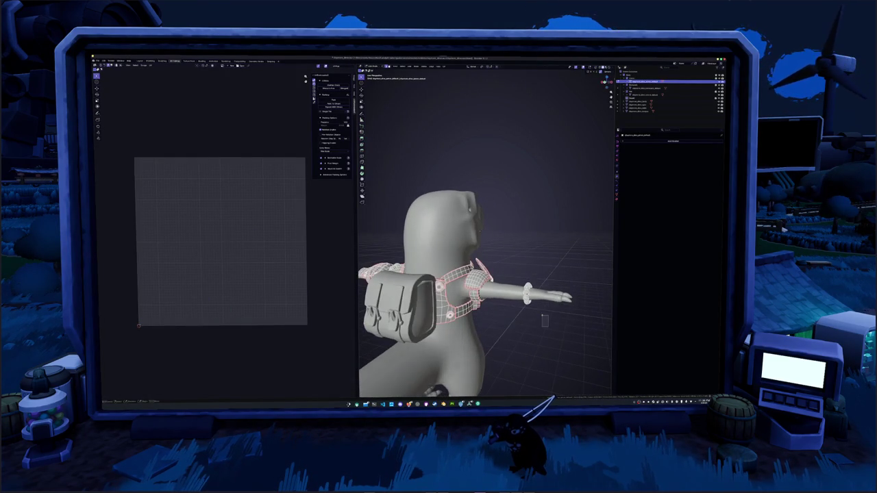
{"action": "key", "text": "alt+z"}
{"action": "middle_click_drag", "start_coordinate": [485, 274], "coordinate": [582, 282]}
{"action": "scroll", "coordinate": [485, 274], "scroll_direction": "up", "scroll_amount": 3}
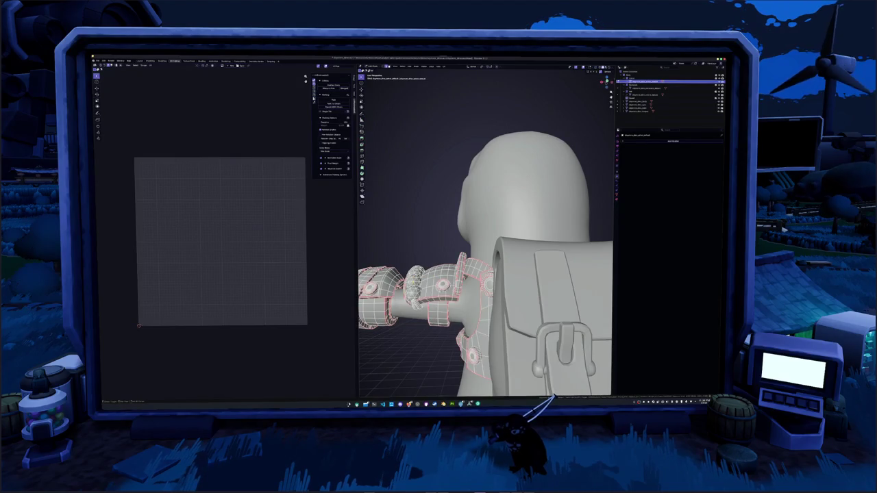
{"action": "mouse_move", "coordinate": [485, 274]}
{"action": "middle_mouse_down"}
{"action": "mouse_move", "coordinate": [513, 275]}
{"action": "mouse_move", "coordinate": [411, 277]}
{"action": "middle_mouse_up"}
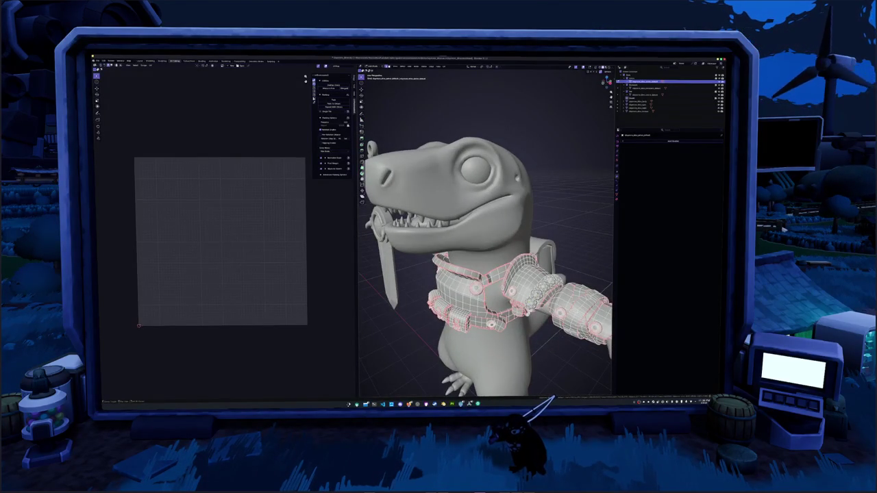
{"action": "mouse_move", "coordinate": [485, 274]}
{"action": "middle_mouse_down"}
{"action": "mouse_move", "coordinate": [521, 271]}
{"action": "mouse_move", "coordinate": [473, 274]}
{"action": "middle_mouse_up"}
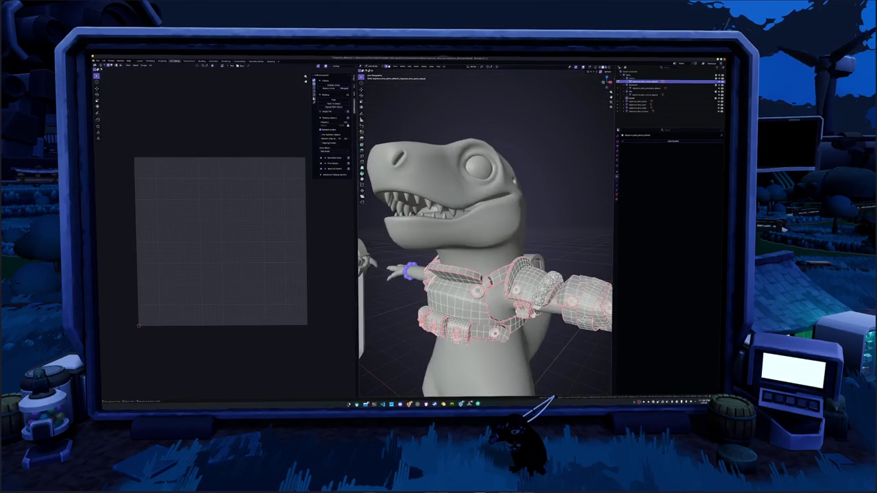
{"action": "key", "text": "ctrl+shift+v"}
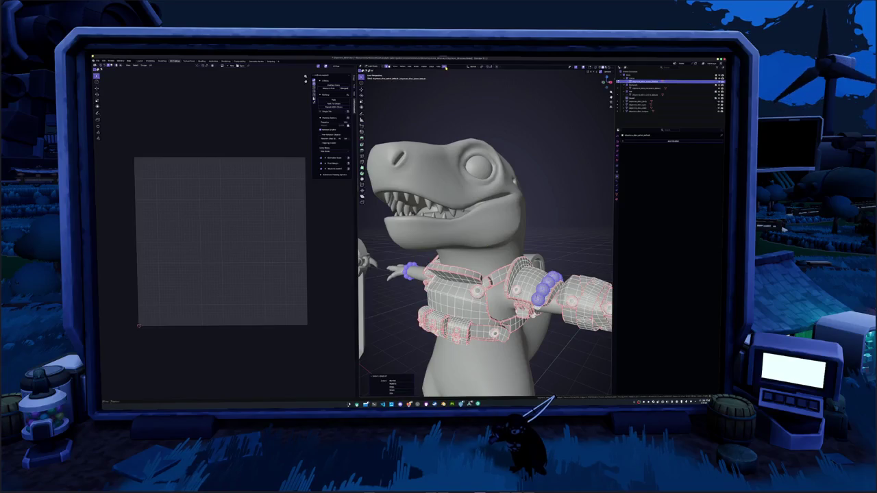
UV-unwrap the selected chest armor, arm guards and wrist spheres, then check the result
{"action": "left_click", "coordinate": [446, 67]}
{"action": "left_click", "coordinate": [454, 82]}
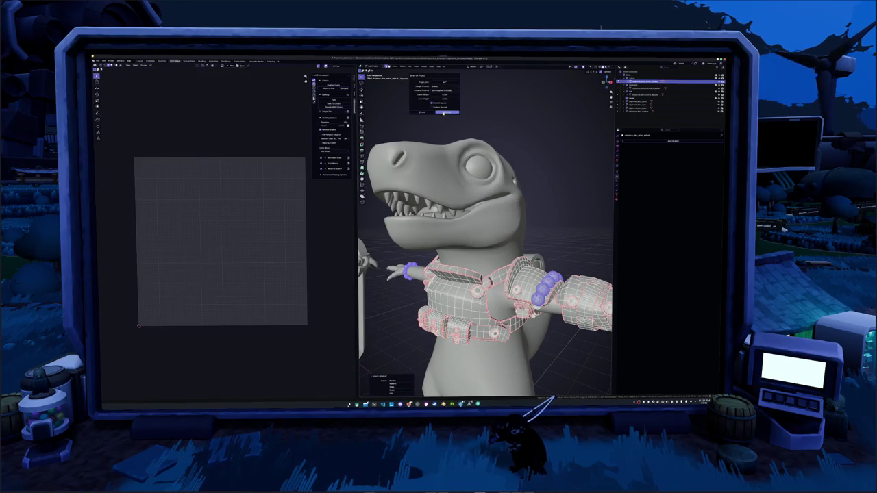
{"action": "left_click", "coordinate": [444, 111]}
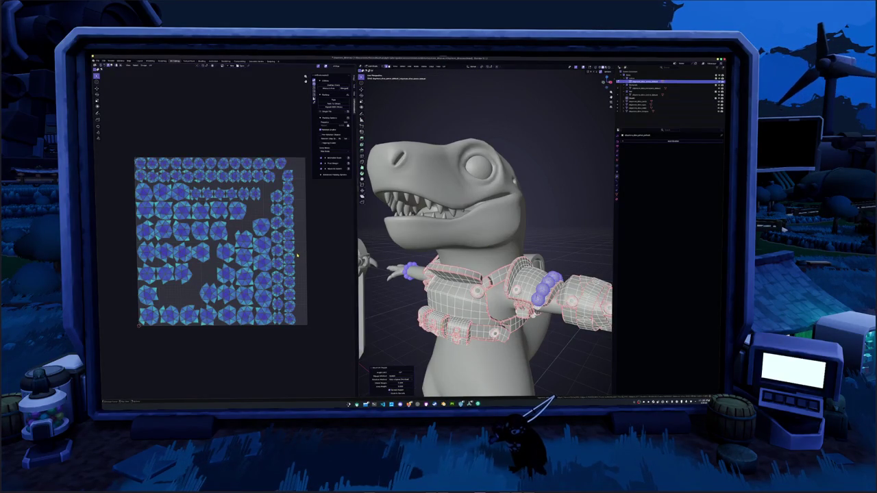
{"action": "left_click", "coordinate": [393, 293]}
{"action": "scroll", "coordinate": [310, 291], "scroll_direction": "up", "scroll_amount": 1}
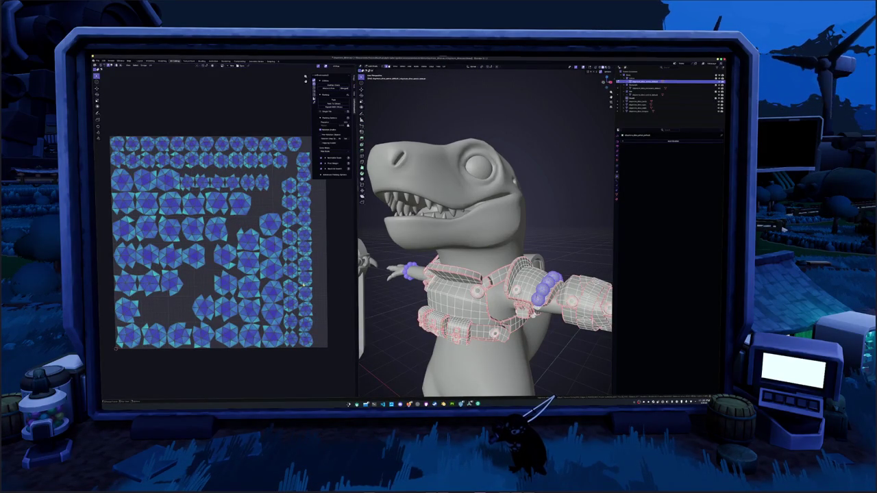
{"action": "middle_click_drag", "start_coordinate": [479, 308], "coordinate": [507, 308]}
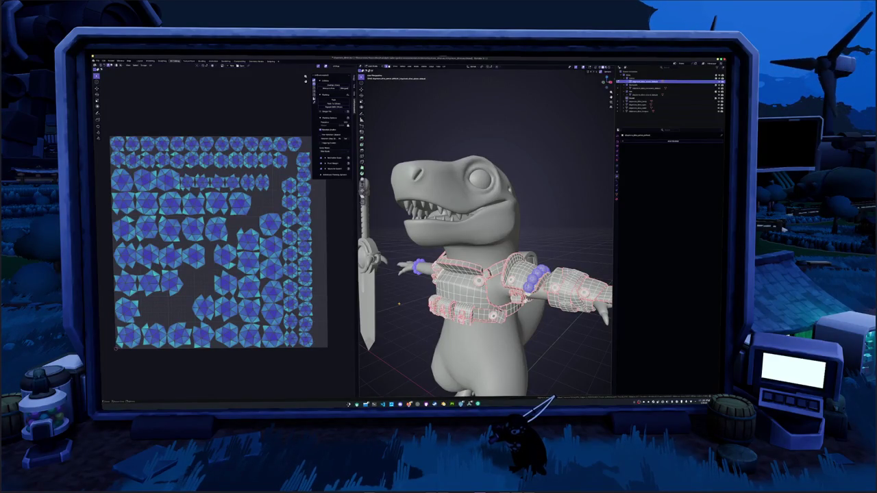
{"action": "key", "text": "Tab"}
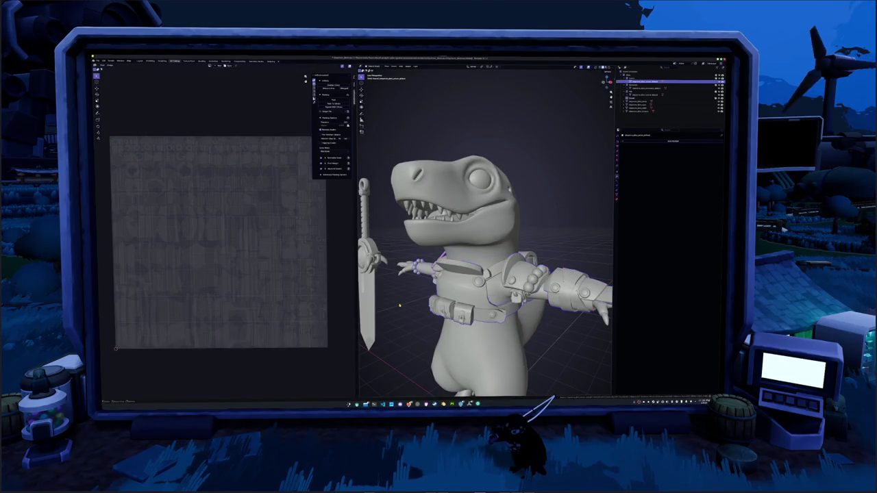
{"action": "key", "text": "Tab"}
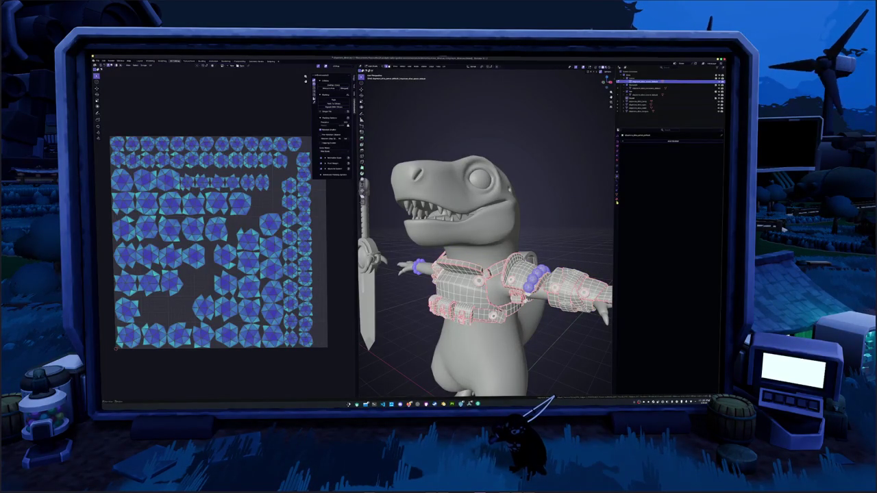
Replace the armor's current material with a new, renamed material
{"action": "left_click", "coordinate": [616, 202]}
{"action": "left_click", "coordinate": [721, 141]}
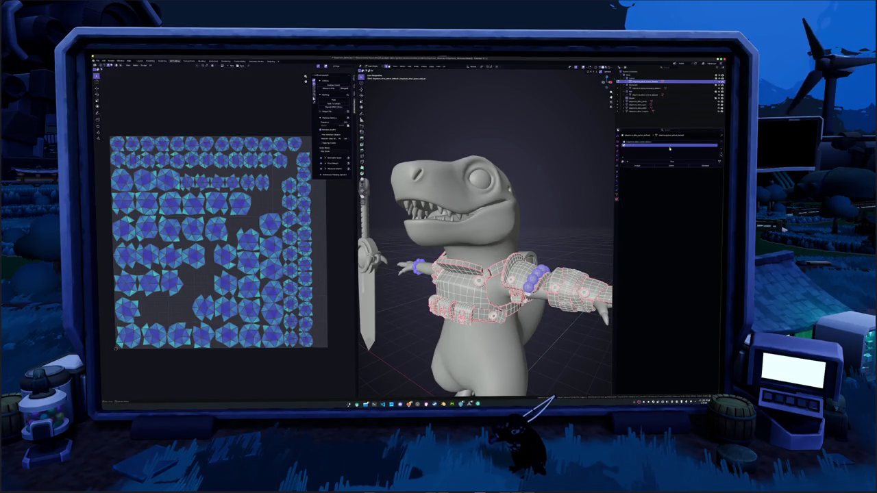
{"action": "left_click", "coordinate": [660, 161]}
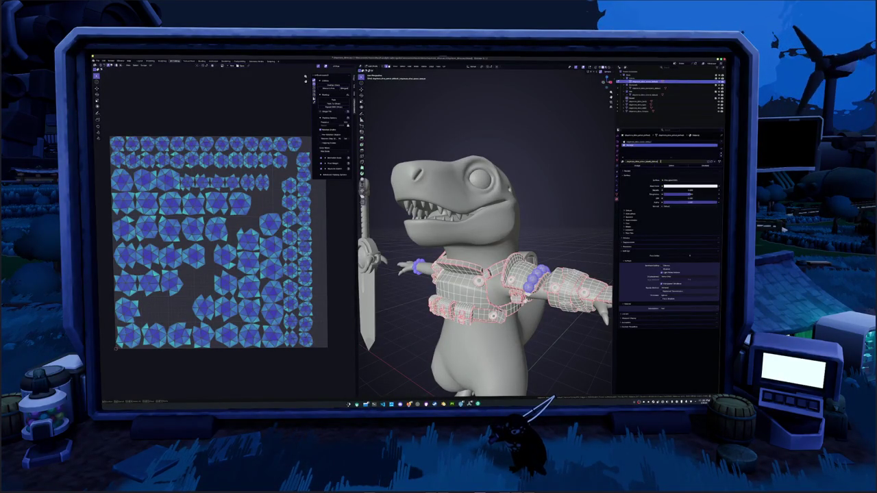
{"action": "key", "text": "Return"}
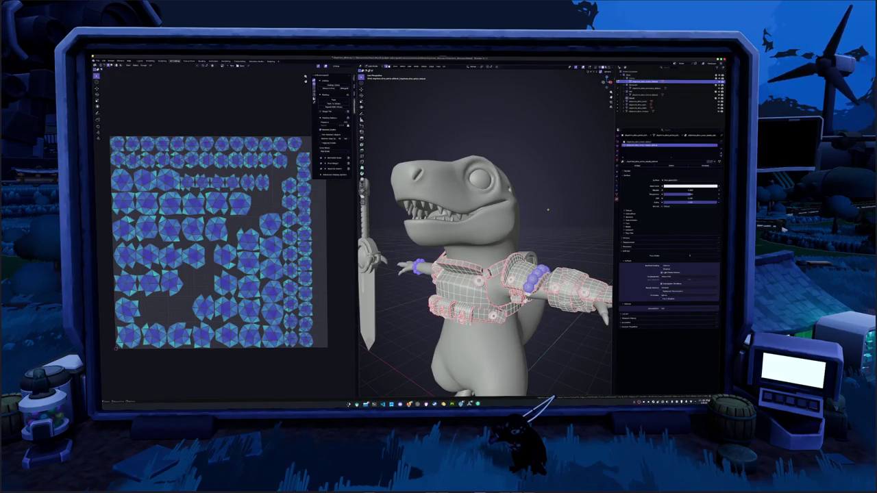
{"action": "middle_click_drag", "start_coordinate": [479, 274], "coordinate": [520, 271]}
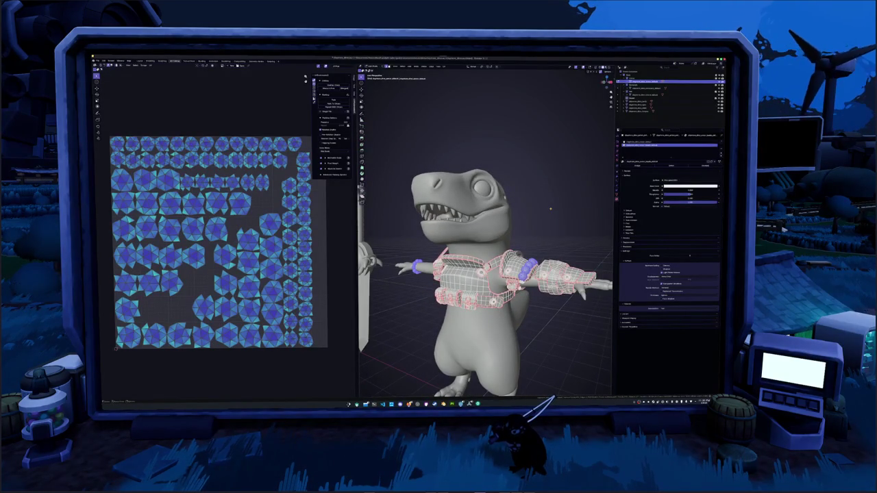
{"action": "middle_click_drag", "start_coordinate": [493, 274], "coordinate": [480, 274]}
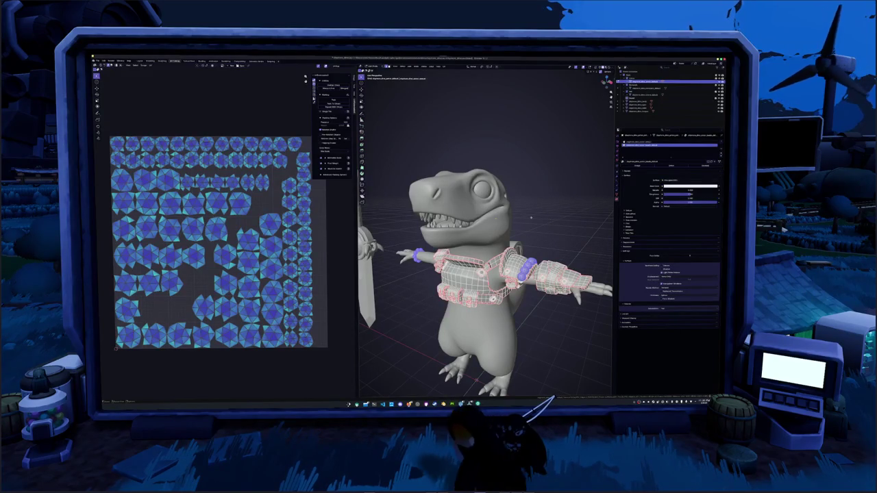
Select all the armor UVs and pack the islands to fill the UV square
{"action": "key", "text": "a"}
{"action": "left_click", "coordinate": [337, 101]}
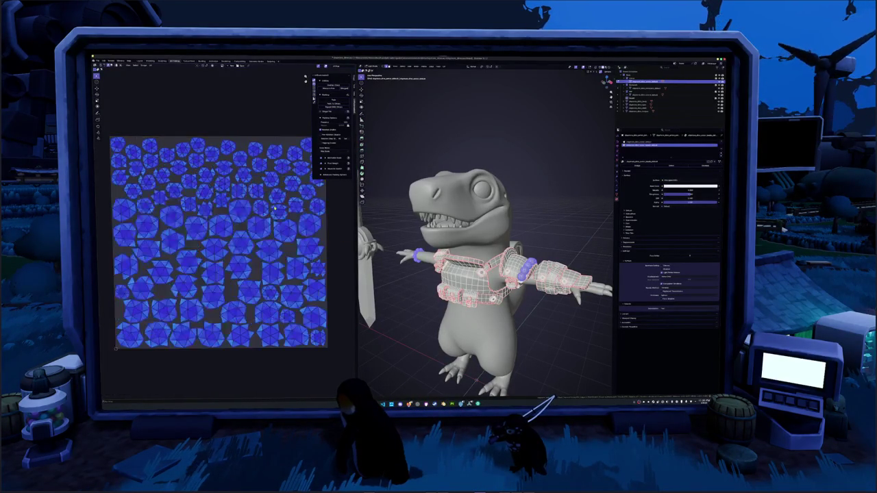
{"action": "key", "text": "Tab"}
{"action": "key", "text": "Tab"}
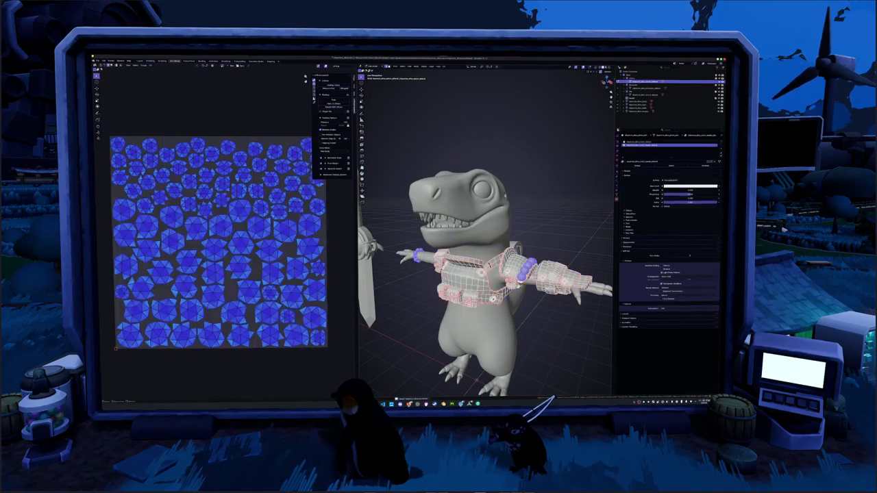
{"action": "key", "text": "KP_1"}
{"action": "key", "text": "KP_8"}
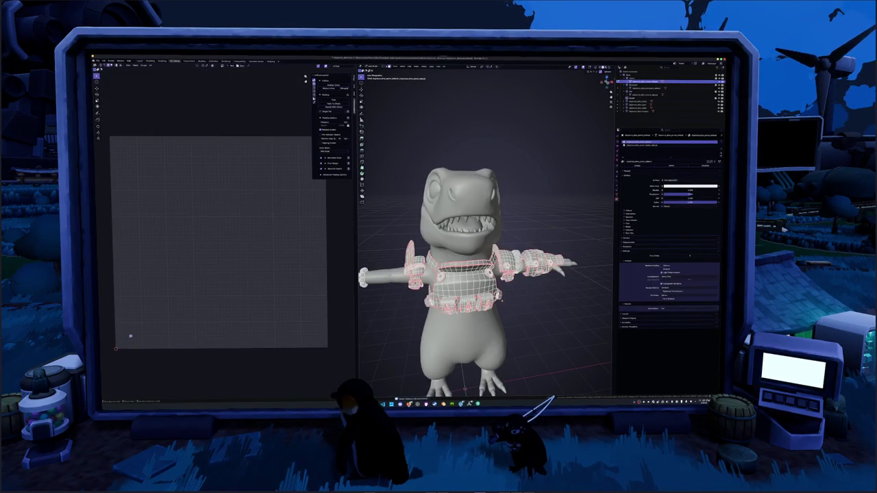
Check the linked belt pouch faces, then leave Edit Mode and exit Local View
{"action": "key", "text": "ctrl+l"}
{"action": "key", "text": "KP_1"}
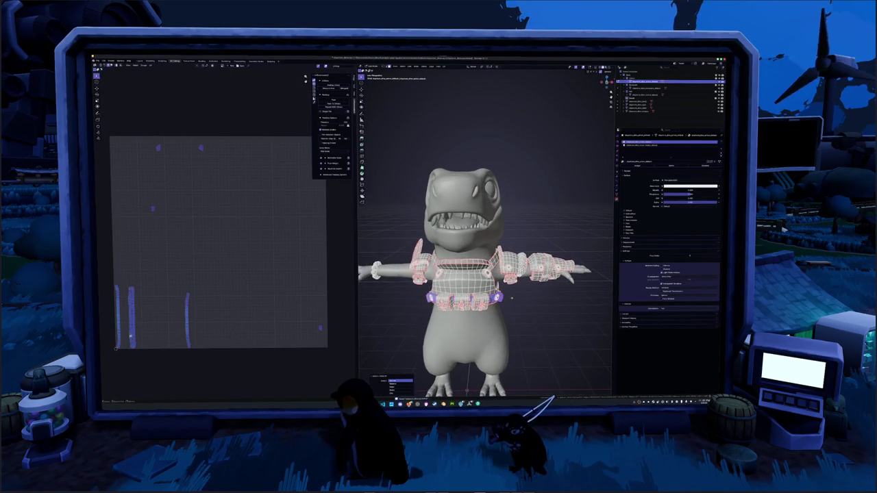
{"action": "key", "text": "alt+a"}
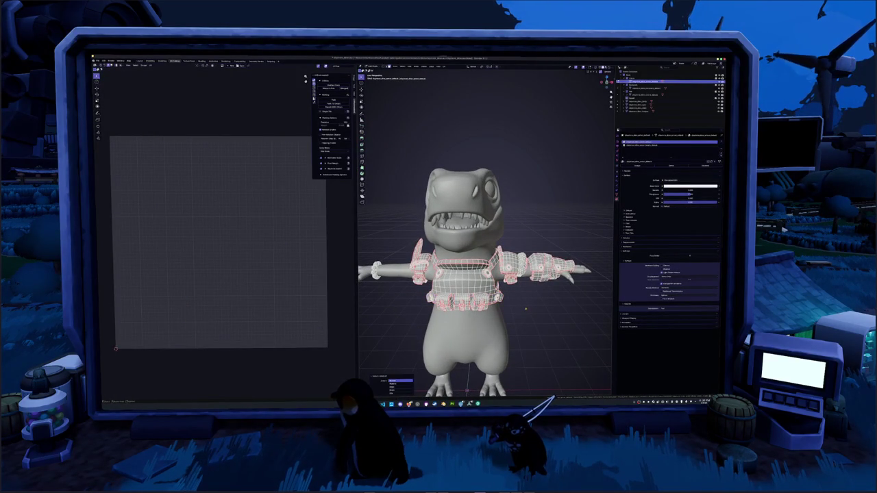
{"action": "key", "text": "Tab"}
{"action": "key", "text": "KP_Divide"}
Box-select all of the dinosaur's armor pieces together
{"action": "mouse_move", "coordinate": [485, 260]}
{"action": "middle_mouse_down"}
{"action": "mouse_move", "coordinate": [589, 260]}
{"action": "mouse_move", "coordinate": [521, 260]}
{"action": "mouse_move", "coordinate": [589, 246]}
{"action": "mouse_move", "coordinate": [520, 261]}
{"action": "mouse_move", "coordinate": [438, 247]}
{"action": "mouse_move", "coordinate": [521, 260]}
{"action": "mouse_move", "coordinate": [466, 260]}
{"action": "middle_mouse_up"}
{"action": "left_click", "coordinate": [531, 250]}
{"action": "scroll", "coordinate": [485, 260], "scroll_direction": "down", "scroll_amount": 3}
{"action": "scroll", "coordinate": [484, 261], "scroll_direction": "up", "scroll_amount": 4}
{"action": "left_click", "coordinate": [385, 274]}
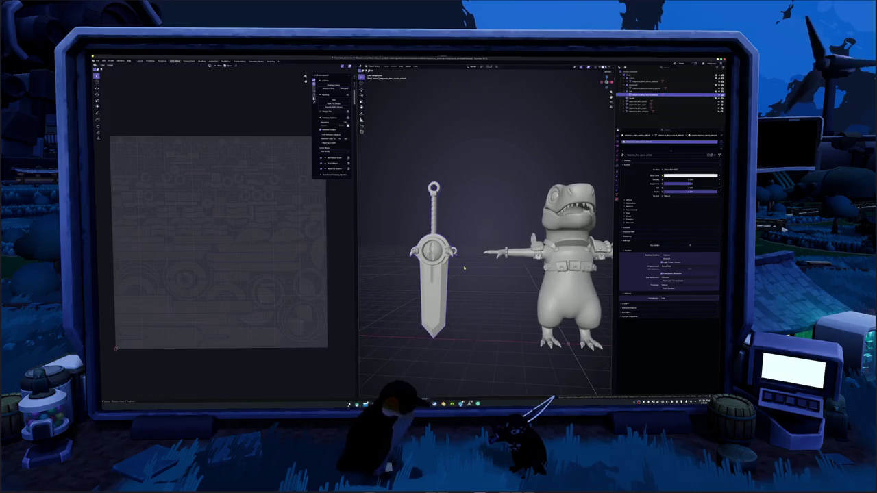
{"action": "left_click", "coordinate": [482, 293]}
{"action": "scroll", "coordinate": [482, 293], "scroll_direction": "down", "scroll_amount": 1}
{"action": "scroll", "coordinate": [483, 293], "scroll_direction": "down", "scroll_amount": 2}
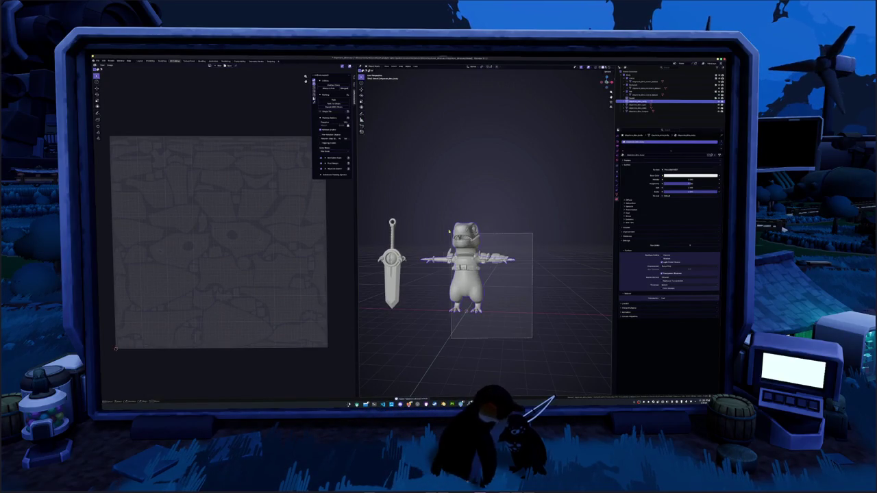
{"action": "left_click_drag", "start_coordinate": [530, 338], "coordinate": [419, 192]}
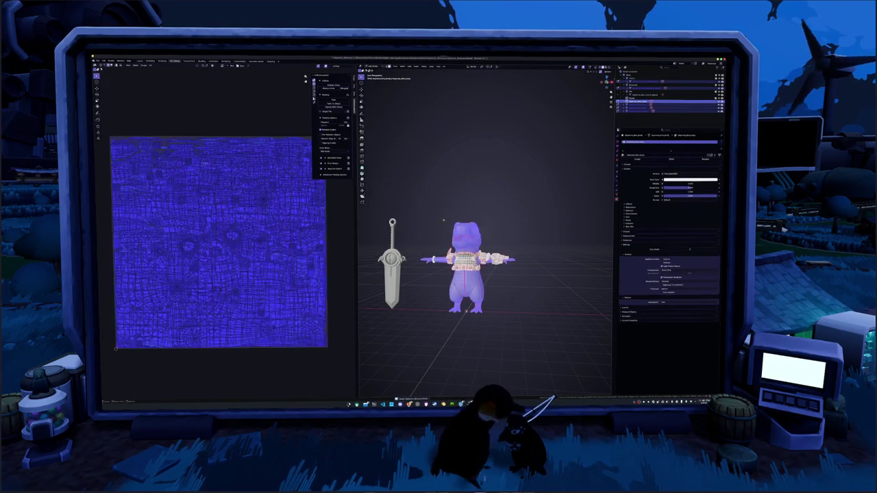
{"action": "scroll", "coordinate": [290, 245], "scroll_direction": "up", "scroll_amount": 2}
{"action": "scroll", "coordinate": [225, 251], "scroll_direction": "down", "scroll_amount": 4}
{"action": "middle_click_drag", "start_coordinate": [414, 237], "coordinate": [466, 236]}
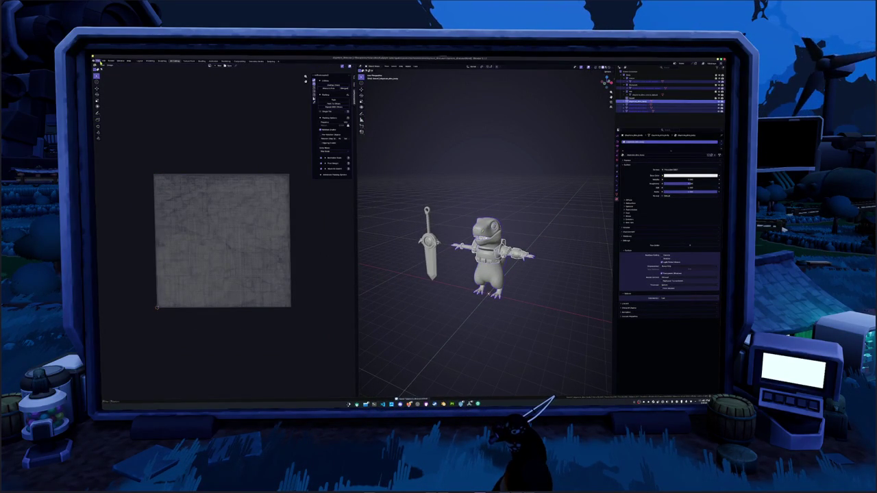
Export the selected armor meshes as FBX into the target folder, with Geometry options shown
{"action": "left_click", "coordinate": [101, 61]}
{"action": "mouse_move", "coordinate": [109, 115]}
{"action": "left_click", "coordinate": [146, 142]}
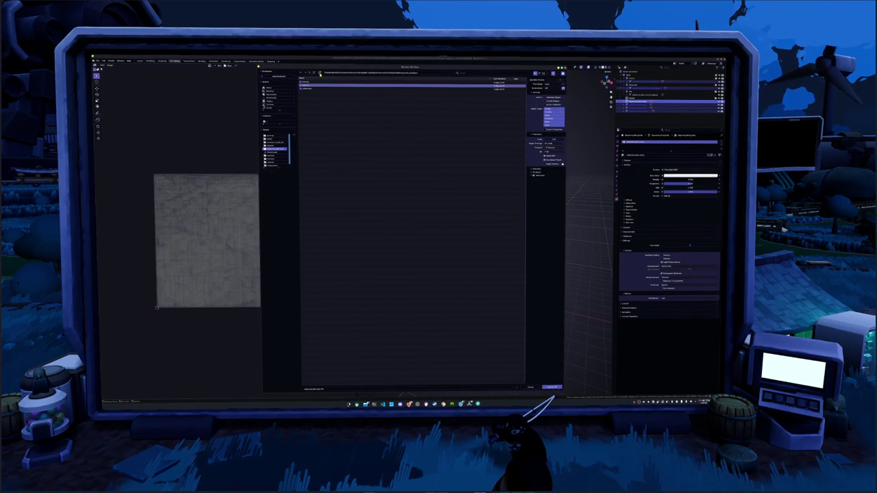
{"action": "double_click", "coordinate": [336, 89]}
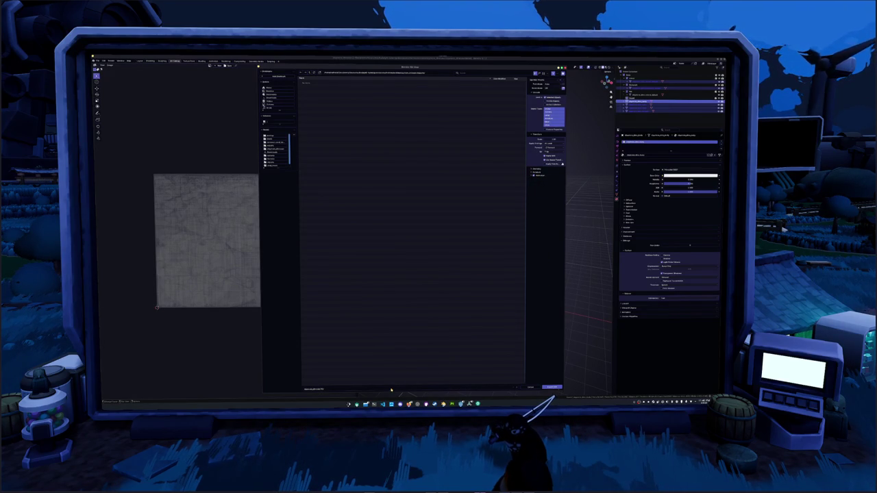
{"action": "left_click", "coordinate": [538, 171]}
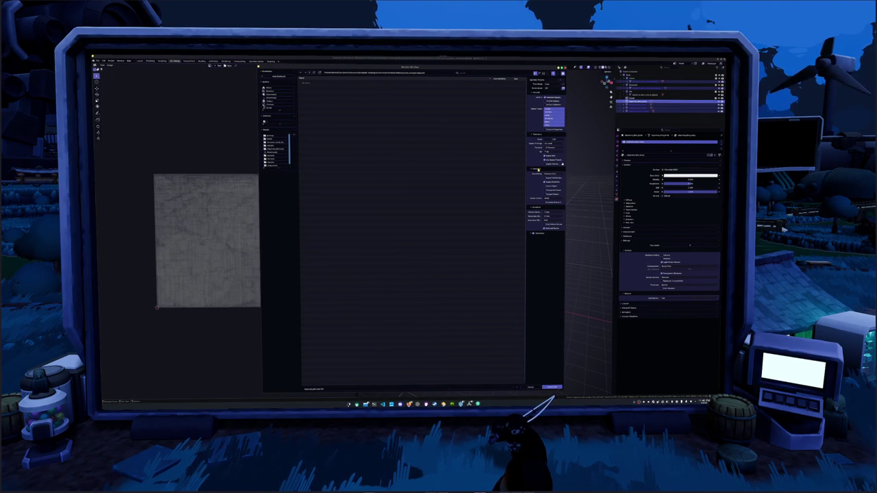
{"action": "left_click", "coordinate": [552, 387]}
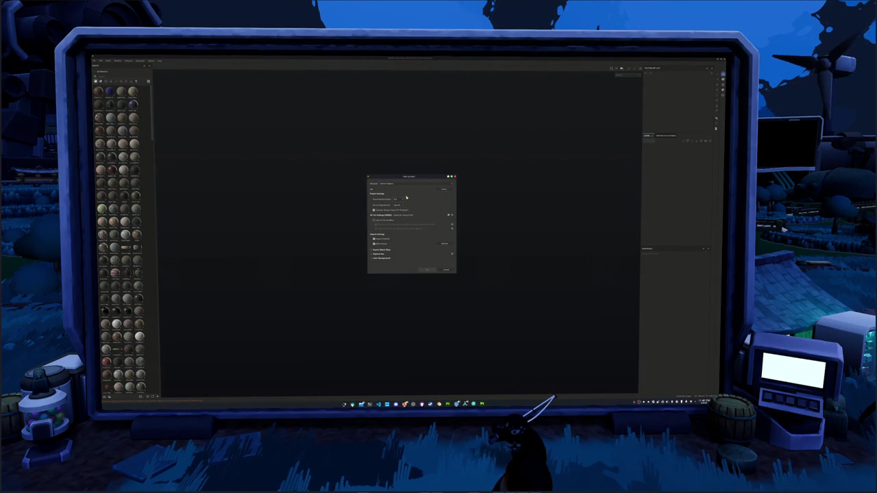
Create a new Substance Painter project using the exported dinosaur armor FBX
{"action": "left_click", "coordinate": [443, 191]}
{"action": "left_click", "coordinate": [445, 192]}
{"action": "left_click", "coordinate": [446, 193]}
{"action": "left_click", "coordinate": [445, 193]}
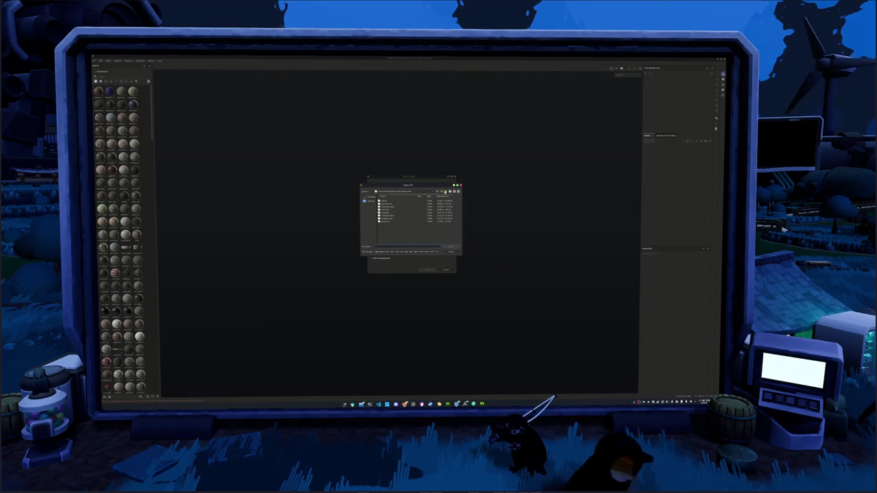
{"action": "double_click", "coordinate": [393, 209]}
{"action": "double_click", "coordinate": [388, 203]}
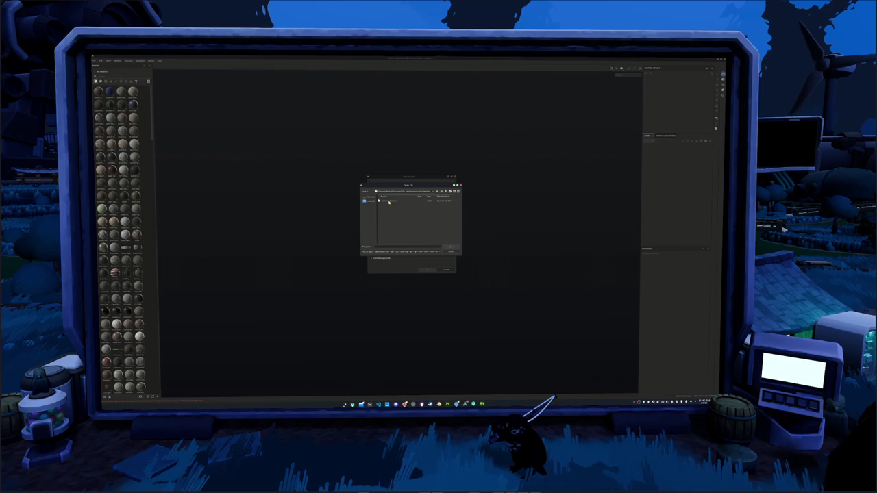
{"action": "double_click", "coordinate": [386, 201]}
{"action": "double_click", "coordinate": [388, 205]}
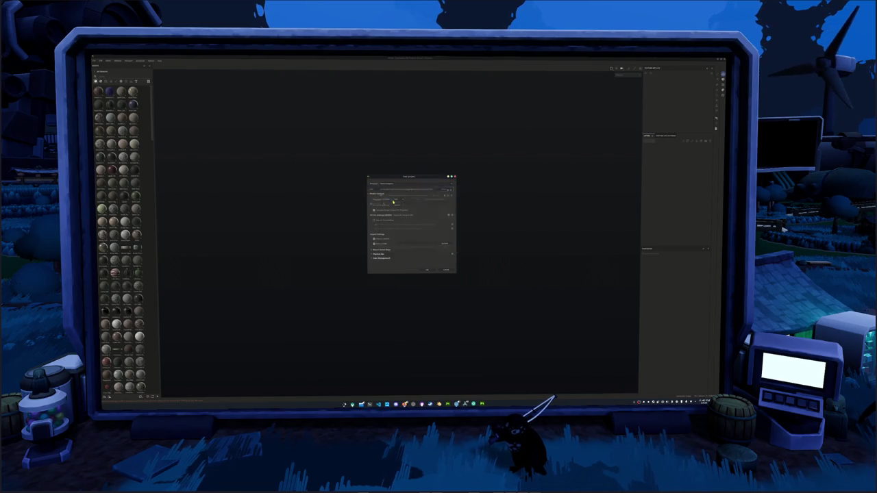
{"action": "left_click", "coordinate": [428, 269]}
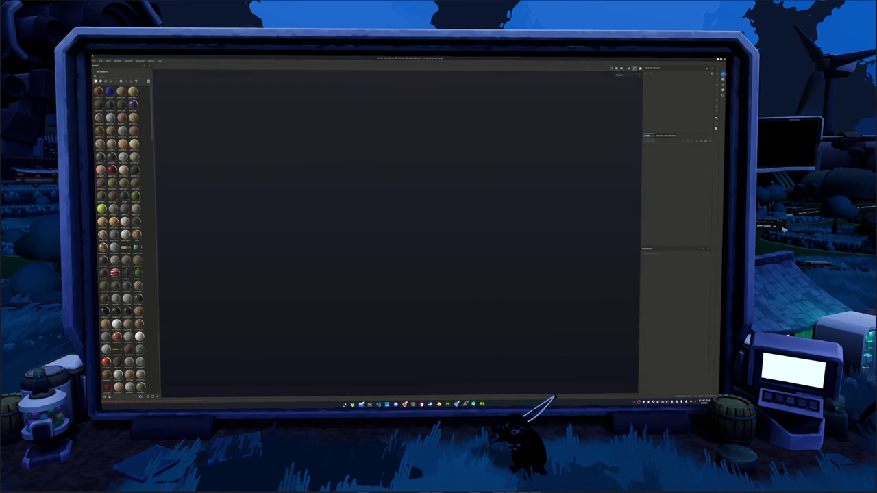
Open Bake Mesh Maps, select the top texture set and frame the model
{"action": "mouse_move", "coordinate": [450, 248]}
{"action": "left_mouse_down", "text": "alt"}
{"action": "mouse_move", "coordinate": [458, 268]}
{"action": "mouse_move", "coordinate": [427, 274]}
{"action": "mouse_move", "coordinate": [319, 256]}
{"action": "mouse_move", "coordinate": [382, 248]}
{"action": "mouse_move", "coordinate": [349, 249]}
{"action": "left_mouse_up", "text": "alt"}
{"action": "key", "text": "ctrl+shift+b"}
{"action": "right_click_drag", "start_coordinate": [349, 250], "coordinate": [538, 255], "text": "alt"}
{"action": "mouse_move", "coordinate": [538, 255]}
{"action": "left_mouse_down", "text": "alt"}
{"action": "mouse_move", "coordinate": [511, 226]}
{"action": "mouse_move", "coordinate": [541, 243]}
{"action": "mouse_move", "coordinate": [563, 235]}
{"action": "mouse_move", "coordinate": [560, 218]}
{"action": "left_mouse_up", "text": "alt"}
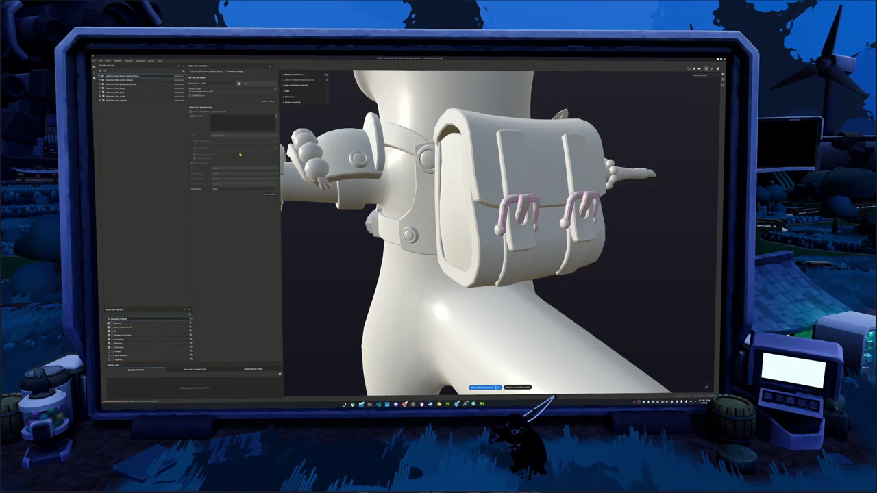
{"action": "left_click", "coordinate": [130, 88]}
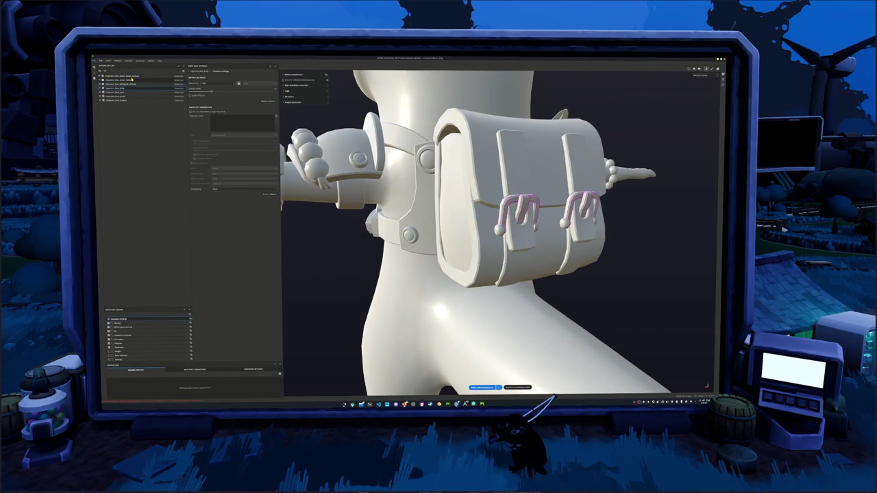
{"action": "left_click", "coordinate": [130, 76]}
{"action": "key", "text": "f"}
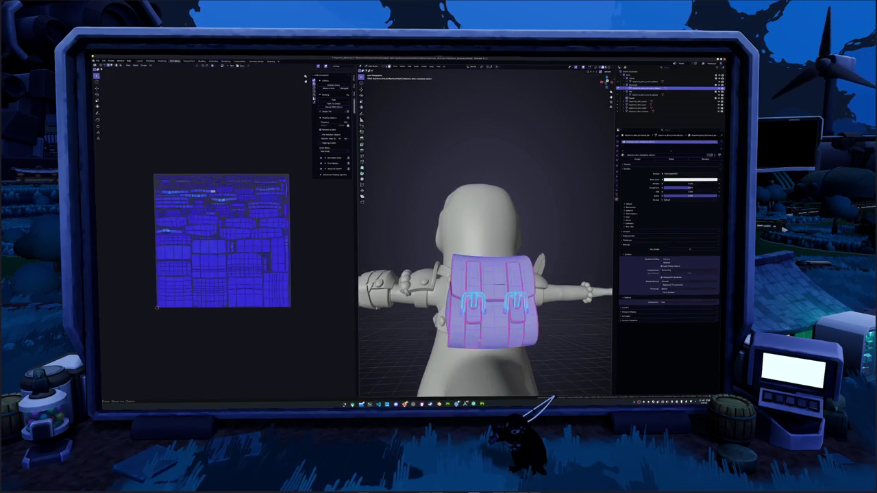
Select the linked buckles and apply several edge operations from the context menu
{"action": "scroll", "coordinate": [485, 285], "scroll_direction": "up", "scroll_amount": 2}
{"action": "key", "text": "alt+a"}
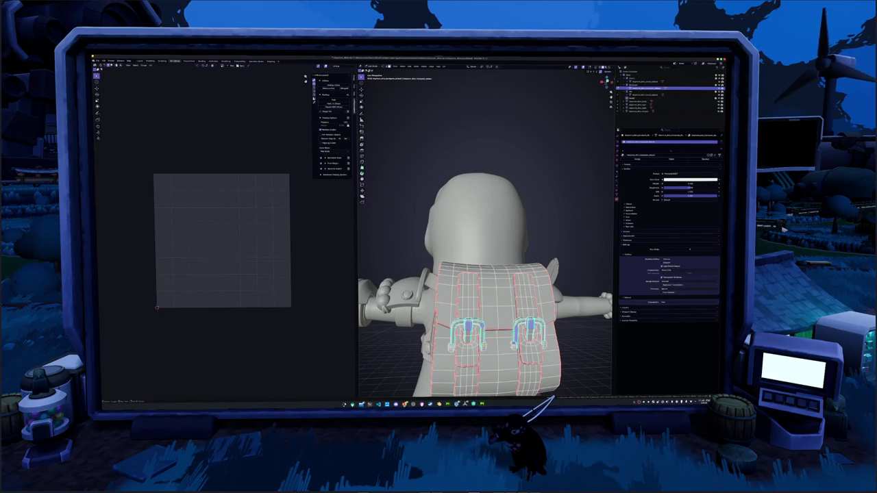
{"action": "key", "text": "ctrl+l"}
{"action": "right_click", "coordinate": [479, 316]}
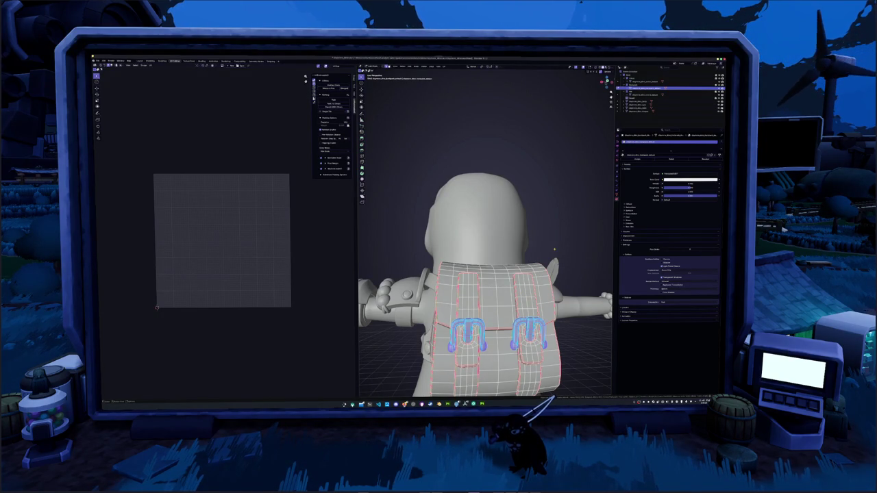
{"action": "right_click", "coordinate": [554, 250]}
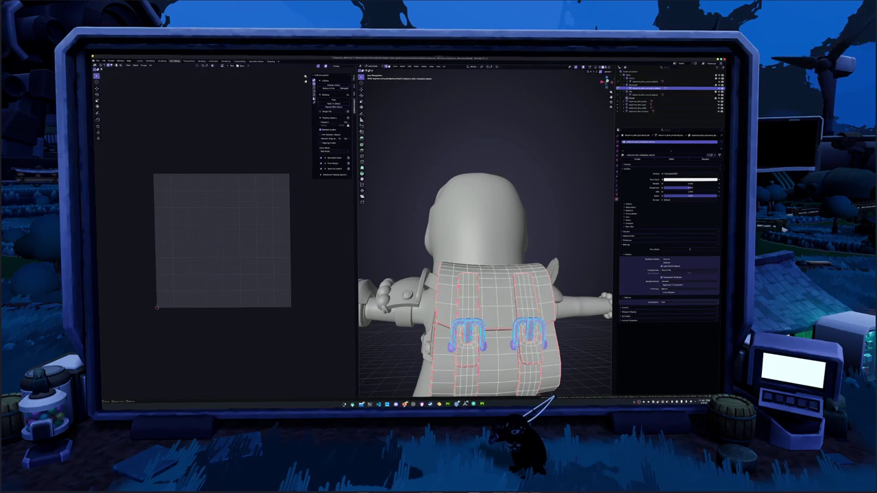
{"action": "right_click", "coordinate": [526, 315]}
{"action": "left_click", "coordinate": [526, 316]}
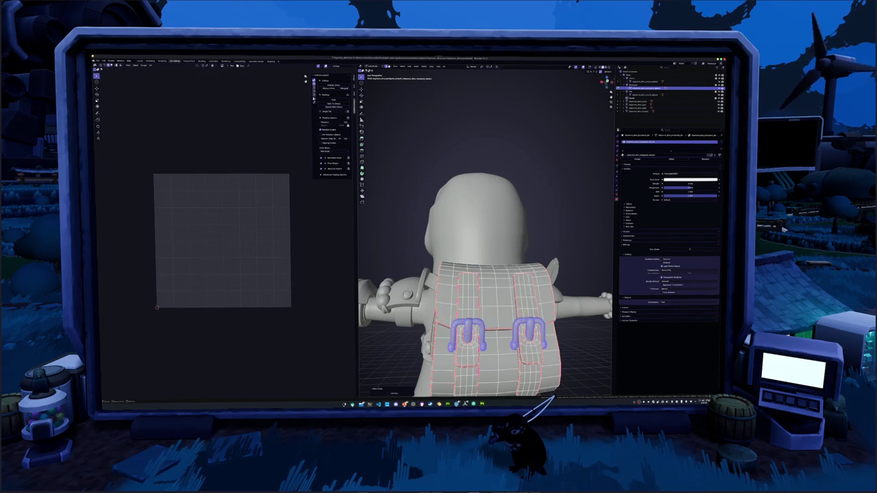
{"action": "right_click", "coordinate": [522, 302]}
{"action": "left_click", "coordinate": [510, 299]}
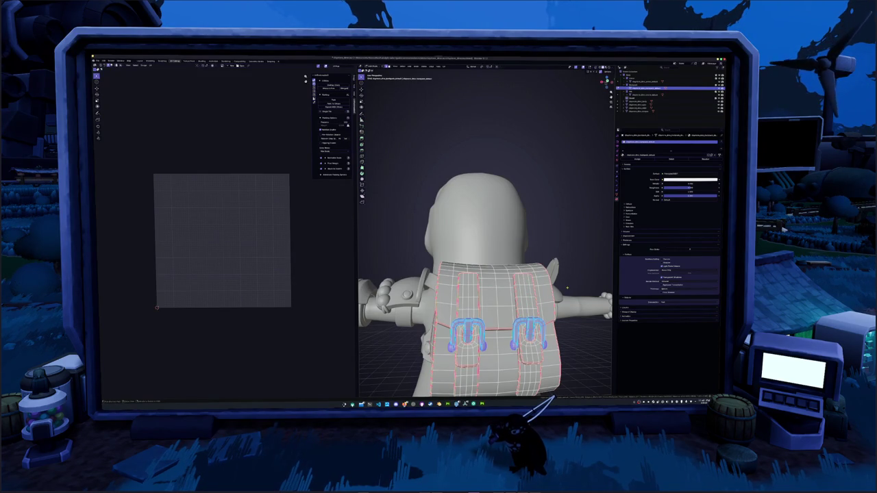
{"action": "right_click", "coordinate": [567, 287]}
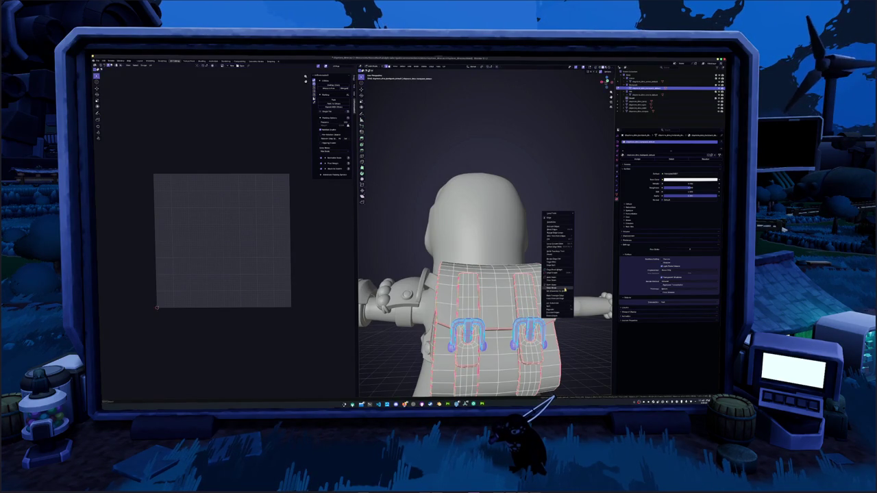
{"action": "left_click", "coordinate": [565, 289]}
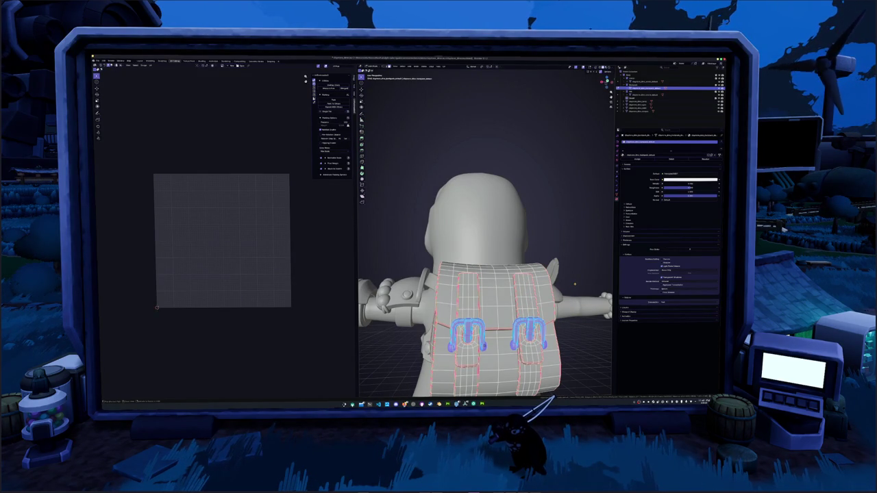
{"action": "right_click", "coordinate": [574, 283]}
Select the backpack with both buckles, apply another edge operation, and select all faces for unwrapping
{"action": "middle_click_drag", "start_coordinate": [479, 240], "coordinate": [480, 288]}
{"action": "key", "text": "l"}
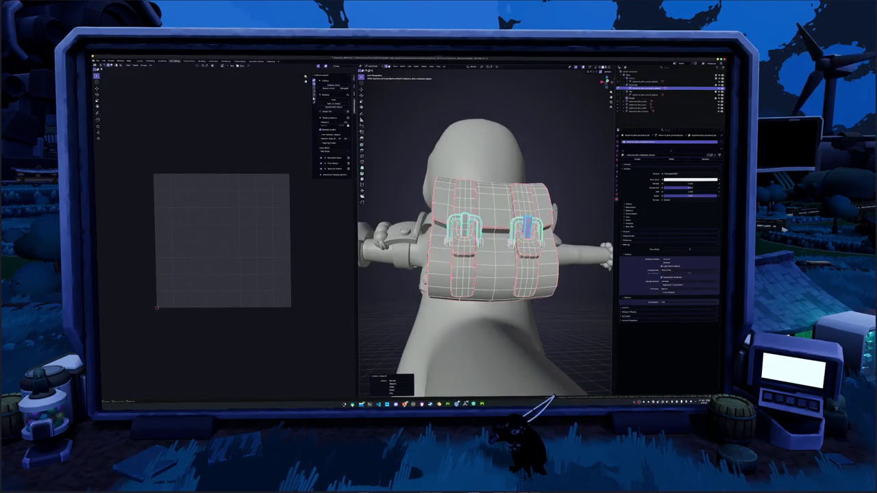
{"action": "key", "text": "ctrl+z"}
{"action": "key", "text": "ctrl+l"}
{"action": "key", "text": "Return"}
{"action": "middle_click_drag", "start_coordinate": [506, 206], "coordinate": [548, 207]}
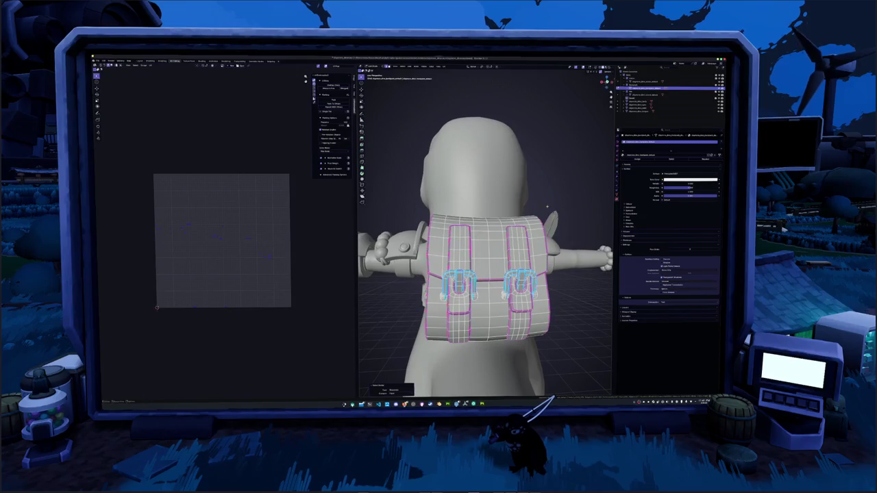
{"action": "right_click", "coordinate": [548, 208]}
{"action": "left_click", "coordinate": [544, 197]}
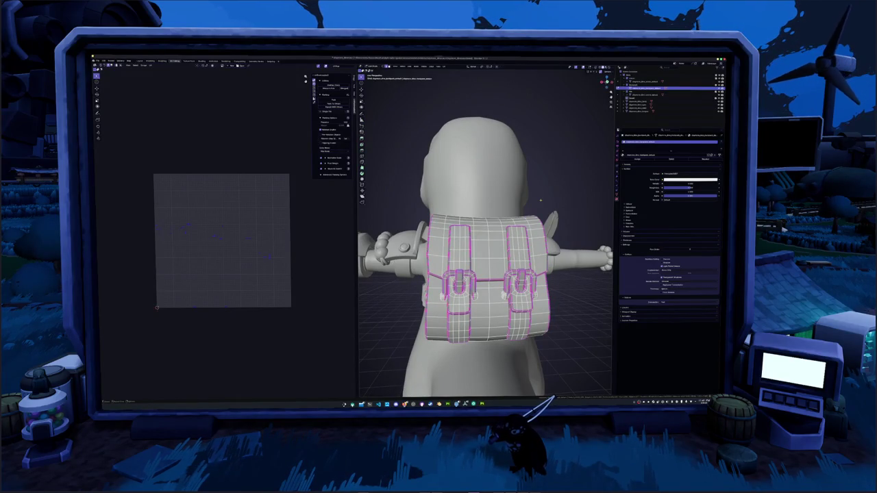
{"action": "key", "text": "a"}
{"action": "left_click", "coordinate": [445, 67]}
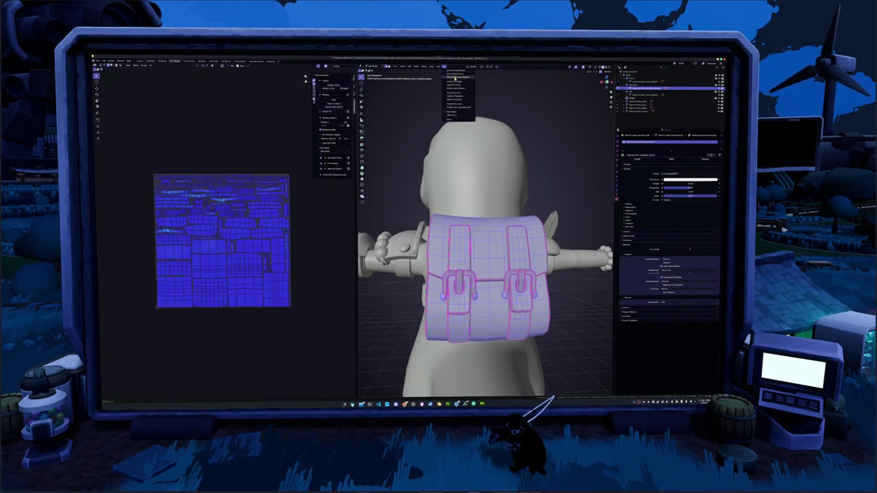
Unwrap the backpack and pack its UV islands into the tile
{"action": "left_click", "coordinate": [455, 78]}
{"action": "left_click", "coordinate": [339, 99]}
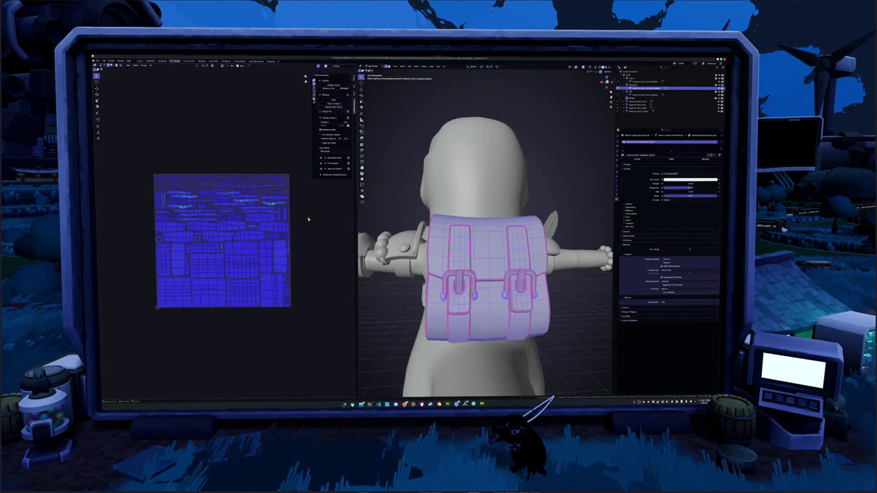
{"action": "key", "text": "Tab"}
{"action": "mouse_move", "coordinate": [397, 274]}
{"action": "middle_mouse_down"}
{"action": "mouse_move", "coordinate": [423, 288]}
{"action": "mouse_move", "coordinate": [424, 274]}
{"action": "middle_mouse_up"}
{"action": "key", "text": "Tab"}
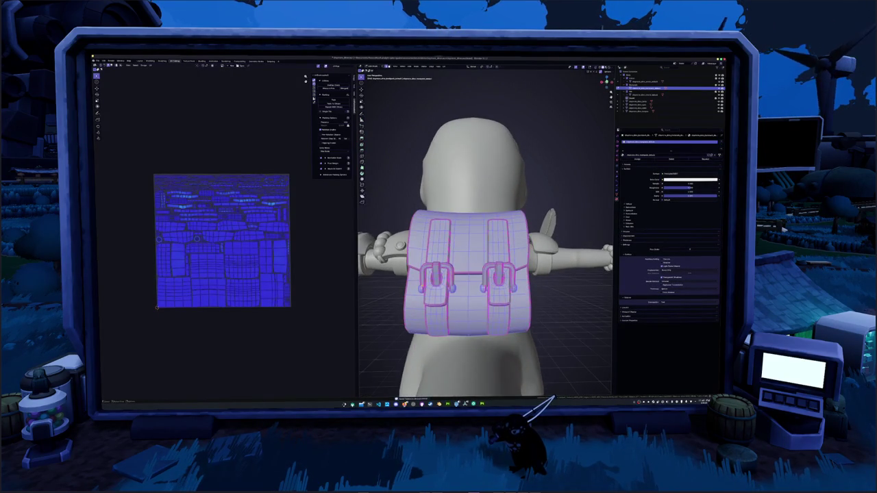
{"action": "key", "text": "KP_1"}
{"action": "key", "text": "ctrl+KP_1"}
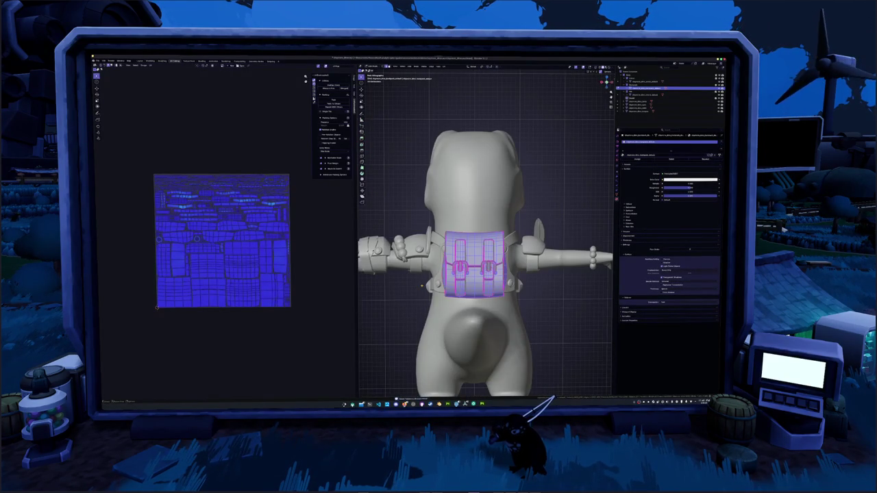
{"action": "key", "text": "Tab"}
{"action": "key", "text": "KP_Decimal"}
{"action": "key", "text": "Tab"}
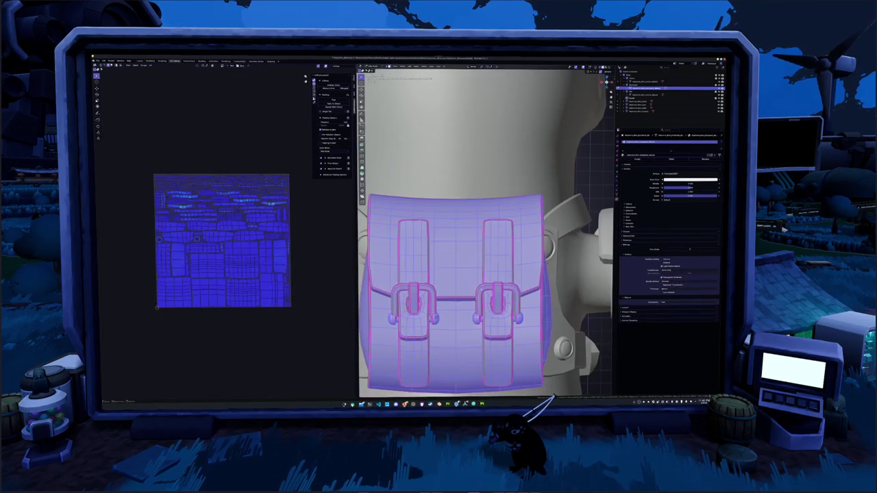
Select the linked buckles, check the edge menu, and return to Object Mode
{"action": "left_click", "coordinate": [482, 288]}
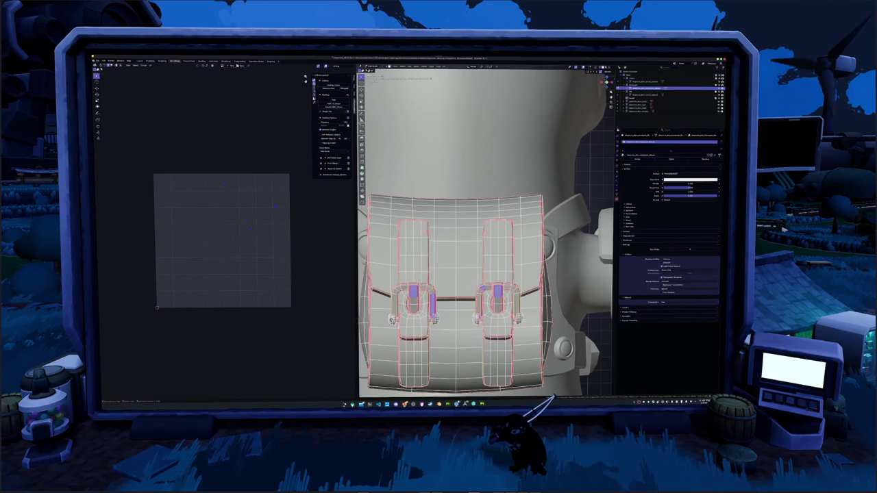
{"action": "key", "text": "ctrl+l"}
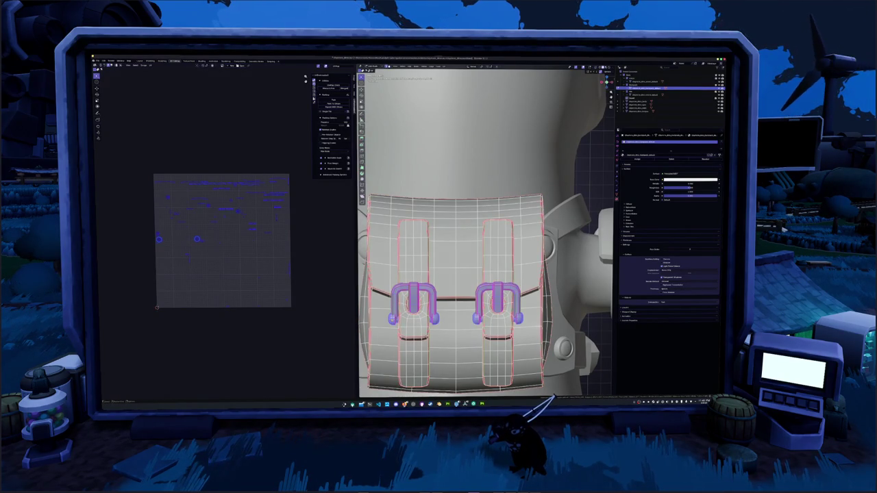
{"action": "right_click", "coordinate": [392, 321]}
{"action": "left_click", "coordinate": [382, 369]}
{"action": "key", "text": "Tab"}
Box-select the whole character from the front view and export it as FBX
{"action": "scroll", "coordinate": [430, 318], "scroll_direction": "down", "scroll_amount": 5}
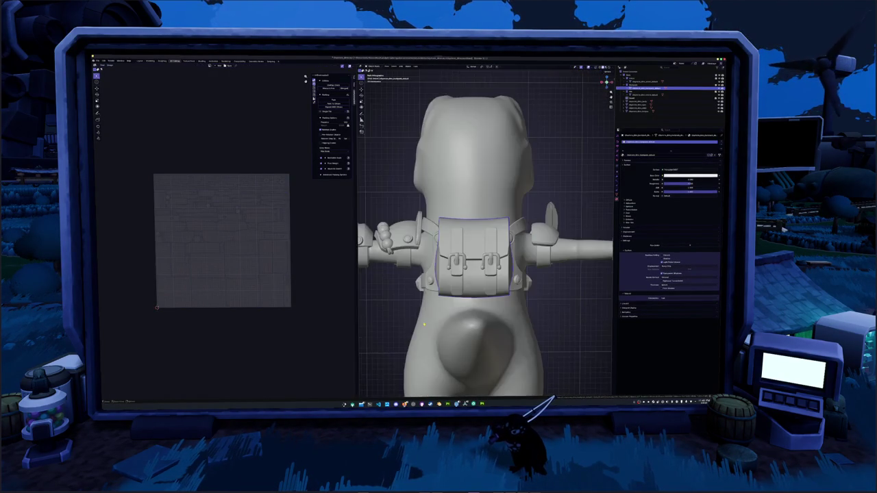
{"action": "scroll", "coordinate": [431, 318], "scroll_direction": "down", "scroll_amount": 3}
{"action": "middle_click_drag", "start_coordinate": [411, 302], "coordinate": [430, 317]}
{"action": "key", "text": "KP_1"}
{"action": "scroll", "coordinate": [479, 321], "scroll_direction": "down", "scroll_amount": 3}
{"action": "left_click_drag", "start_coordinate": [532, 332], "coordinate": [440, 171]}
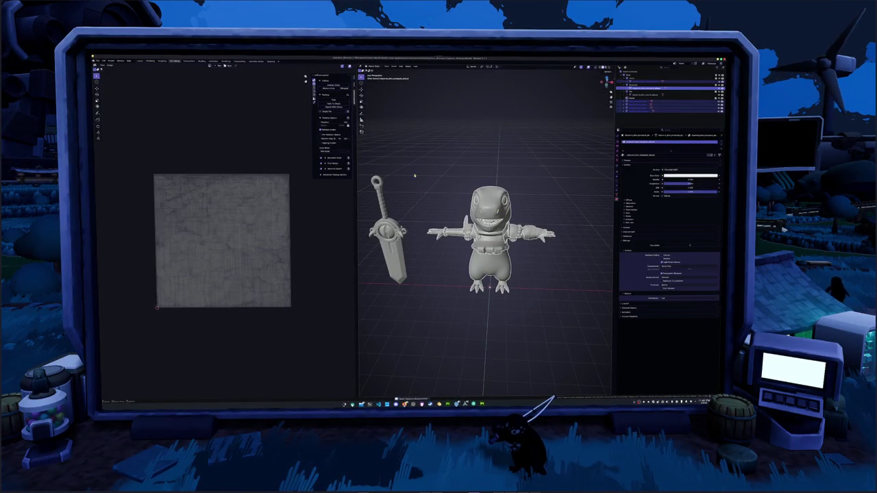
{"action": "left_click", "coordinate": [104, 65]}
{"action": "mouse_move", "coordinate": [107, 104]}
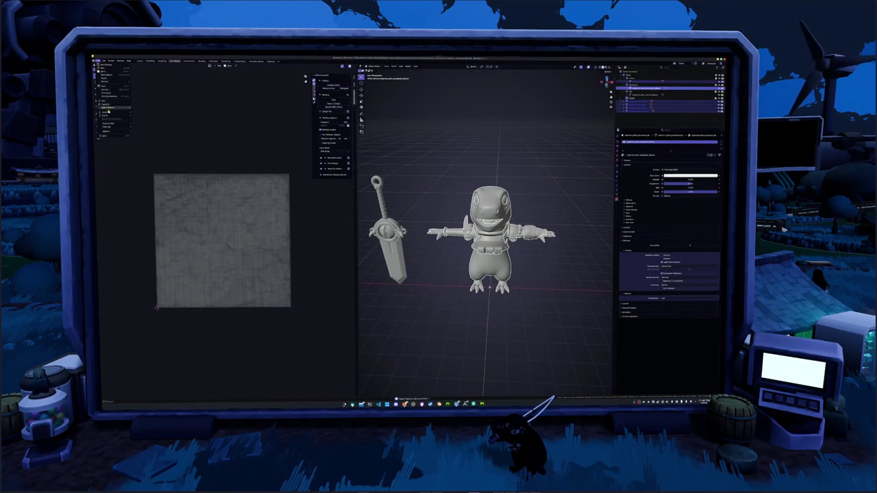
{"action": "left_click", "coordinate": [149, 145]}
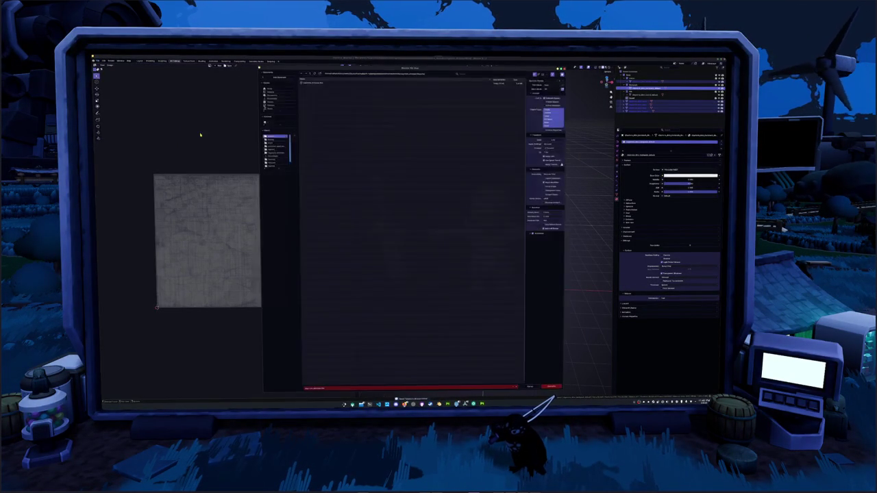
{"action": "left_click", "coordinate": [548, 386]}
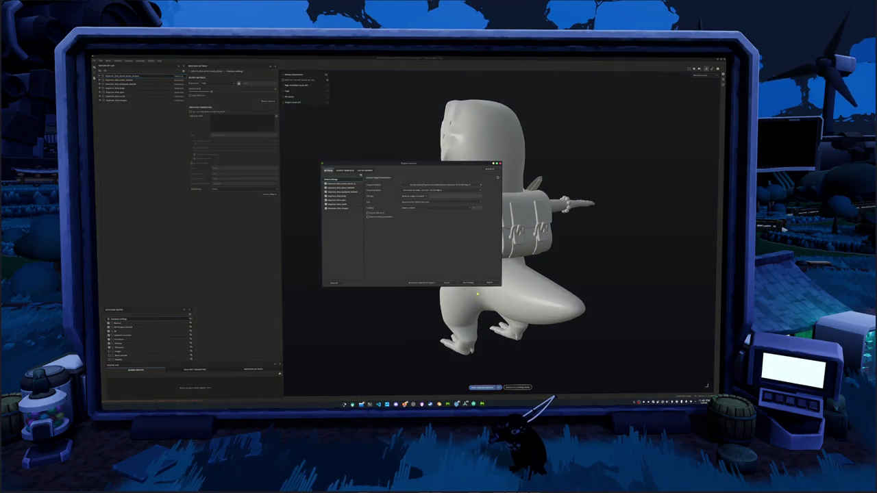
Close the bake dialog and zoom in on the baked shoulder armour
{"action": "mouse_move", "coordinate": [470, 303]}
{"action": "left_mouse_down", "text": "alt"}
{"action": "mouse_move", "coordinate": [549, 292]}
{"action": "mouse_move", "coordinate": [480, 301]}
{"action": "left_mouse_up", "text": "alt"}
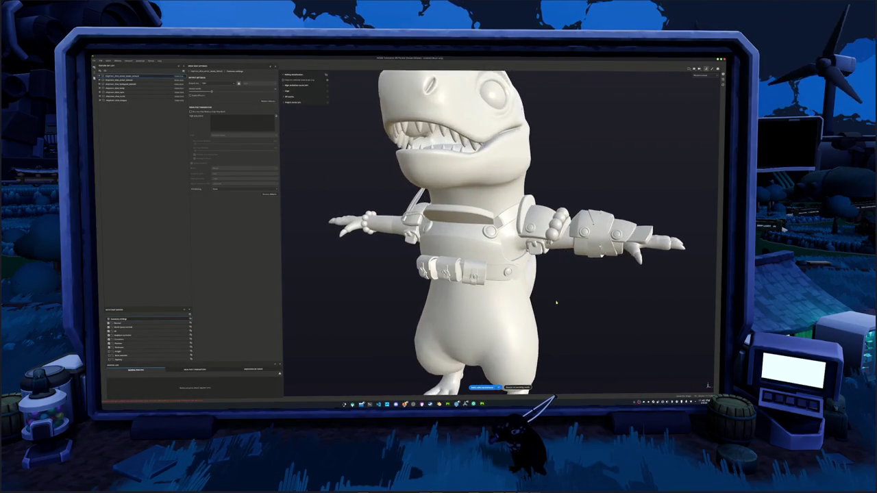
{"action": "scroll", "coordinate": [480, 301], "scroll_direction": "up", "scroll_amount": 3}
{"action": "scroll", "coordinate": [479, 302], "scroll_direction": "up", "scroll_amount": 2}
{"action": "scroll", "coordinate": [479, 302], "scroll_direction": "up", "scroll_amount": 2}
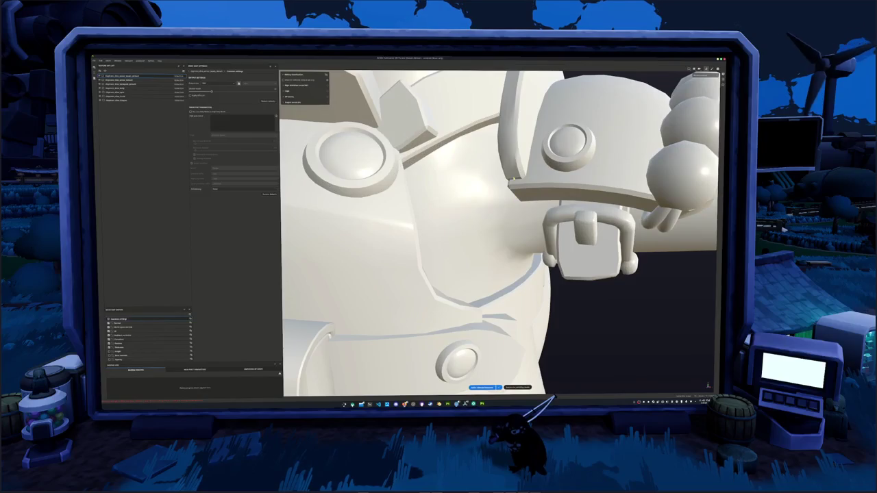
{"action": "scroll", "coordinate": [476, 287], "scroll_direction": "up", "scroll_amount": 1}
{"action": "scroll", "coordinate": [472, 276], "scroll_direction": "up", "scroll_amount": 2}
{"action": "scroll", "coordinate": [472, 275], "scroll_direction": "up", "scroll_amount": 2}
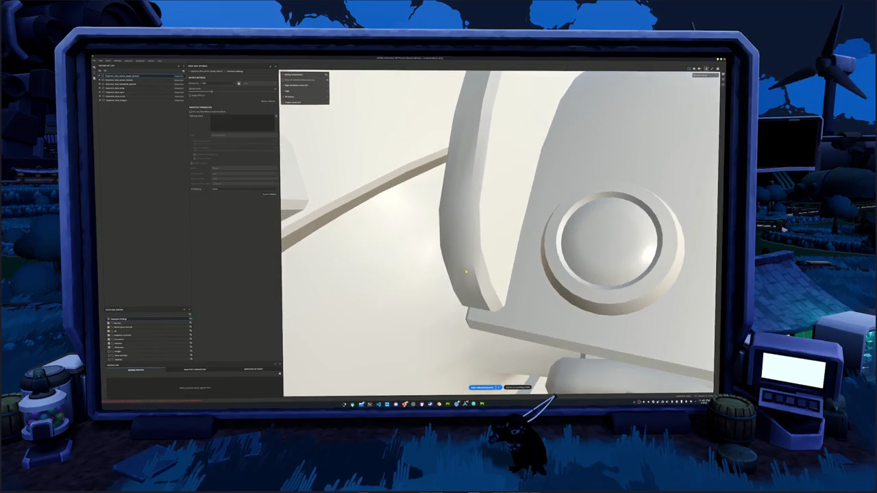
Switch back to Blender and enter Edit Mode on the armour mesh
{"action": "key", "text": "alt+Tab"}
{"action": "scroll", "coordinate": [534, 248], "scroll_direction": "up", "scroll_amount": 4}
{"action": "scroll", "coordinate": [535, 248], "scroll_direction": "up", "scroll_amount": 3}
{"action": "mouse_move", "coordinate": [534, 248]}
{"action": "middle_mouse_down"}
{"action": "mouse_move", "coordinate": [493, 260]}
{"action": "mouse_move", "coordinate": [466, 237]}
{"action": "middle_mouse_up"}
{"action": "key", "text": "Tab"}
{"action": "scroll", "coordinate": [485, 232], "scroll_direction": "up", "scroll_amount": 3}
Deselect all, apply a mesh operation from the right-click menu, then leave Edit Mode
{"action": "key", "text": "alt+a"}
{"action": "scroll", "coordinate": [485, 232], "scroll_direction": "up", "scroll_amount": 3}
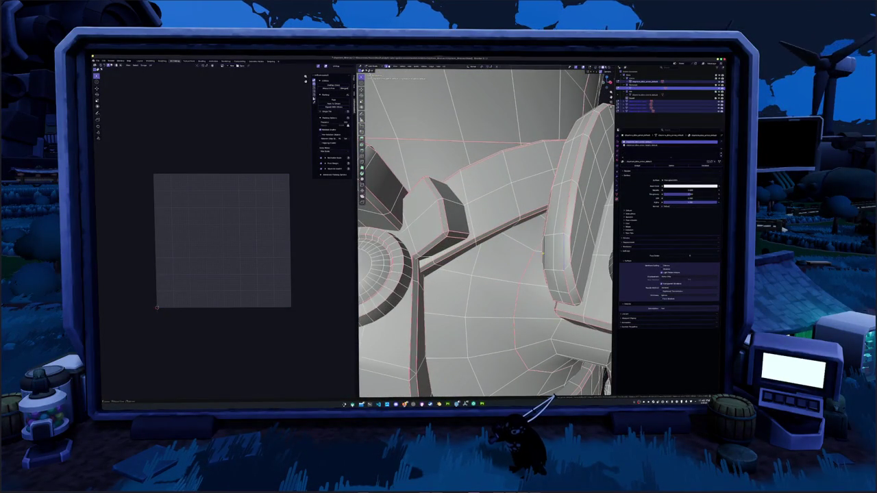
{"action": "right_click", "coordinate": [542, 252]}
{"action": "left_click", "coordinate": [538, 312]}
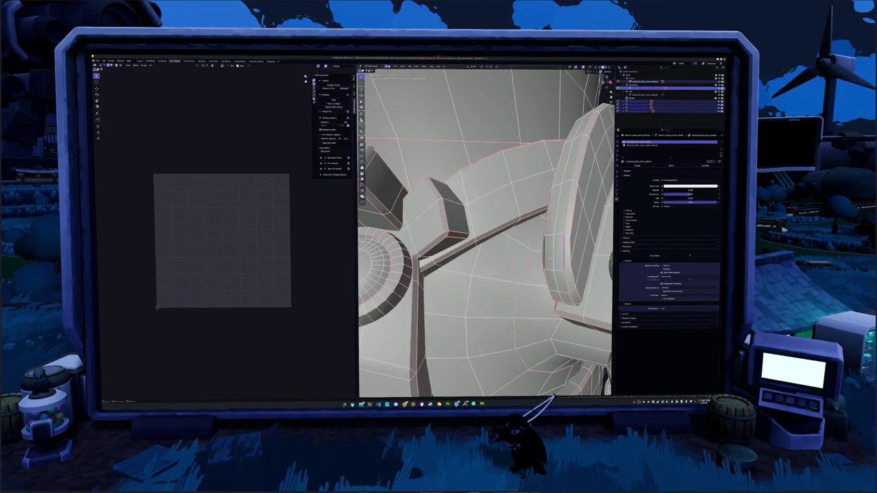
{"action": "right_click", "coordinate": [550, 262]}
{"action": "left_click", "coordinate": [536, 263]}
{"action": "mouse_move", "coordinate": [535, 263]}
{"action": "middle_mouse_down"}
{"action": "mouse_move", "coordinate": [493, 261]}
{"action": "mouse_move", "coordinate": [471, 272]}
{"action": "middle_mouse_up"}
{"action": "key", "text": "Tab"}
{"action": "key", "text": "Tab"}
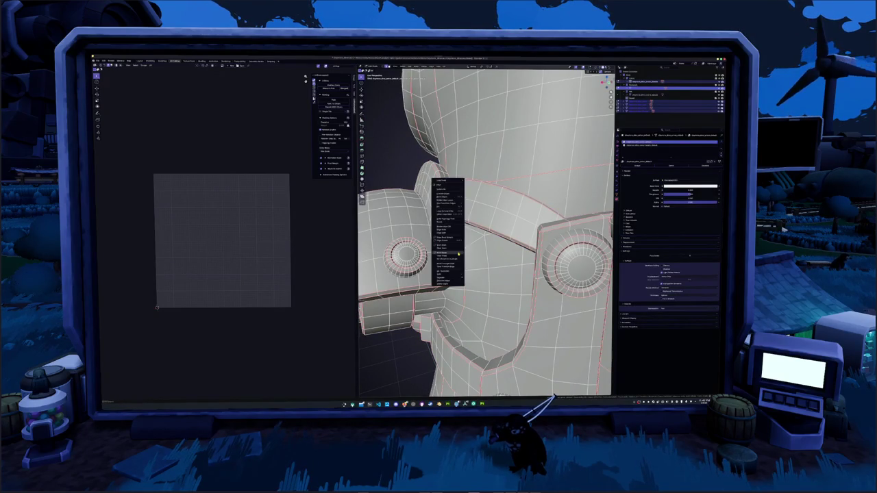
Re-enter Edit Mode, select the bracelet beads, then select the whole armour mesh
{"action": "middle_click_drag", "start_coordinate": [480, 267], "coordinate": [466, 271]}
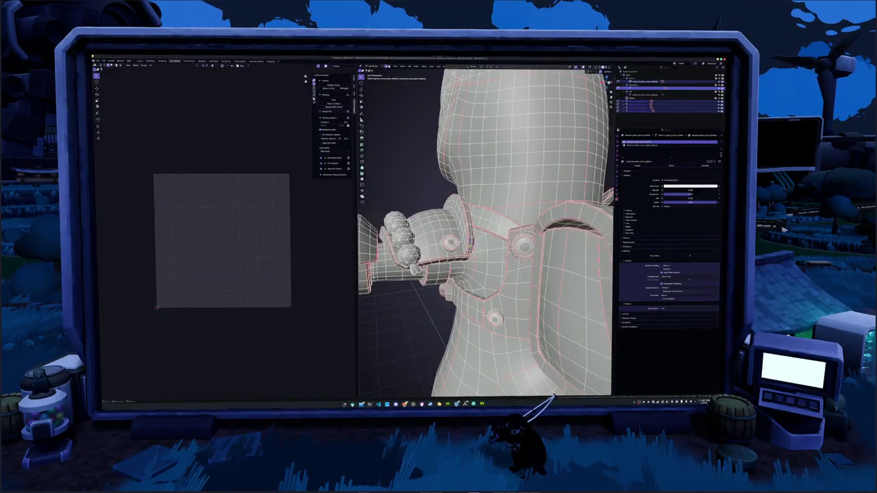
{"action": "scroll", "coordinate": [485, 233], "scroll_direction": "down", "scroll_amount": 5}
{"action": "key", "text": "Tab"}
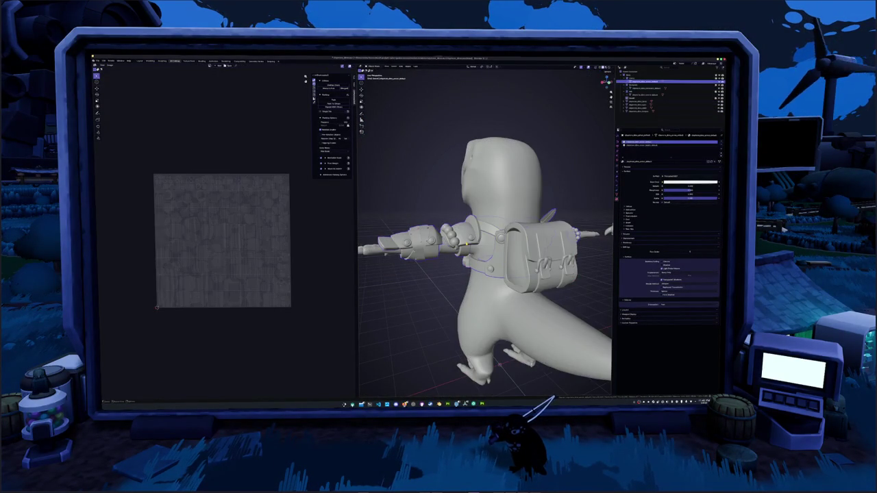
{"action": "key", "text": "Tab"}
{"action": "mouse_move", "coordinate": [486, 261]}
{"action": "middle_mouse_down"}
{"action": "mouse_move", "coordinate": [507, 260]}
{"action": "mouse_move", "coordinate": [497, 260]}
{"action": "mouse_move", "coordinate": [500, 280]}
{"action": "mouse_move", "coordinate": [411, 274]}
{"action": "middle_mouse_up"}
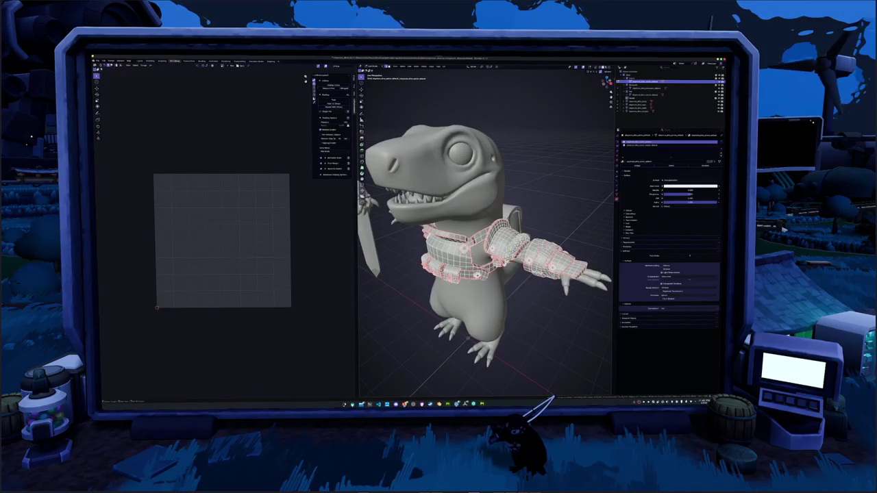
{"action": "middle_click_drag", "start_coordinate": [479, 260], "coordinate": [411, 263]}
{"action": "scroll", "coordinate": [479, 260], "scroll_direction": "up", "scroll_amount": 5}
{"action": "left_click", "coordinate": [455, 255]}
{"action": "key", "text": "Tab"}
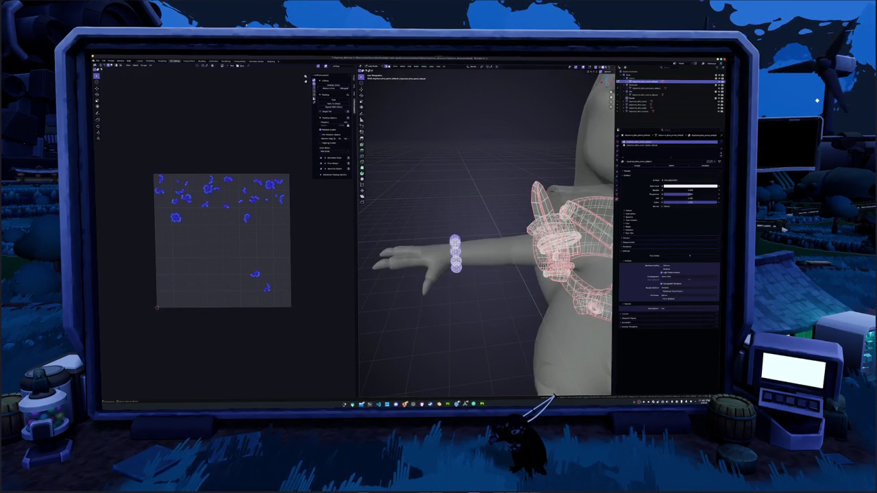
{"action": "key", "text": "ctrl+i"}
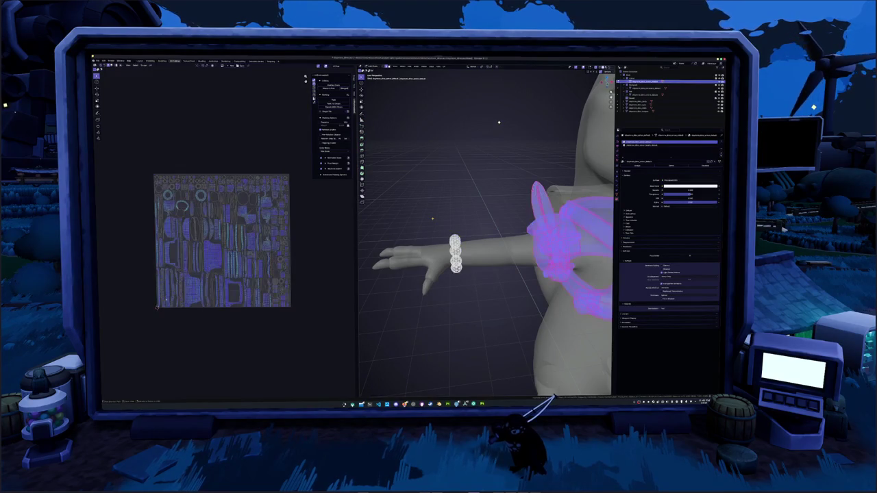
Select all armour UVs, pack the islands into the texture square, and exit Edit Mode
{"action": "scroll", "coordinate": [485, 233], "scroll_direction": "down", "scroll_amount": 5}
{"action": "middle_click_drag", "start_coordinate": [485, 233], "coordinate": [452, 232]}
{"action": "scroll", "coordinate": [484, 233], "scroll_direction": "up", "scroll_amount": 2}
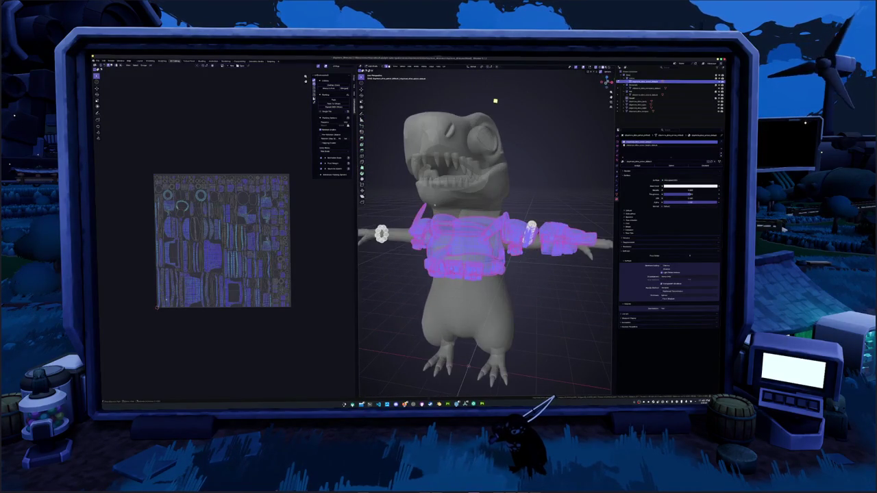
{"action": "left_click", "coordinate": [442, 67]}
{"action": "left_click", "coordinate": [453, 70]}
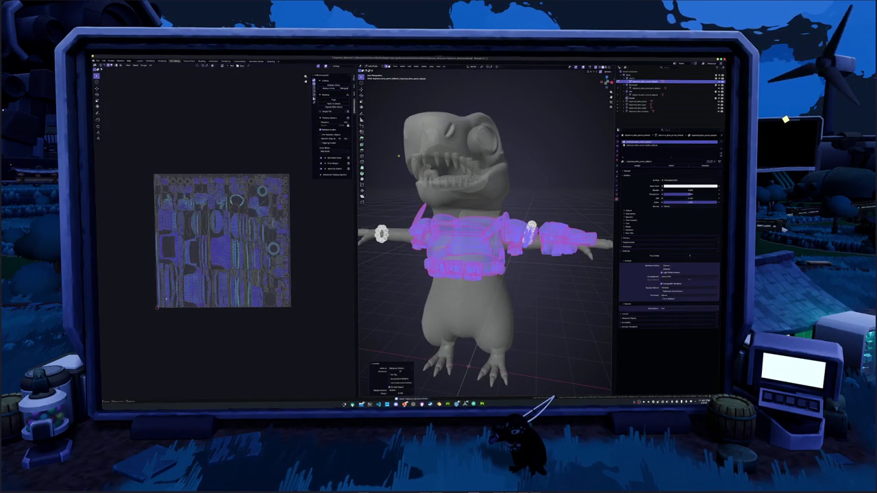
{"action": "left_click", "coordinate": [338, 99]}
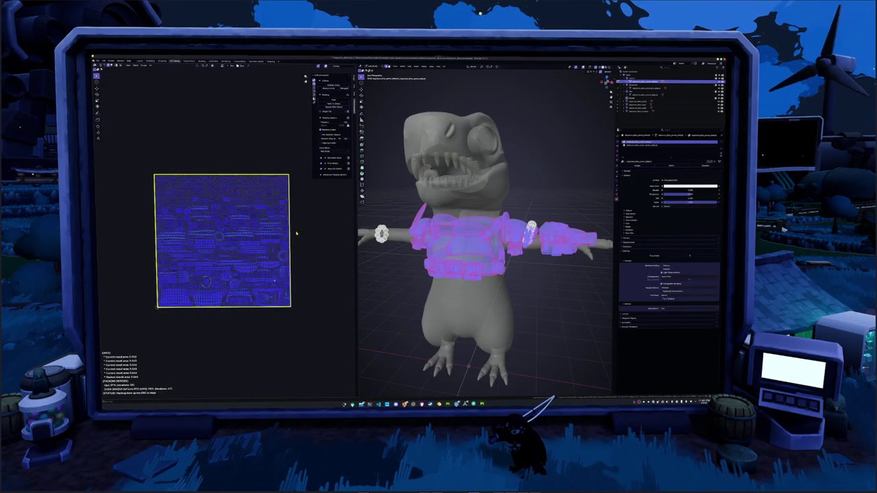
{"action": "key", "text": "Tab"}
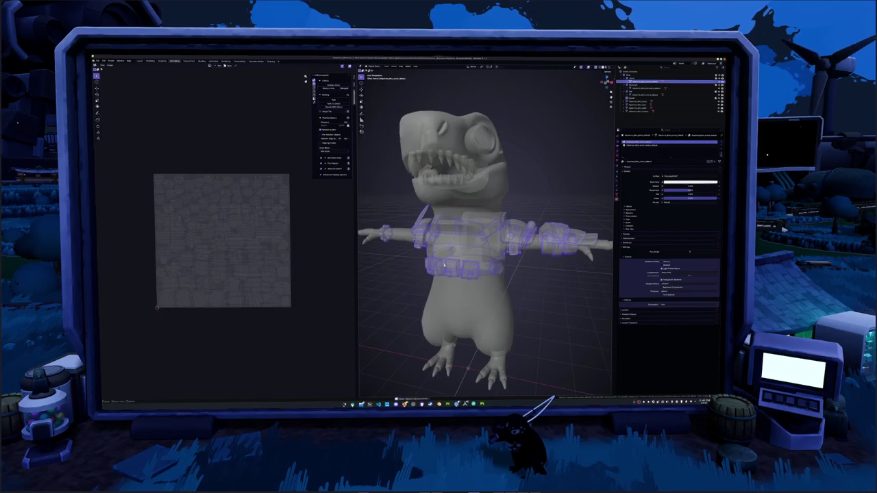
Switch between the dinosaur body and armour objects, then frame the selected armour
{"action": "scroll", "coordinate": [485, 233], "scroll_direction": "up", "scroll_amount": 5}
{"action": "left_click", "coordinate": [637, 102]}
{"action": "key", "text": "alt+z"}
{"action": "left_click", "coordinate": [644, 82]}
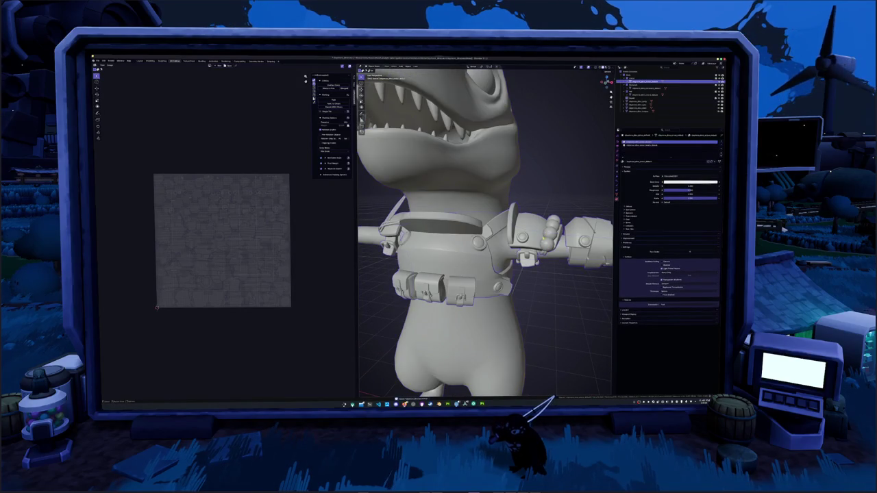
{"action": "scroll", "coordinate": [485, 232], "scroll_direction": "down", "scroll_amount": 5}
{"action": "left_click", "coordinate": [526, 239]}
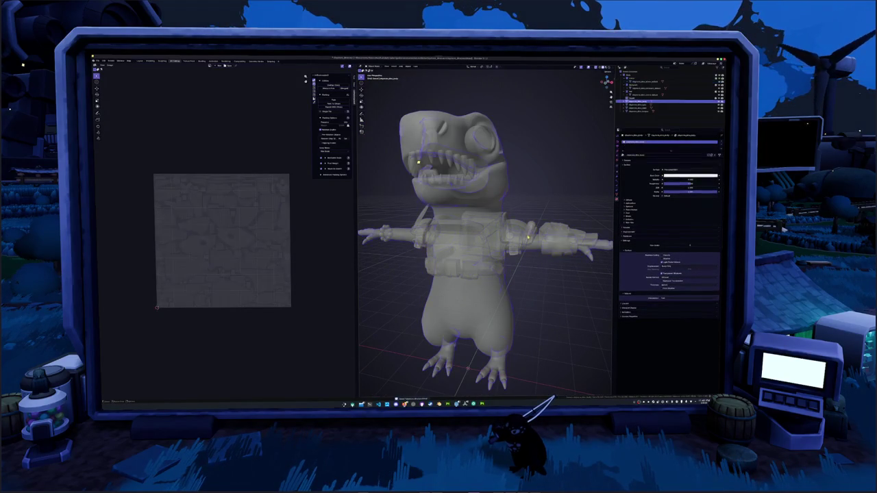
{"action": "left_click", "coordinate": [528, 234]}
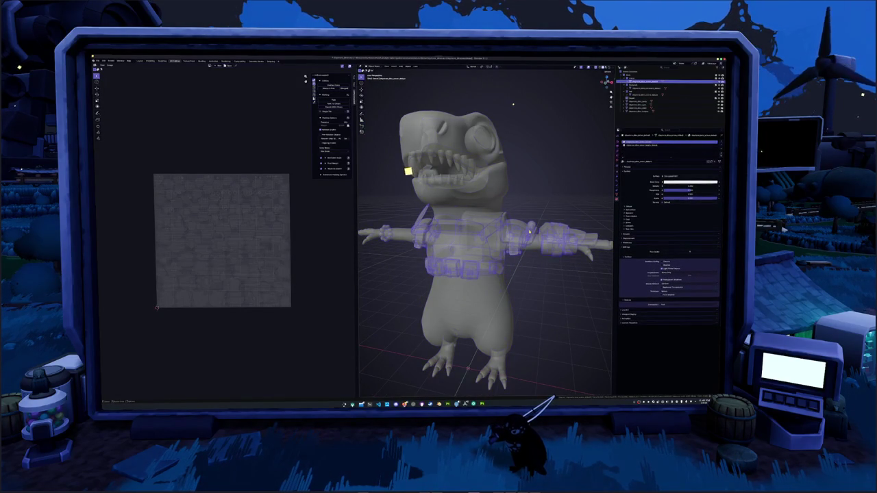
{"action": "key", "text": "KP_Decimal"}
Inspect the armour in Edit Mode, then make a different armour piece active
{"action": "key", "text": "Tab"}
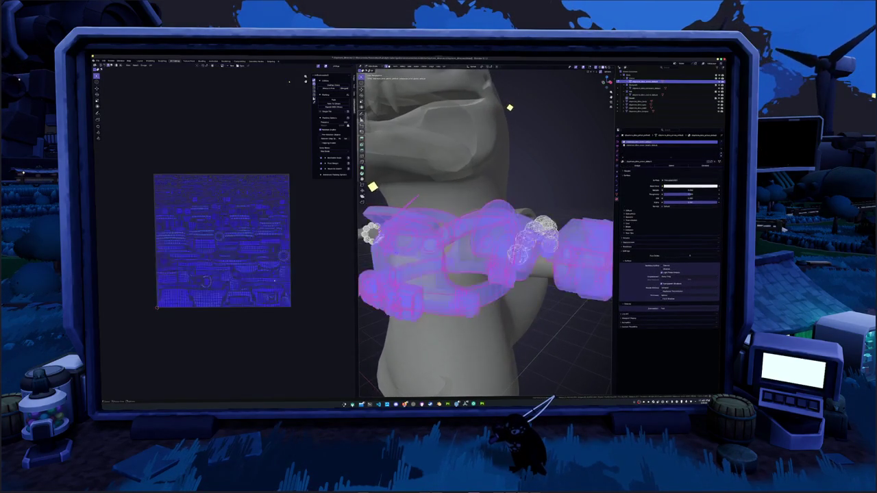
{"action": "key", "text": "alt+a"}
{"action": "middle_click_drag", "start_coordinate": [499, 119], "coordinate": [446, 189]}
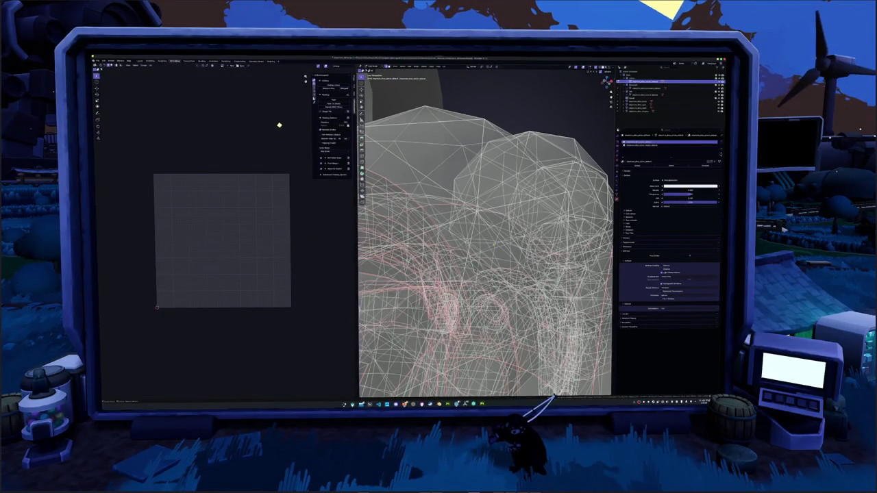
{"action": "scroll", "coordinate": [484, 233], "scroll_direction": "down", "scroll_amount": 3}
{"action": "scroll", "coordinate": [484, 233], "scroll_direction": "down", "scroll_amount": 3}
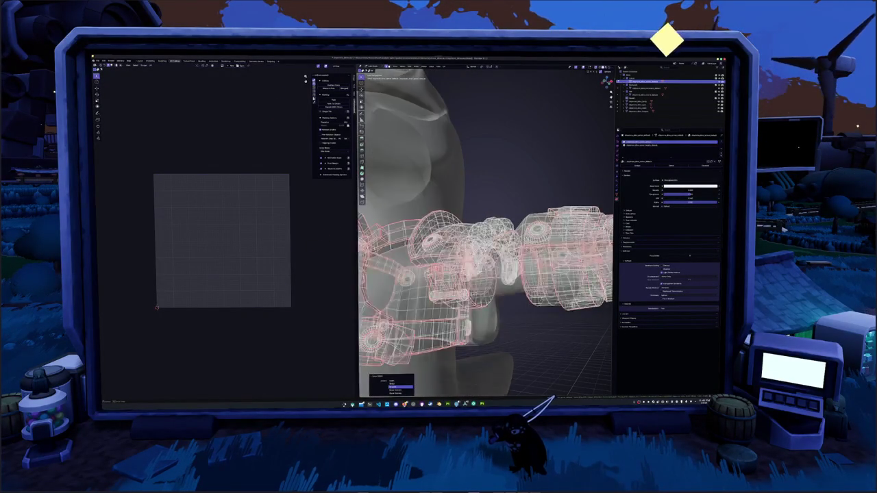
{"action": "key", "text": "Tab"}
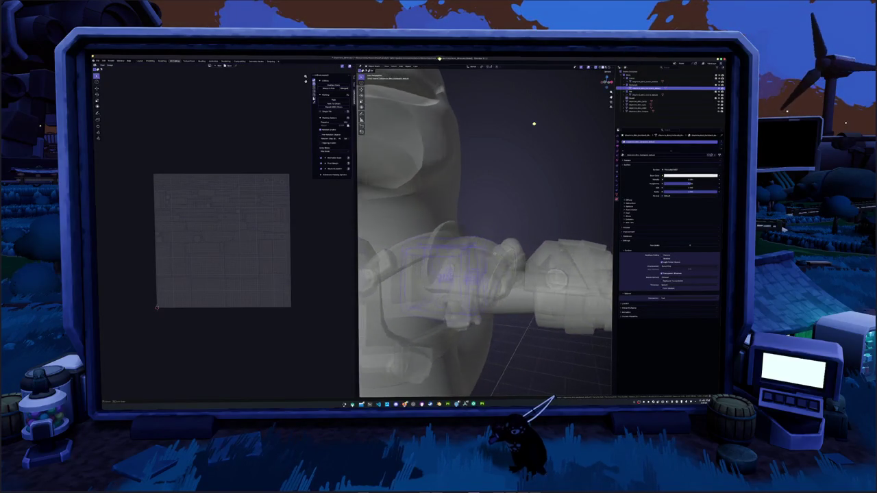
{"action": "middle_click_drag", "start_coordinate": [536, 121], "coordinate": [508, 253]}
{"action": "left_click", "coordinate": [515, 251]}
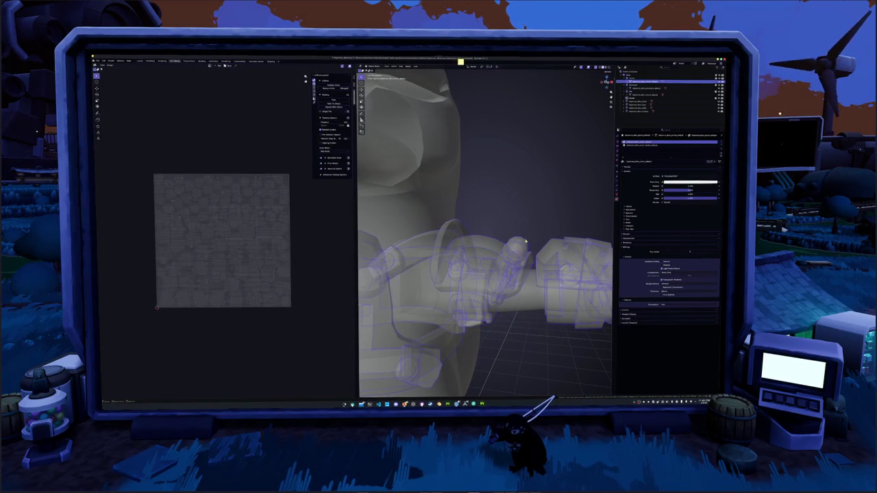
{"action": "left_click", "coordinate": [529, 220]}
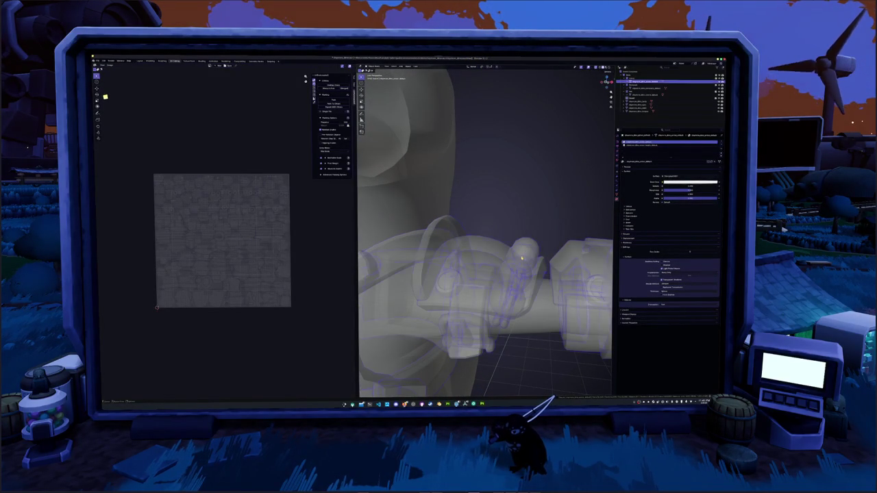
Select linked armour geometry with Ctrl+L, move it with G, and exit Edit Mode
{"action": "key", "text": "Tab"}
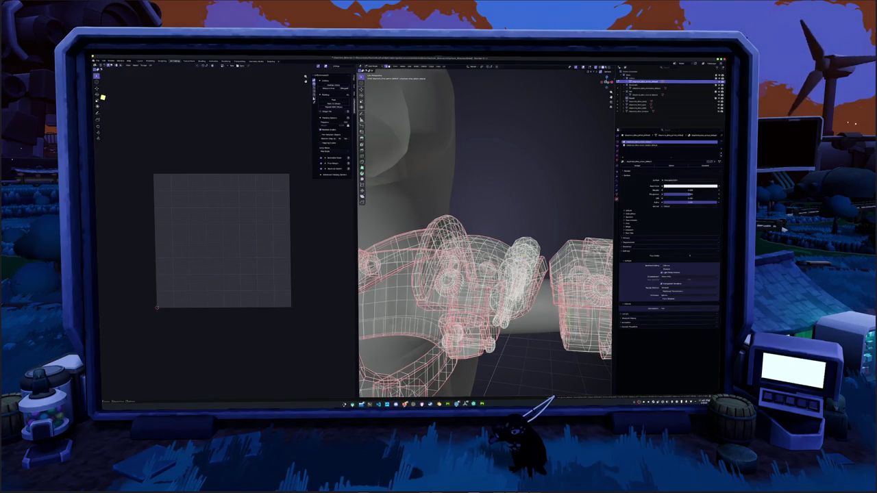
{"action": "middle_click_drag", "start_coordinate": [479, 240], "coordinate": [445, 223]}
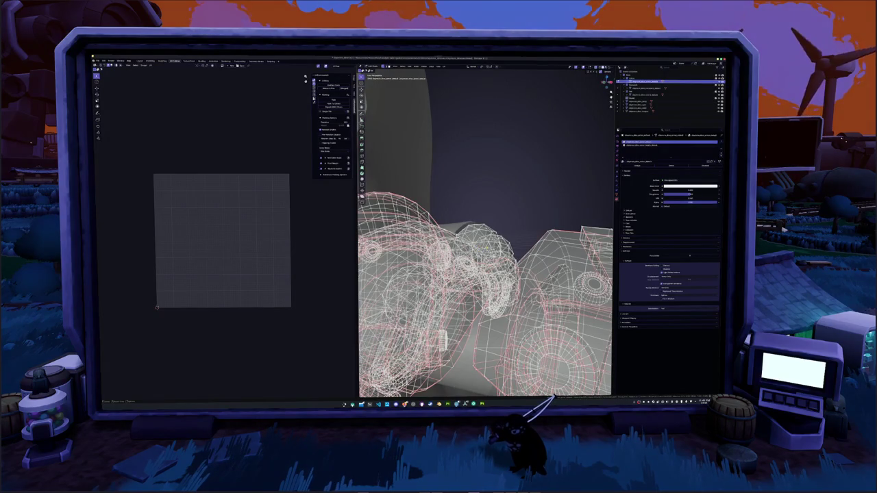
{"action": "key", "text": "ctrl+l"}
{"action": "scroll", "coordinate": [480, 240], "scroll_direction": "down", "scroll_amount": 5}
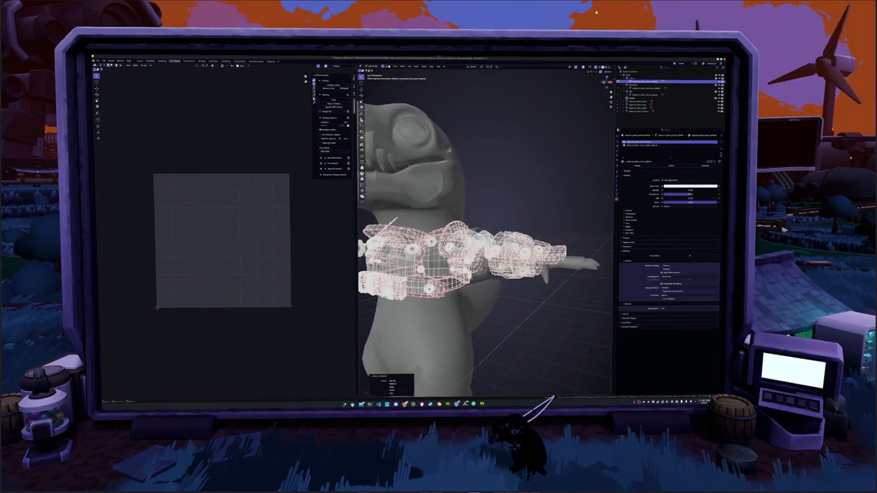
{"action": "key", "text": "g"}
{"action": "left_click", "coordinate": [480, 197]}
{"action": "mouse_move", "coordinate": [487, 205]}
{"action": "middle_mouse_down"}
{"action": "mouse_move", "coordinate": [473, 209]}
{"action": "mouse_move", "coordinate": [490, 212]}
{"action": "middle_mouse_up"}
{"action": "key", "text": "Tab"}
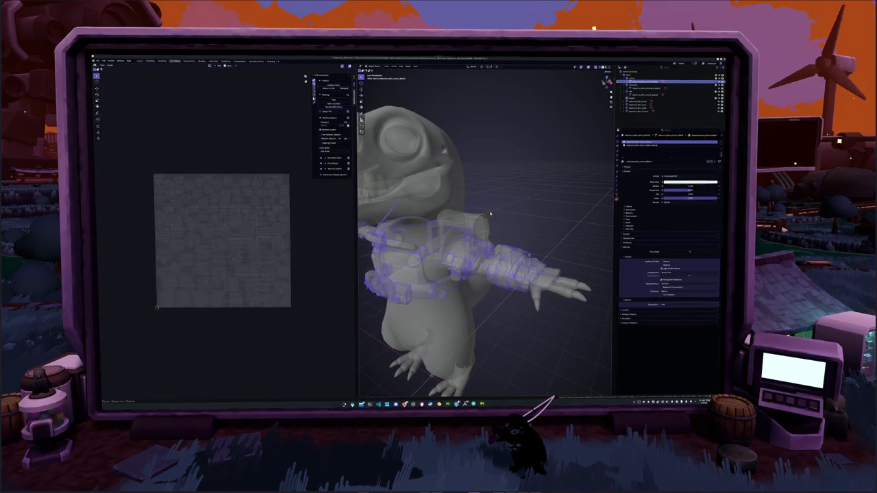
Unwrap the armour mesh from the right-click UV menu and frame the armour pieces
{"action": "key", "text": "Tab"}
{"action": "right_click", "coordinate": [491, 206]}
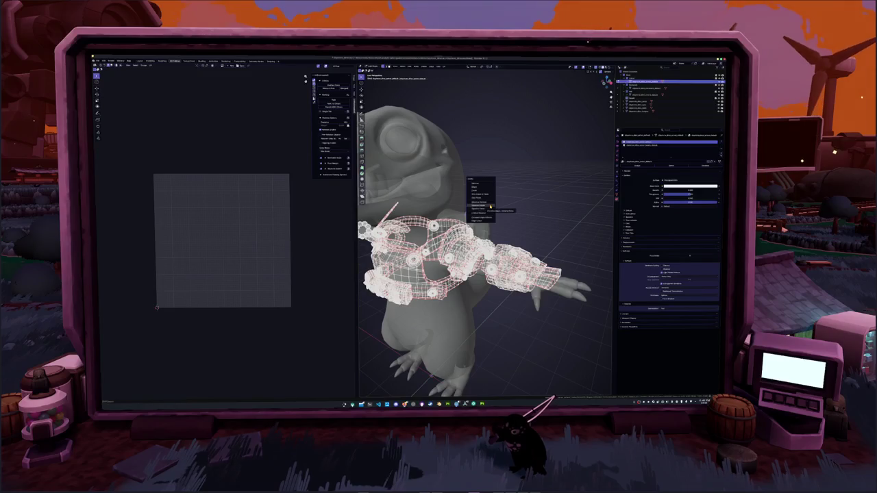
{"action": "left_click", "coordinate": [490, 205]}
{"action": "right_click", "coordinate": [485, 198]}
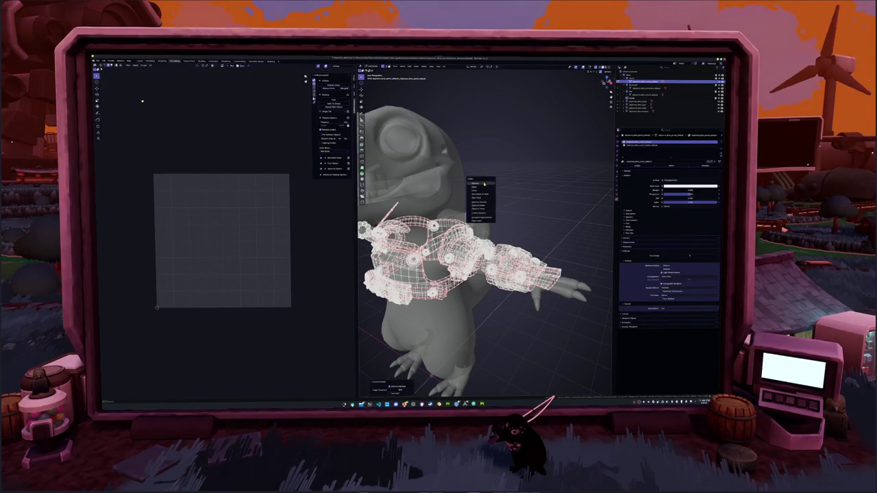
{"action": "scroll", "coordinate": [484, 226], "scroll_direction": "up", "scroll_amount": 3}
{"action": "scroll", "coordinate": [483, 226], "scroll_direction": "up", "scroll_amount": 2}
{"action": "scroll", "coordinate": [484, 226], "scroll_direction": "up", "scroll_amount": 2}
{"action": "scroll", "coordinate": [484, 226], "scroll_direction": "up", "scroll_amount": 2}
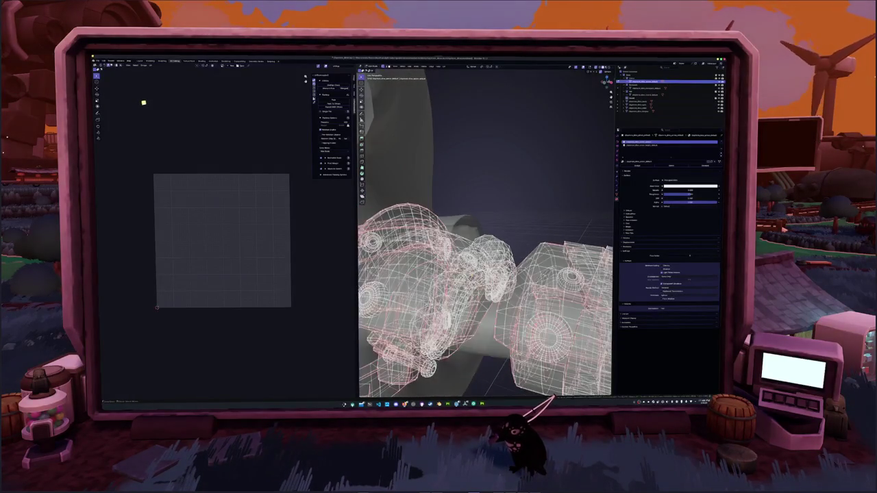
{"action": "scroll", "coordinate": [484, 233], "scroll_direction": "up", "scroll_amount": 2}
{"action": "scroll", "coordinate": [483, 233], "scroll_direction": "up", "scroll_amount": 2}
{"action": "scroll", "coordinate": [484, 233], "scroll_direction": "up", "scroll_amount": 2}
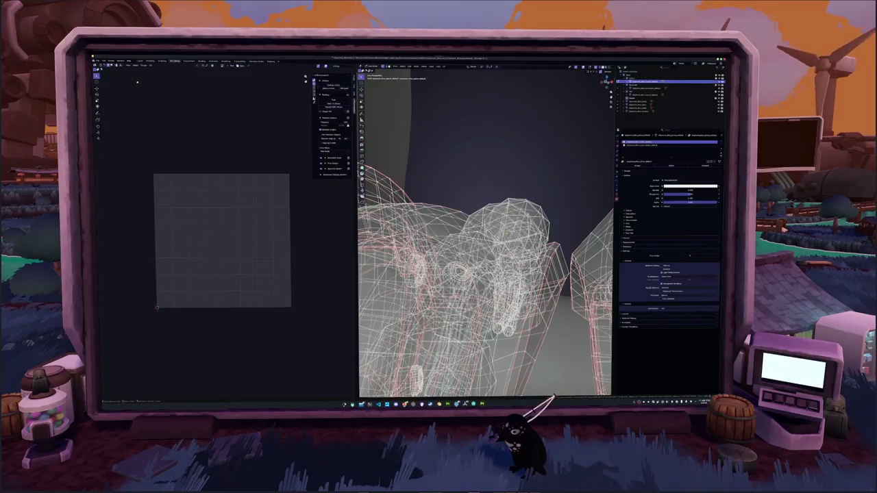
{"action": "key", "text": "KP_Decimal"}
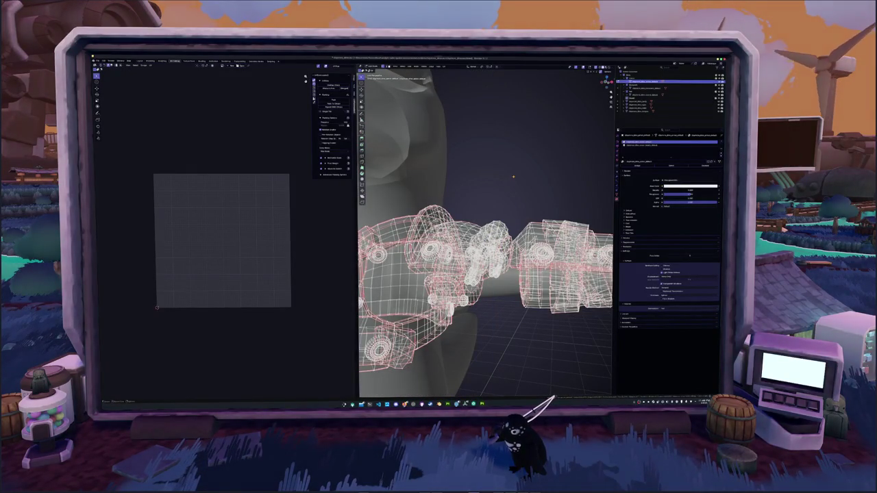
Exit Edit Mode, check the armour in wireframe, and return to solid view of the character
{"action": "key", "text": "Tab"}
{"action": "key", "text": "Tab"}
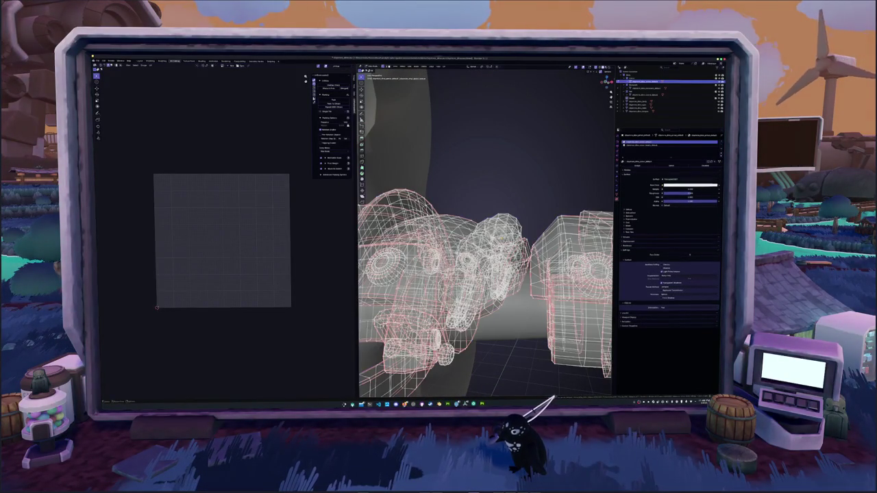
{"action": "key", "text": "shift+z"}
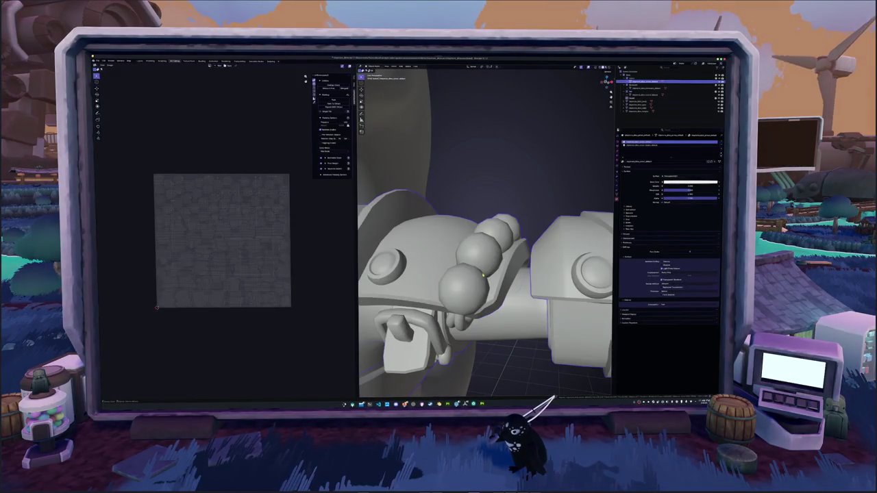
{"action": "key", "text": "shift+z"}
{"action": "mouse_move", "coordinate": [487, 272]}
{"action": "middle_mouse_down"}
{"action": "mouse_move", "coordinate": [459, 277]}
{"action": "mouse_move", "coordinate": [432, 206]}
{"action": "mouse_move", "coordinate": [452, 233]}
{"action": "mouse_move", "coordinate": [479, 247]}
{"action": "mouse_move", "coordinate": [473, 226]}
{"action": "mouse_move", "coordinate": [466, 219]}
{"action": "mouse_move", "coordinate": [521, 301]}
{"action": "middle_mouse_up"}
{"action": "key", "text": "shift+z"}
{"action": "scroll", "coordinate": [484, 233], "scroll_direction": "down", "scroll_amount": 3}
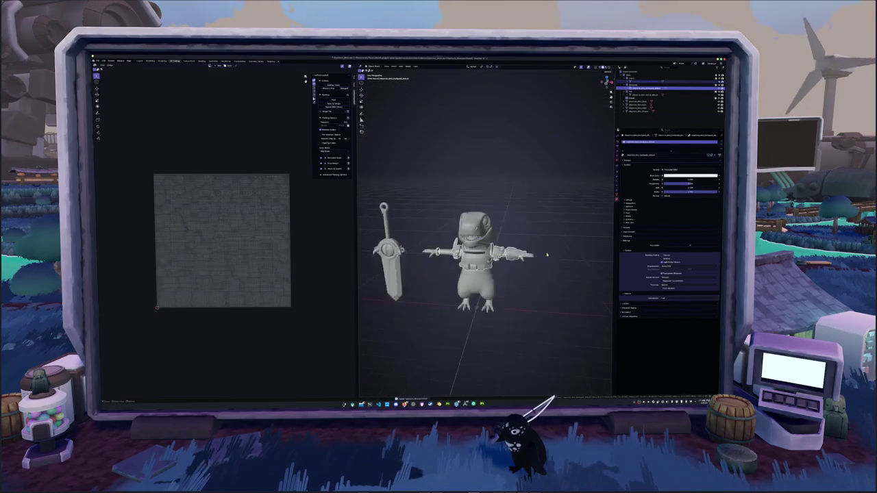
Box-select the dinosaur with its armour and sword and export them as FBX
{"action": "left_click_drag", "start_coordinate": [537, 317], "coordinate": [428, 192]}
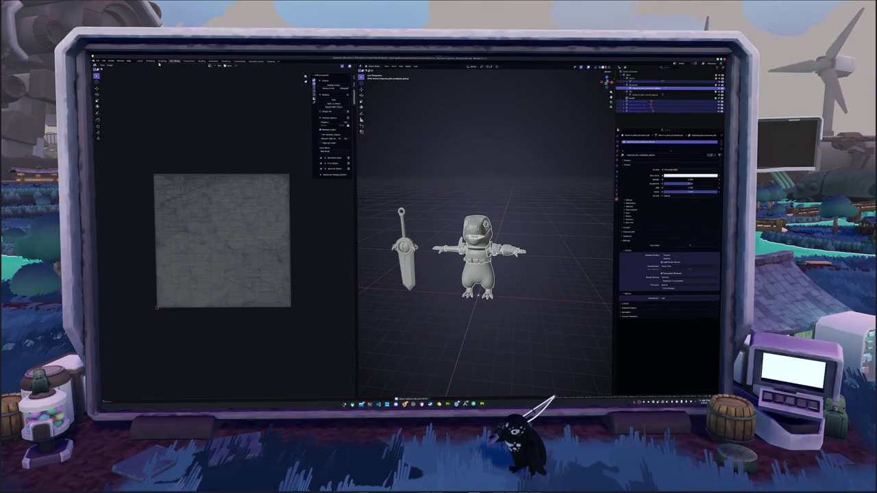
{"action": "left_click", "coordinate": [98, 61]}
{"action": "mouse_move", "coordinate": [106, 114]}
{"action": "left_click", "coordinate": [156, 146]}
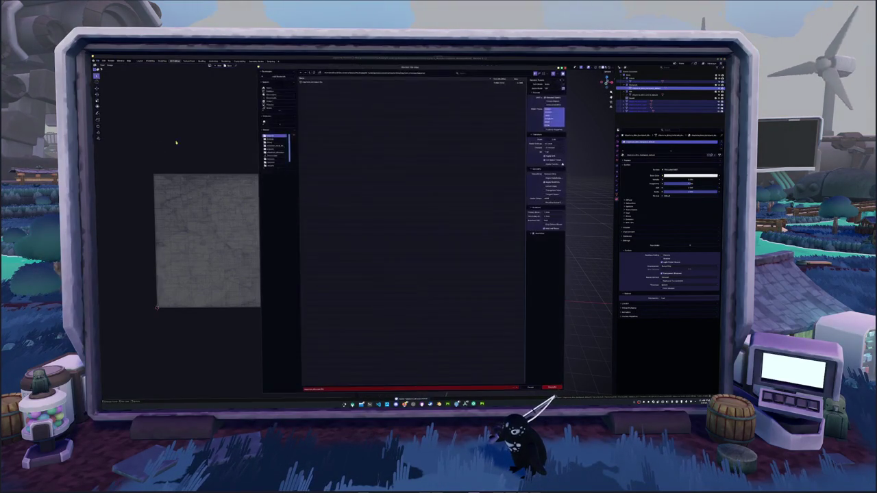
{"action": "left_click", "coordinate": [551, 388]}
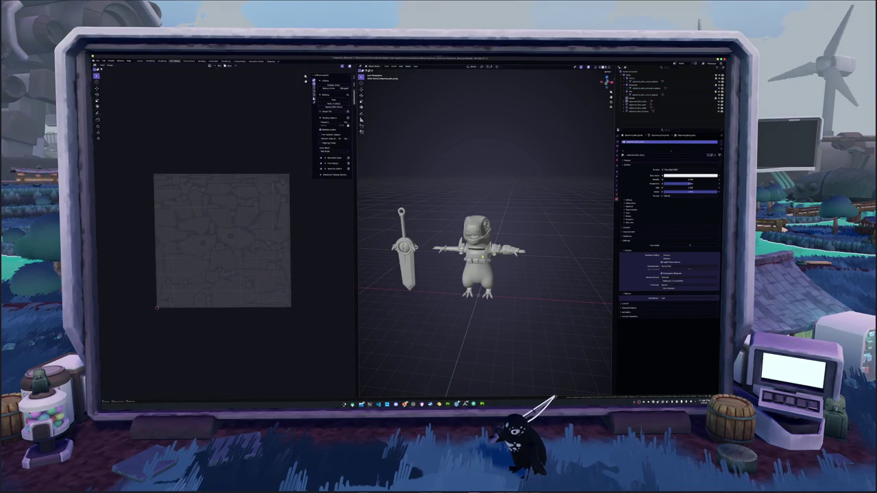
{"action": "middle_click_drag", "start_coordinate": [474, 273], "coordinate": [493, 306]}
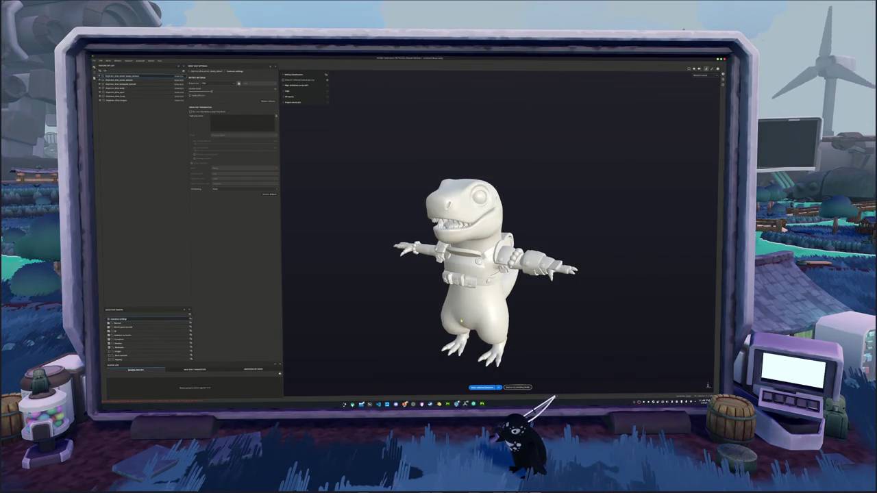
{"action": "left_click_drag", "start_coordinate": [457, 321], "coordinate": [363, 313], "text": "alt"}
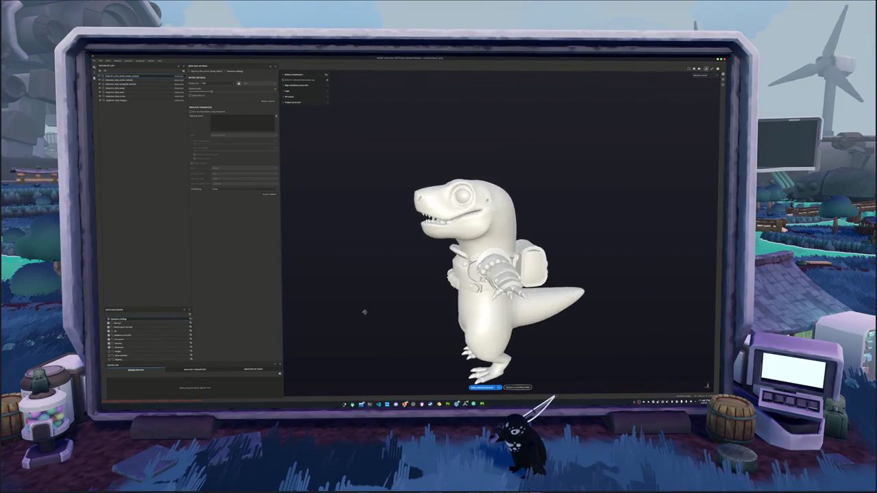
Orbit the baked dinosaur back to a front view and close the Baking settings
{"action": "mouse_move", "coordinate": [479, 301]}
{"action": "left_mouse_down", "text": "alt"}
{"action": "mouse_move", "coordinate": [520, 288]}
{"action": "mouse_move", "coordinate": [370, 303]}
{"action": "mouse_move", "coordinate": [455, 310]}
{"action": "left_mouse_up", "text": "alt"}
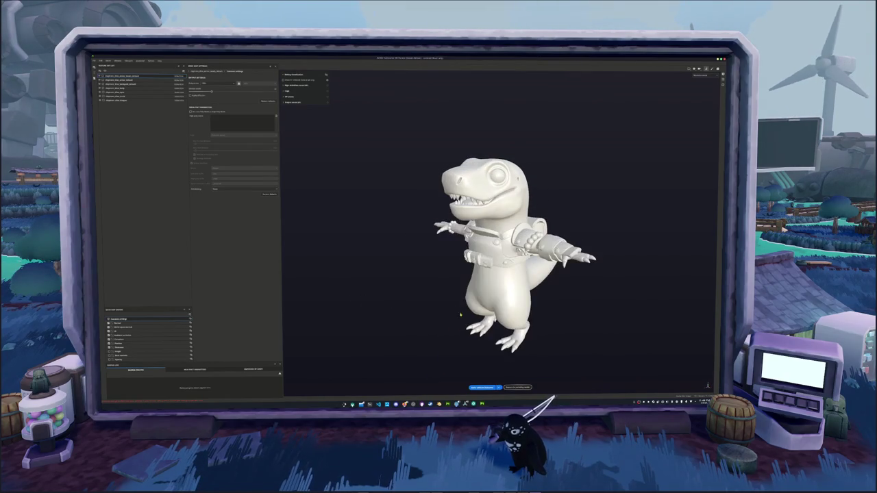
{"action": "left_click", "coordinate": [518, 387]}
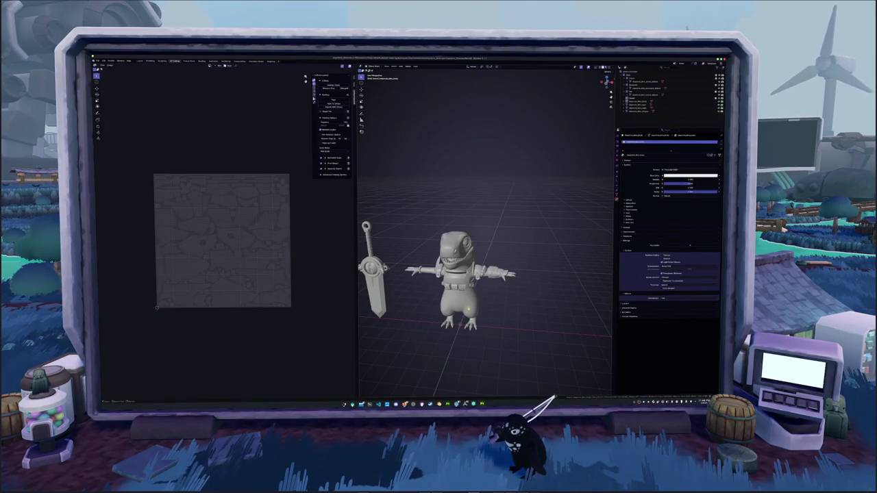
Select the dinosaur objects in the Outliner and frame them in isolation
{"action": "left_click", "coordinate": [637, 101]}
{"action": "key", "text": "KP_Divide"}
{"action": "scroll", "coordinate": [448, 308], "scroll_direction": "up", "scroll_amount": 3}
{"action": "scroll", "coordinate": [449, 308], "scroll_direction": "up", "scroll_amount": 2}
{"action": "left_click", "coordinate": [658, 108]}
{"action": "scroll", "coordinate": [450, 309], "scroll_direction": "down", "scroll_amount": 4}
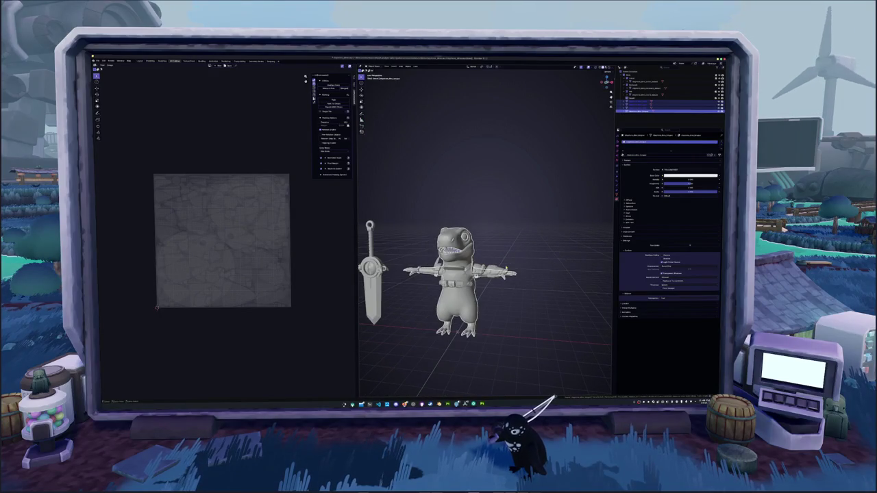
Export the selection as FBX with the file name edited to 'name2'
{"action": "left_click", "coordinate": [100, 61]}
{"action": "mouse_move", "coordinate": [106, 114]}
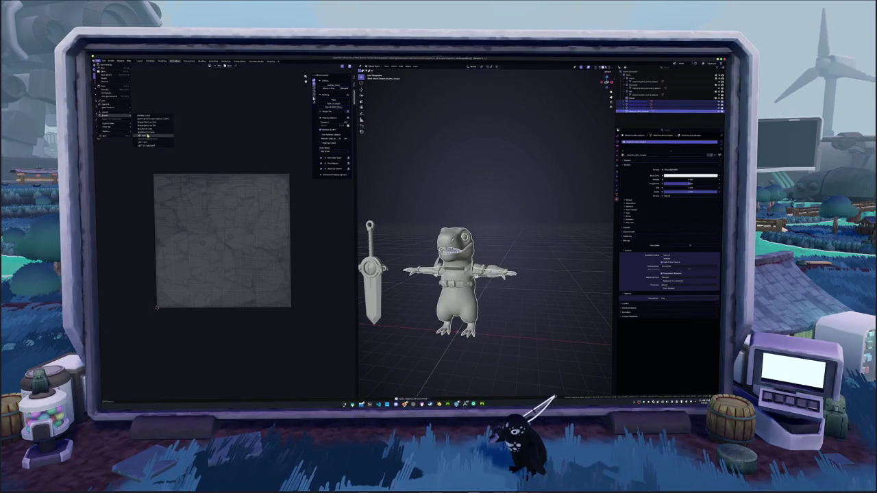
{"action": "left_click", "coordinate": [148, 135]}
{"action": "left_click", "coordinate": [313, 81]}
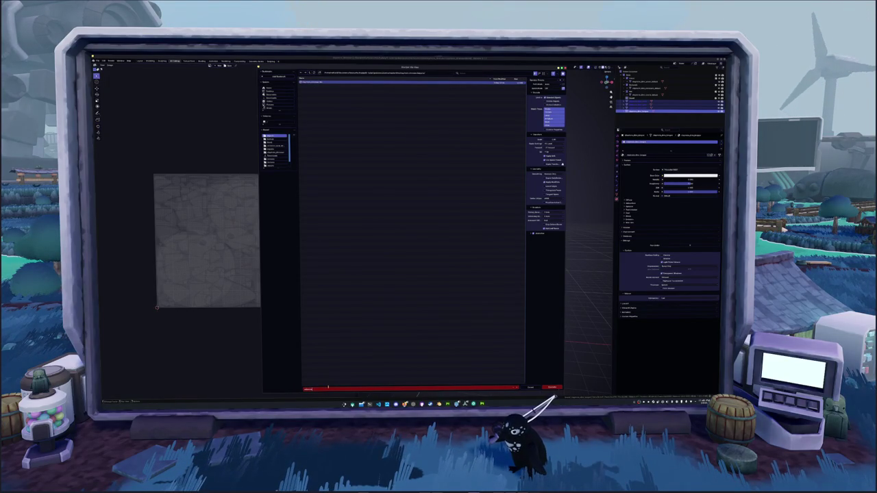
{"action": "type", "text": "name"}
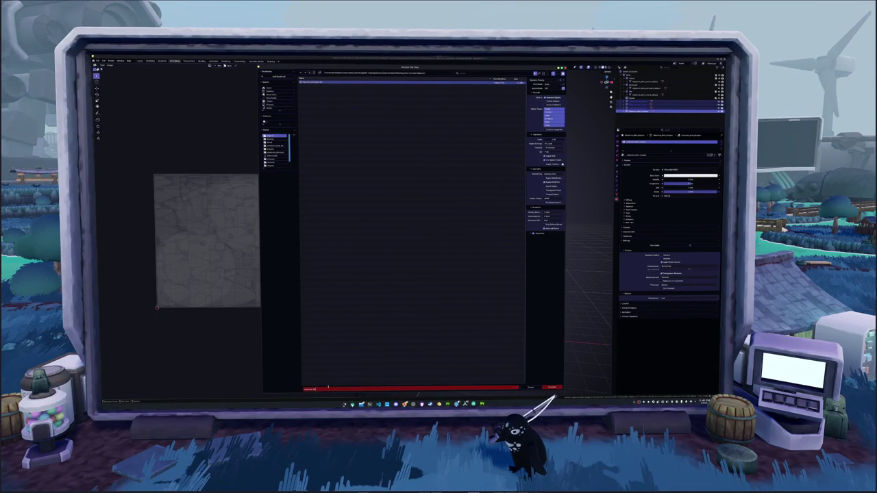
{"action": "type", "text": "2"}
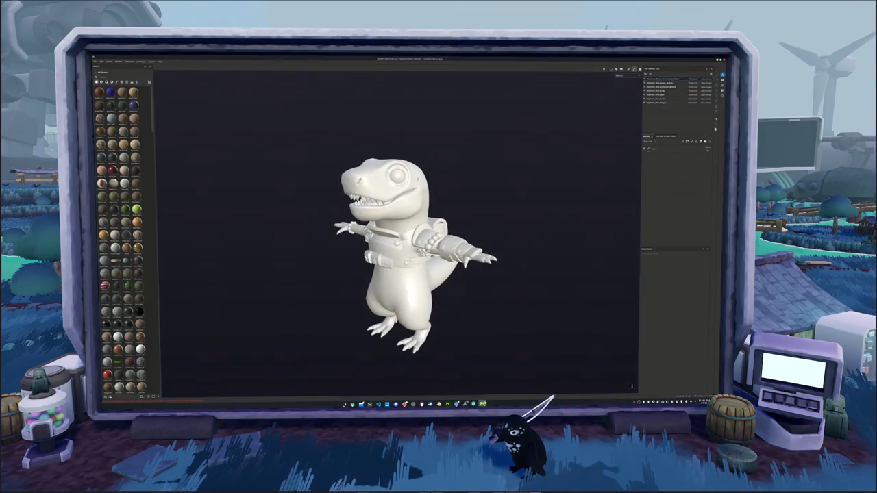
{"action": "mouse_move", "coordinate": [411, 226]}
{"action": "left_mouse_down", "text": "alt"}
{"action": "mouse_move", "coordinate": [440, 221]}
{"action": "mouse_move", "coordinate": [439, 196]}
{"action": "left_mouse_up", "text": "alt"}
In the project settings, browse to the folder holding the exported meshes
{"action": "left_click", "coordinate": [96, 61]}
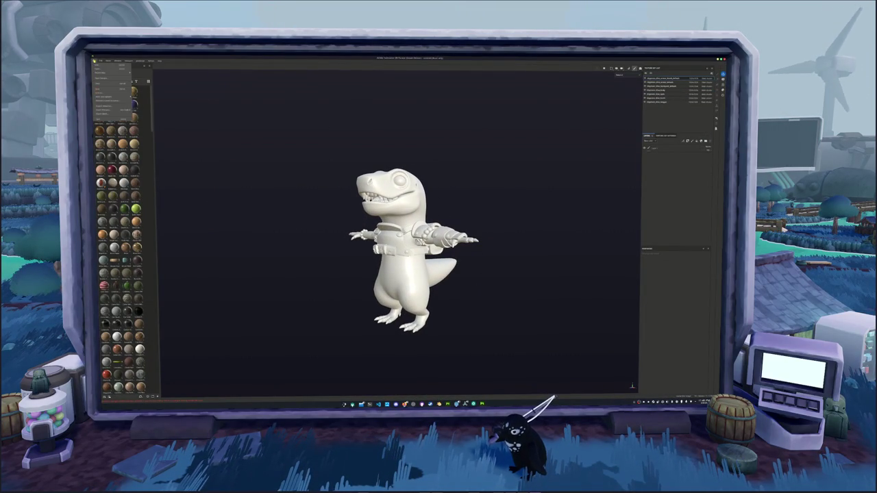
{"action": "left_click", "coordinate": [106, 111]}
{"action": "left_click", "coordinate": [442, 189]}
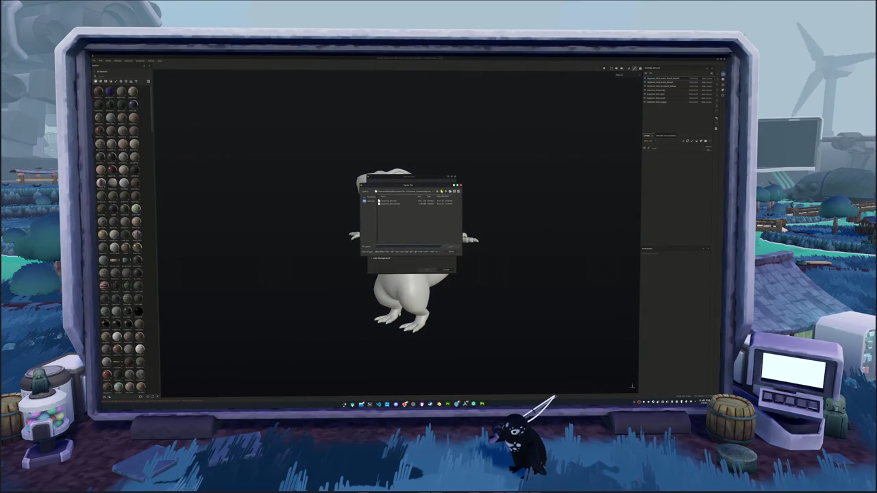
{"action": "left_click", "coordinate": [447, 191]}
{"action": "left_click", "coordinate": [446, 191]}
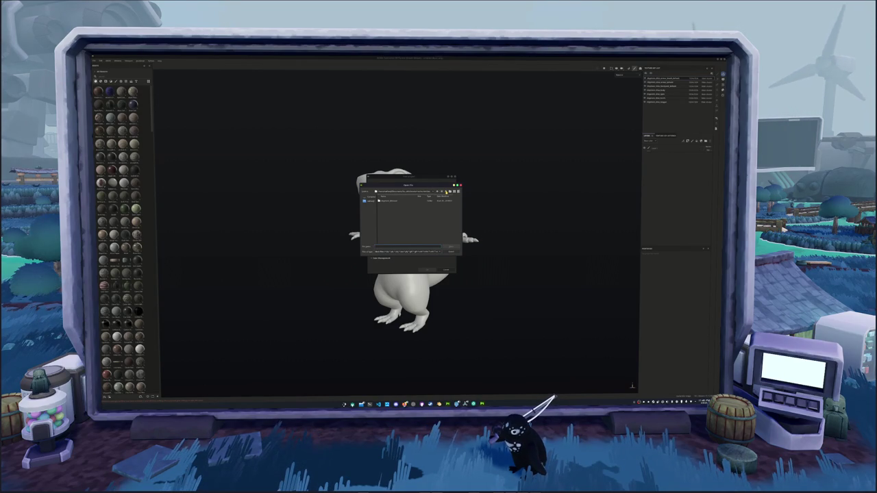
{"action": "double_click", "coordinate": [394, 202]}
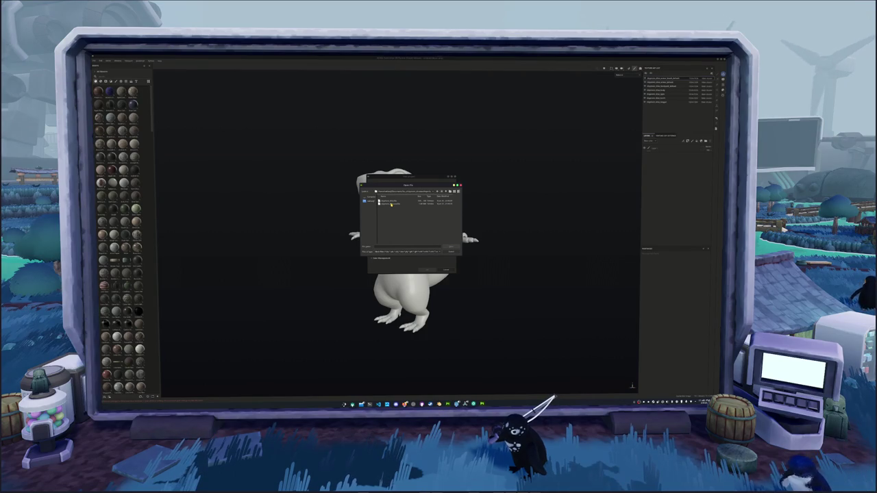
Load the exported dinosaur mesh into the project and bake its mesh maps
{"action": "left_click", "coordinate": [394, 202]}
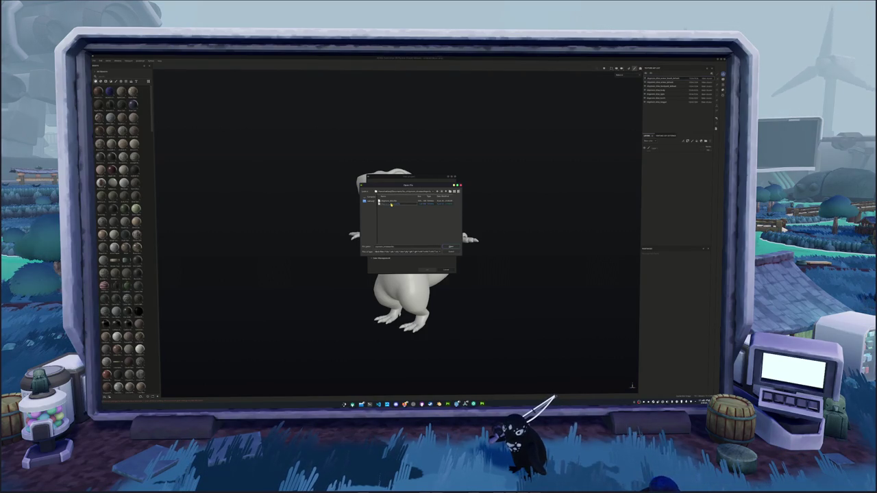
{"action": "left_click", "coordinate": [396, 204]}
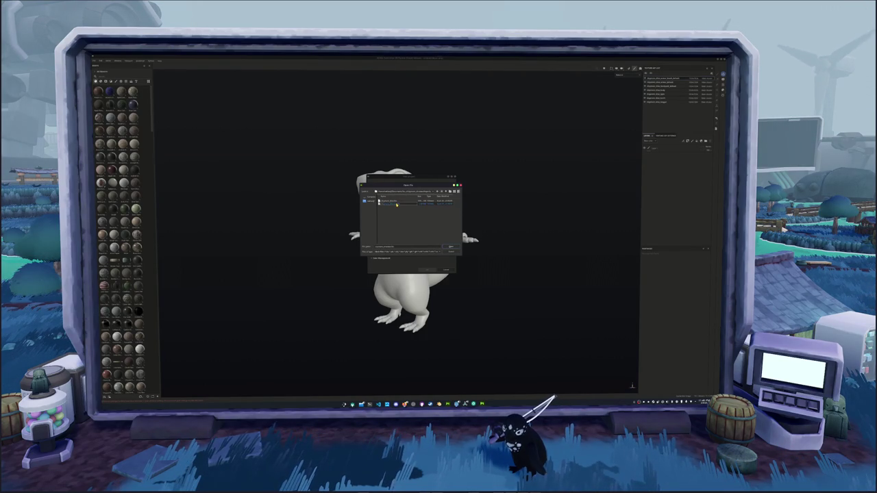
{"action": "left_click", "coordinate": [396, 209]}
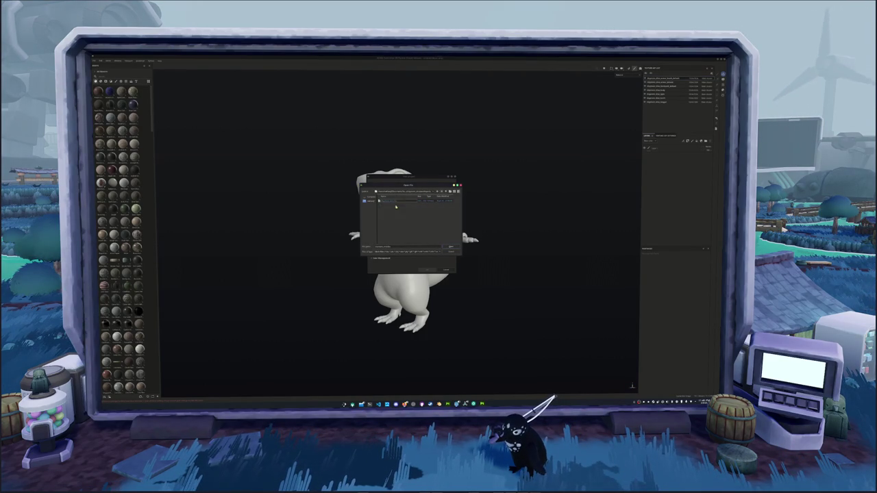
{"action": "double_click", "coordinate": [395, 202]}
{"action": "left_click", "coordinate": [428, 269]}
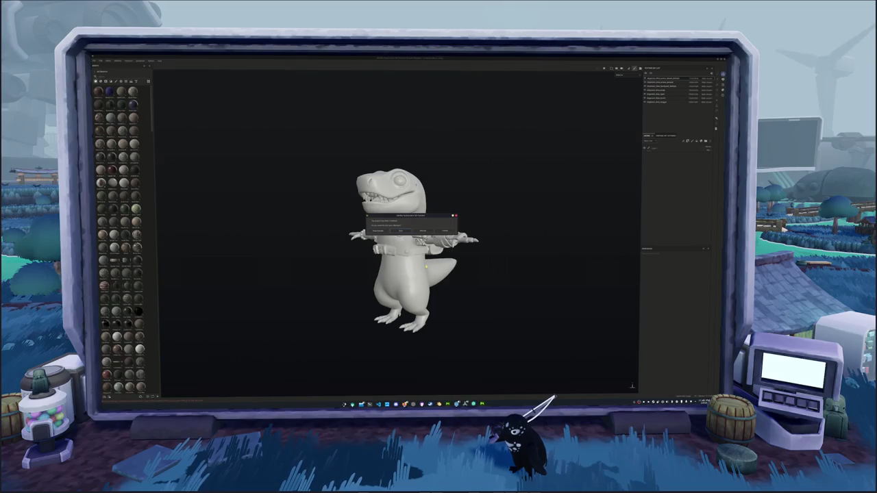
{"action": "left_click", "coordinate": [423, 233]}
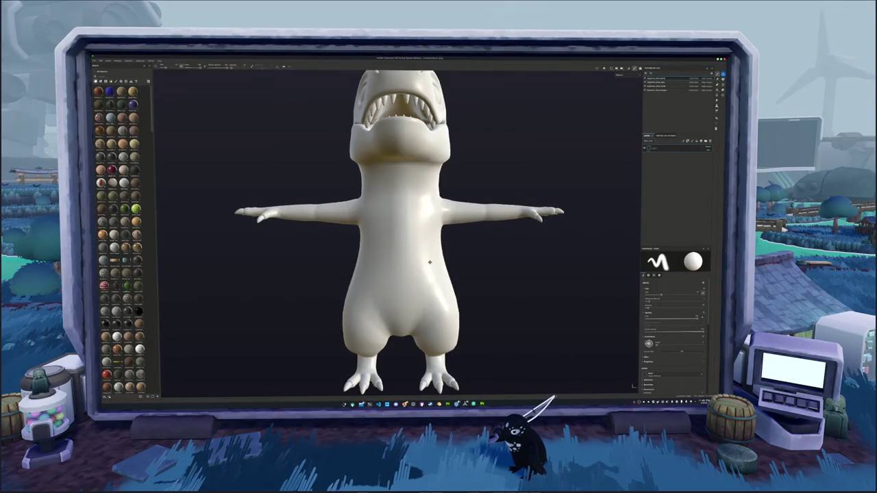
{"action": "key", "text": "ctrl+shift+b"}
{"action": "left_click", "coordinate": [482, 387]}
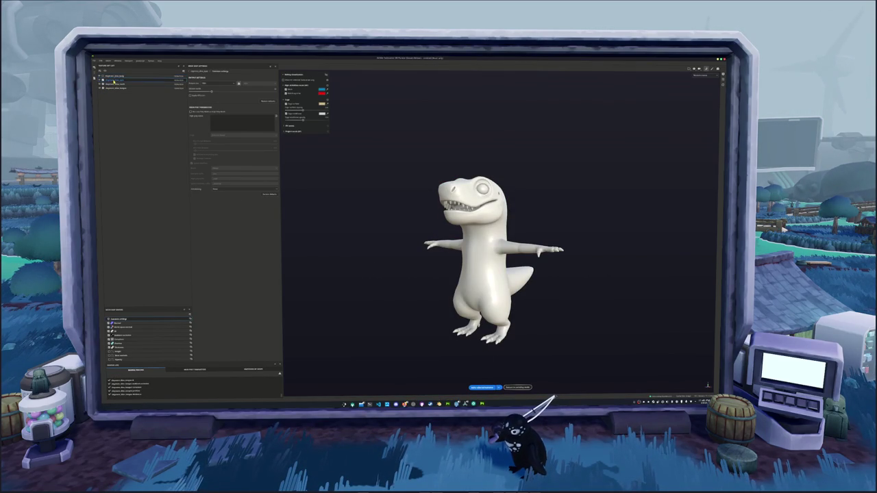
Change the bake output size and re-bake the mesh maps
{"action": "left_click", "coordinate": [205, 83]}
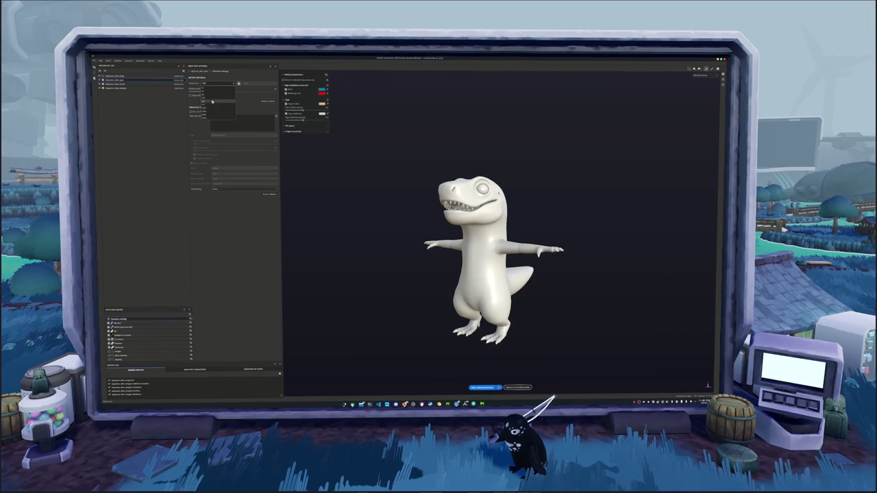
{"action": "left_click", "coordinate": [213, 104]}
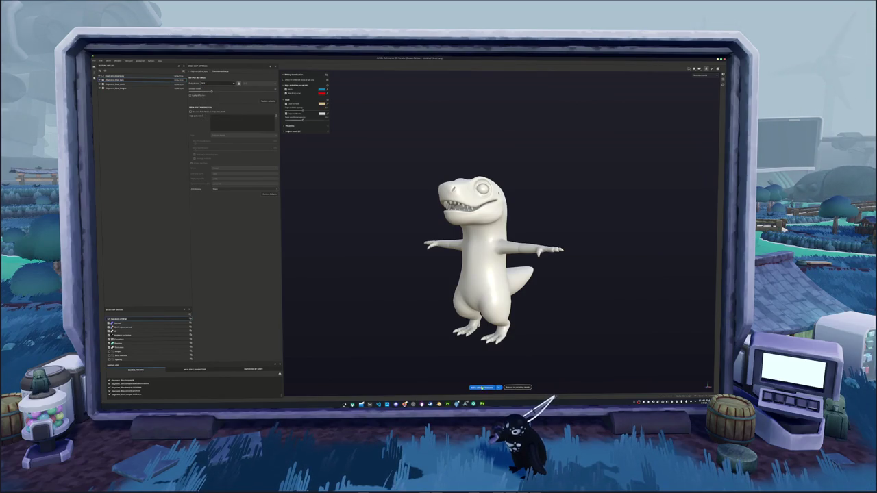
{"action": "left_click", "coordinate": [482, 388]}
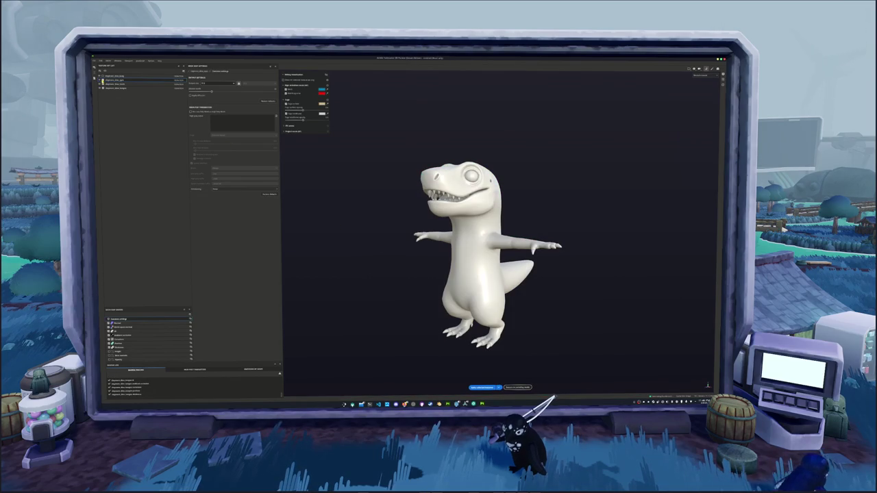
{"action": "left_click", "coordinate": [214, 85]}
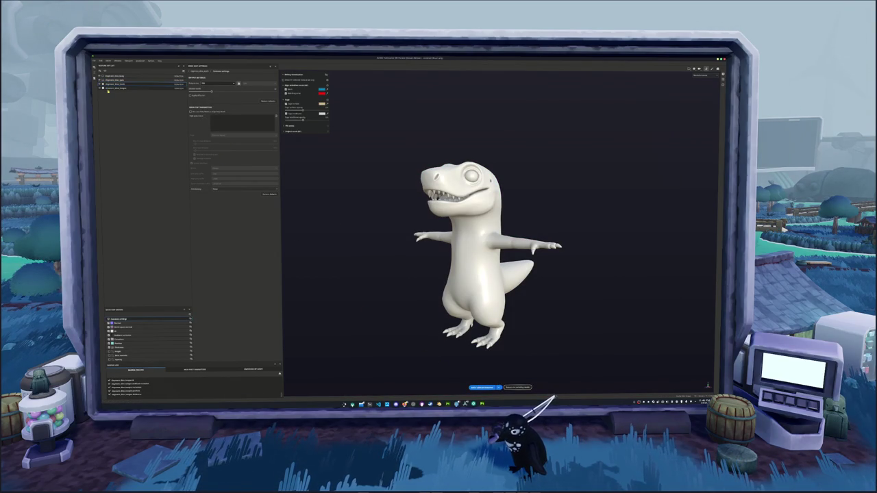
{"action": "left_click", "coordinate": [479, 389]}
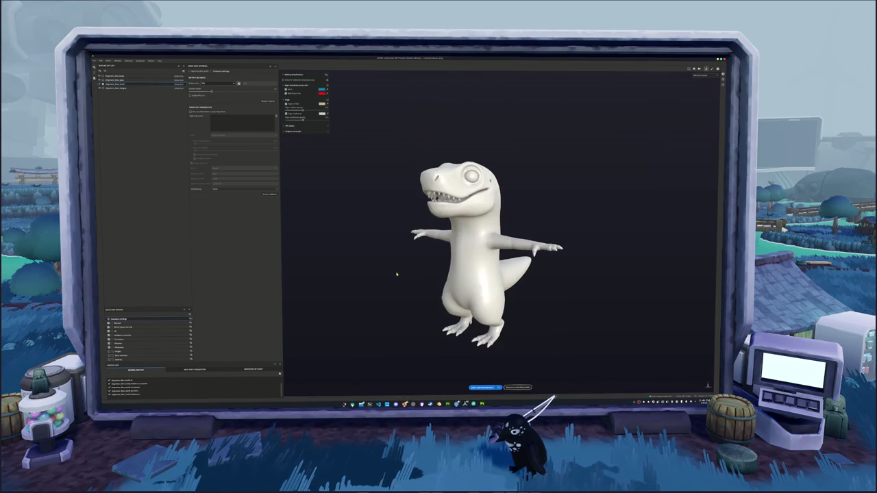
Save the project into a recent folder and return to painting mode
{"action": "key", "text": "ctrl+s"}
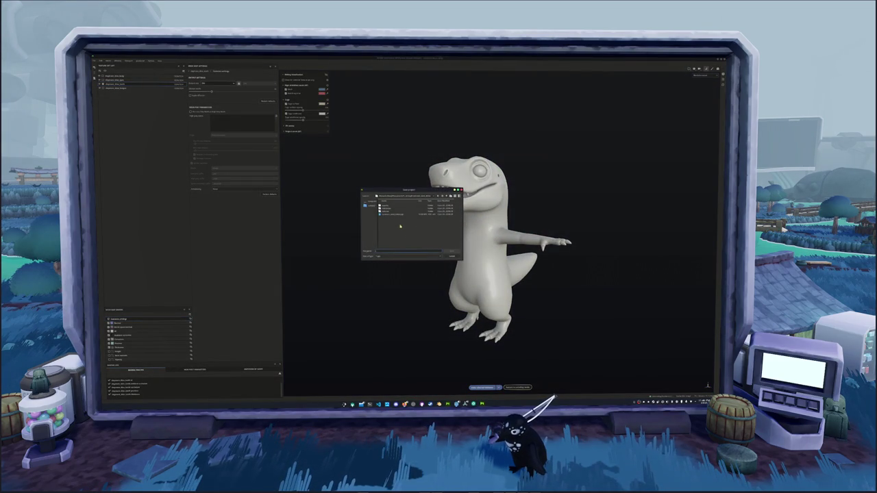
{"action": "left_click", "coordinate": [426, 197]}
{"action": "left_click", "coordinate": [411, 226]}
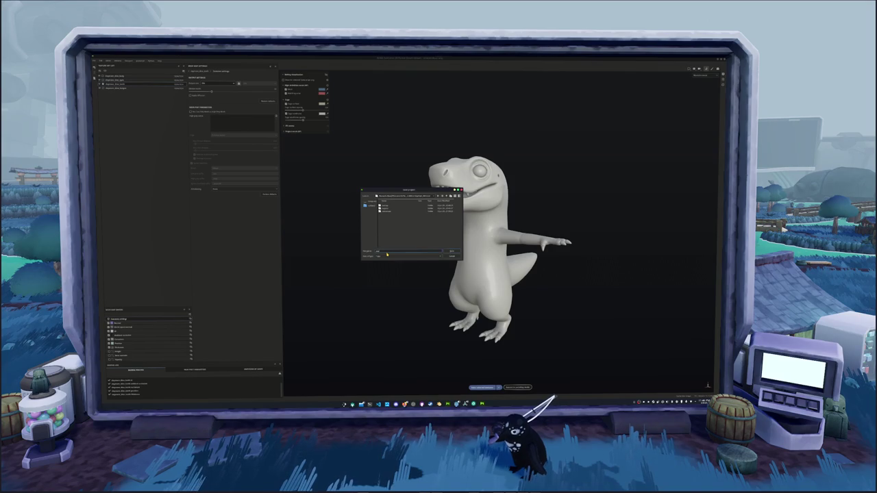
{"action": "key", "text": "Return"}
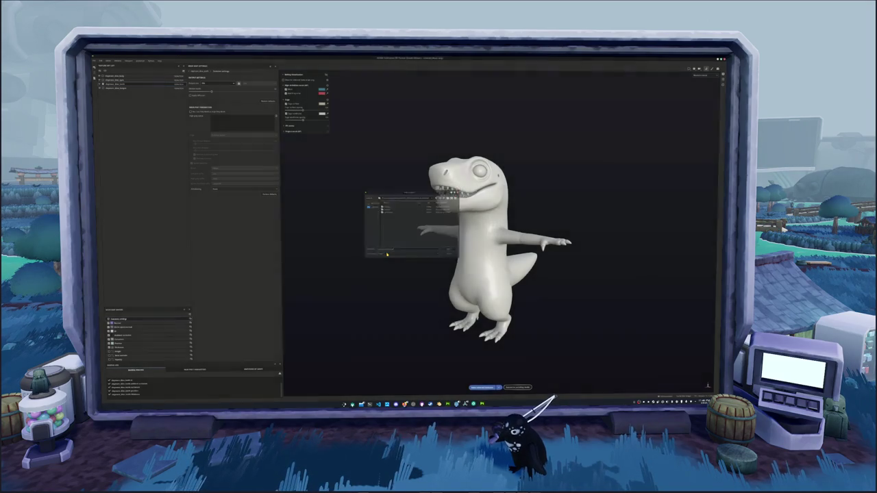
{"action": "left_click", "coordinate": [518, 388]}
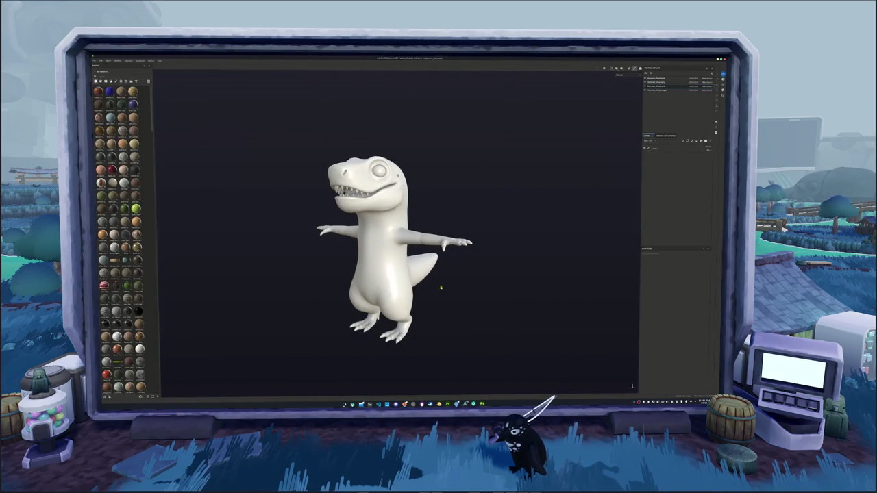
Drop an orange material from the shelf onto the dinosaur as a fill layer
{"action": "left_click_drag", "start_coordinate": [266, 152], "coordinate": [242, 172], "text": "alt"}
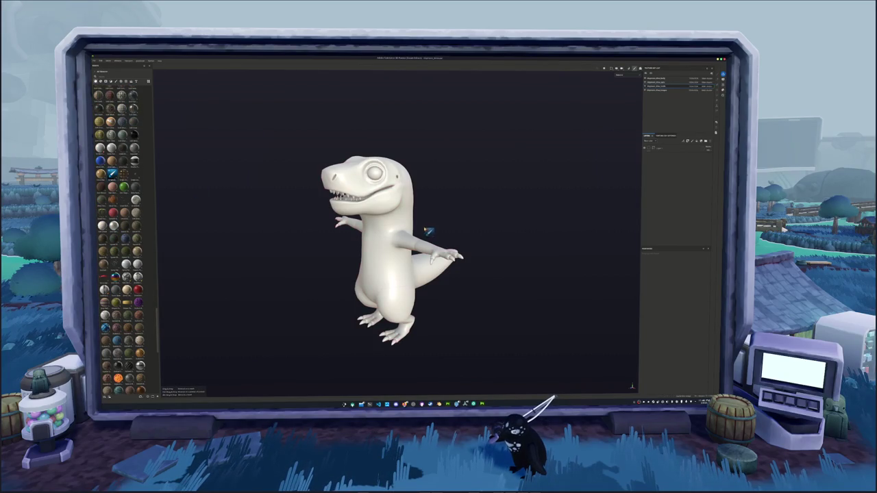
{"action": "left_click_drag", "start_coordinate": [404, 230], "coordinate": [438, 201], "text": "alt"}
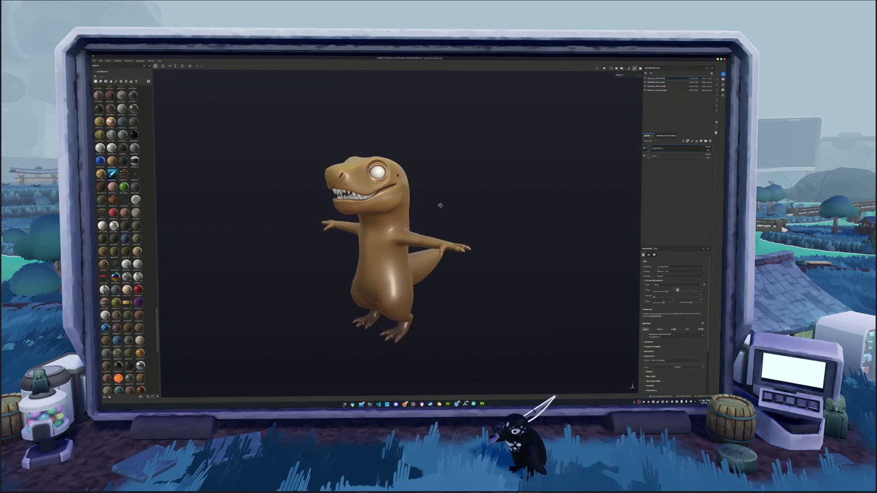
{"action": "left_click", "coordinate": [623, 89]}
{"action": "mouse_move", "coordinate": [507, 139]}
{"action": "left_mouse_down", "text": "alt"}
{"action": "mouse_move", "coordinate": [450, 196]}
{"action": "mouse_move", "coordinate": [453, 172]}
{"action": "mouse_move", "coordinate": [541, 160]}
{"action": "mouse_move", "coordinate": [434, 171]}
{"action": "mouse_move", "coordinate": [443, 131]}
{"action": "mouse_move", "coordinate": [444, 171]}
{"action": "mouse_move", "coordinate": [483, 164]}
{"action": "left_mouse_up", "text": "alt"}
{"action": "left_click", "coordinate": [694, 82]}
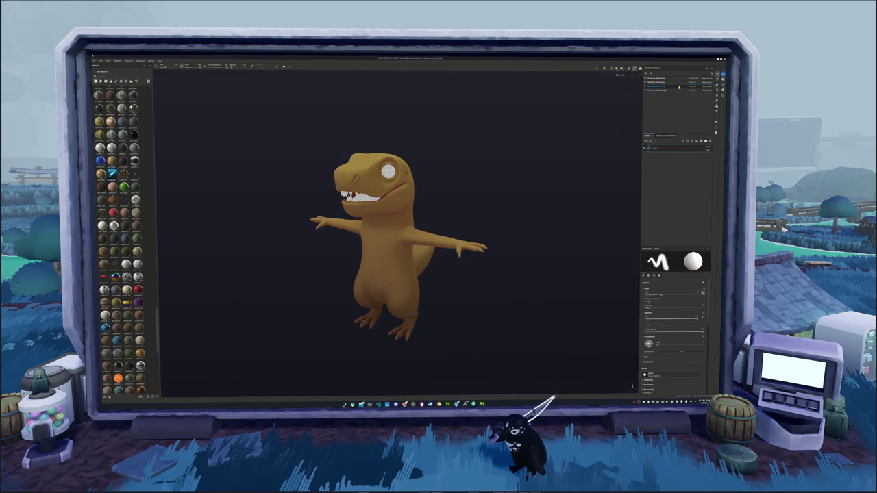
Select another texture set and drop a red speckled material onto the dinosaur's body
{"action": "left_click", "coordinate": [676, 87]}
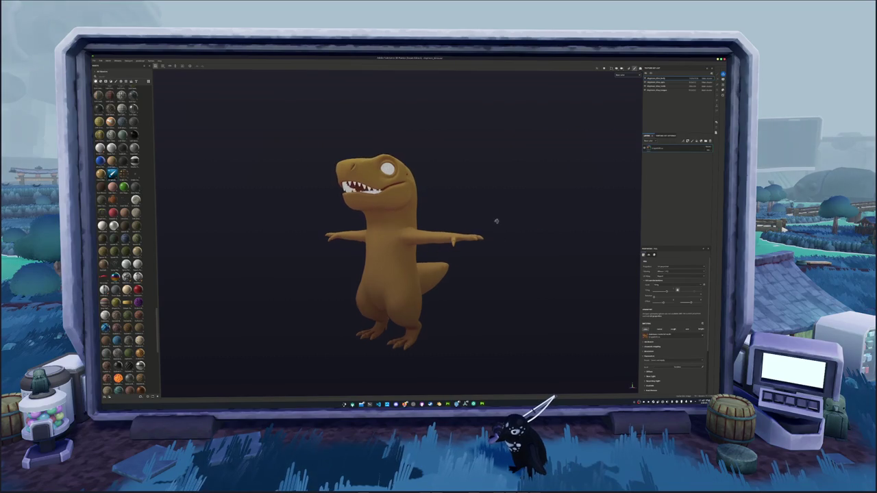
{"action": "scroll", "coordinate": [495, 219], "scroll_direction": "up", "scroll_amount": 2}
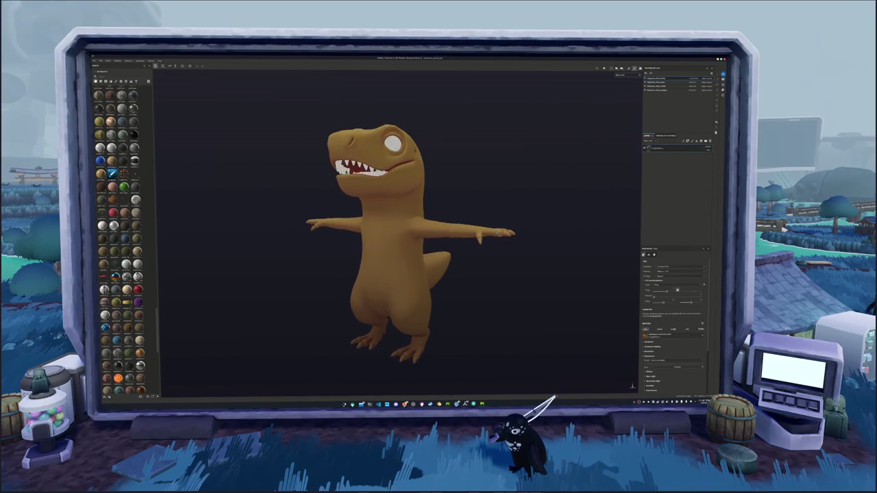
{"action": "left_click_drag", "start_coordinate": [479, 237], "coordinate": [476, 263], "text": "alt"}
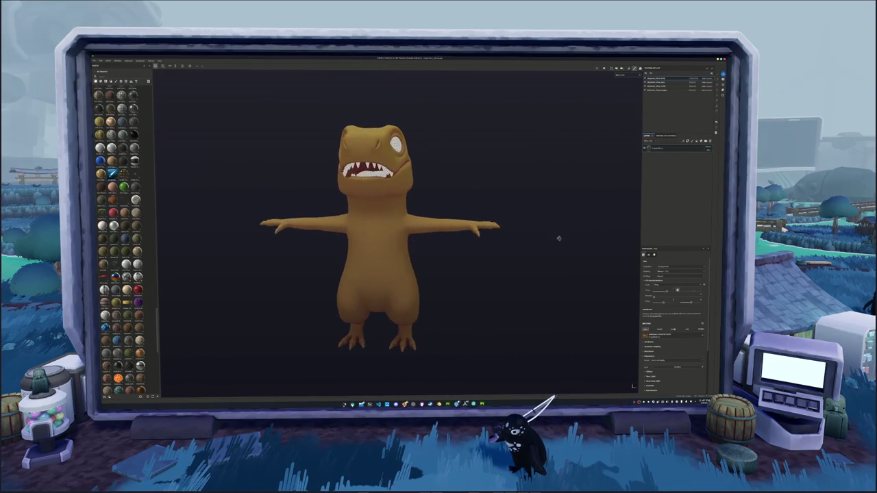
{"action": "scroll", "coordinate": [119, 240], "scroll_direction": "down", "scroll_amount": 3}
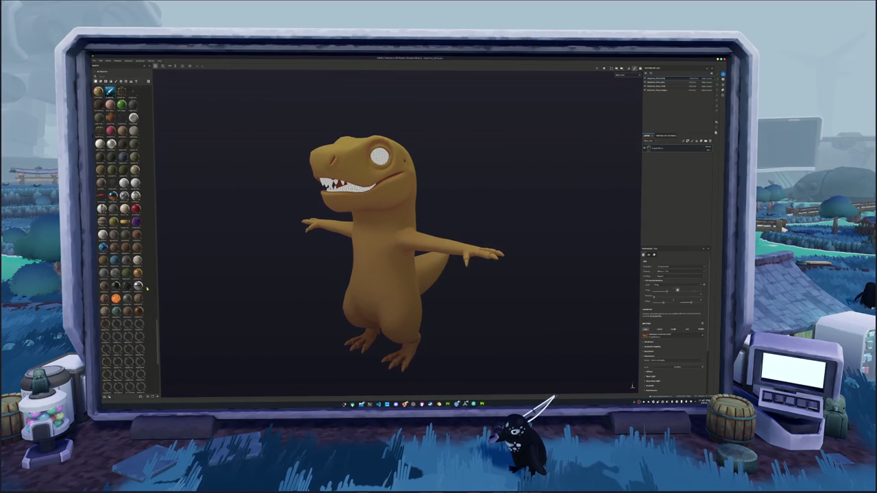
{"action": "left_click_drag", "start_coordinate": [135, 208], "coordinate": [370, 335]}
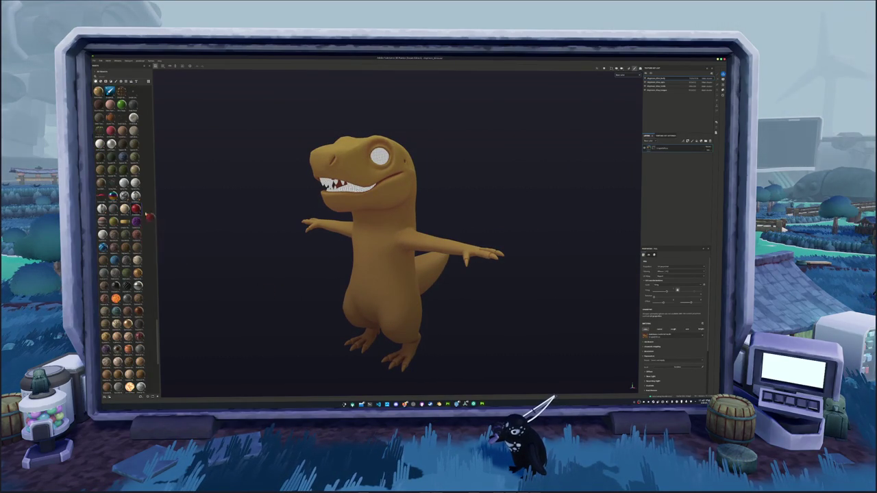
{"action": "mouse_move", "coordinate": [291, 272]}
{"action": "left_mouse_down", "text": "alt"}
{"action": "mouse_move", "coordinate": [150, 273]}
{"action": "mouse_move", "coordinate": [241, 268]}
{"action": "left_mouse_up", "text": "alt"}
Change the fill layer's projection mode and the viewport display mode, viewing the dinosaur from the front
{"action": "left_click", "coordinate": [678, 266]}
{"action": "left_click", "coordinate": [666, 274]}
{"action": "left_click_drag", "start_coordinate": [544, 260], "coordinate": [500, 250], "text": "alt"}
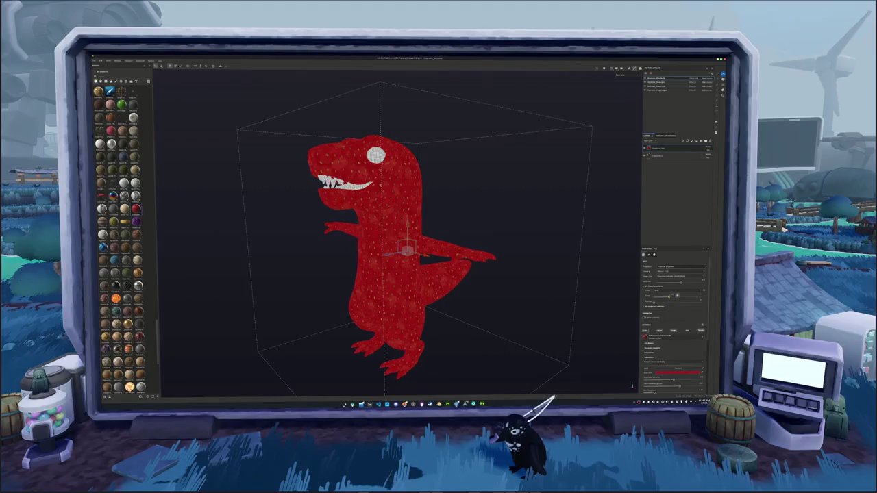
{"action": "left_click_drag", "start_coordinate": [517, 315], "coordinate": [500, 308], "text": "alt"}
{"action": "left_click", "coordinate": [620, 69]}
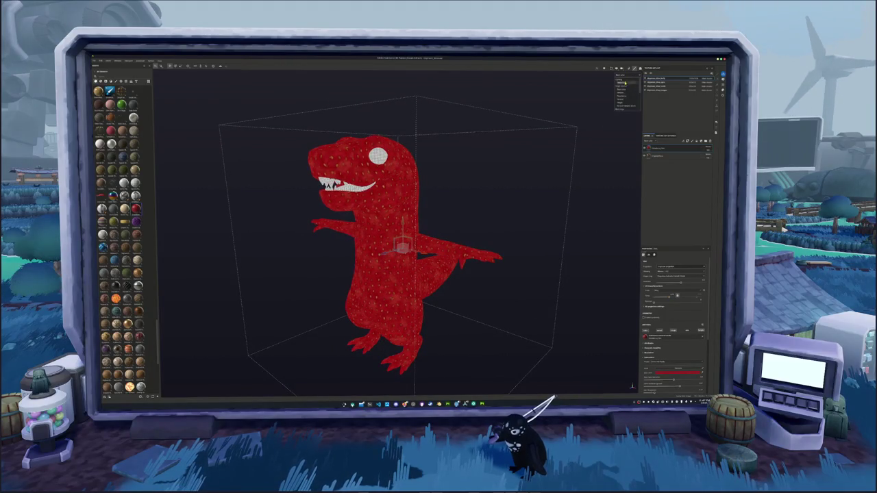
{"action": "left_click", "coordinate": [611, 98]}
Check the dinosaur's front and tail, then delete the red speckled material layer
{"action": "mouse_move", "coordinate": [487, 198]}
{"action": "left_mouse_down", "text": "alt"}
{"action": "mouse_move", "coordinate": [593, 199]}
{"action": "mouse_move", "coordinate": [485, 294]}
{"action": "mouse_move", "coordinate": [477, 215]}
{"action": "left_mouse_up", "text": "alt"}
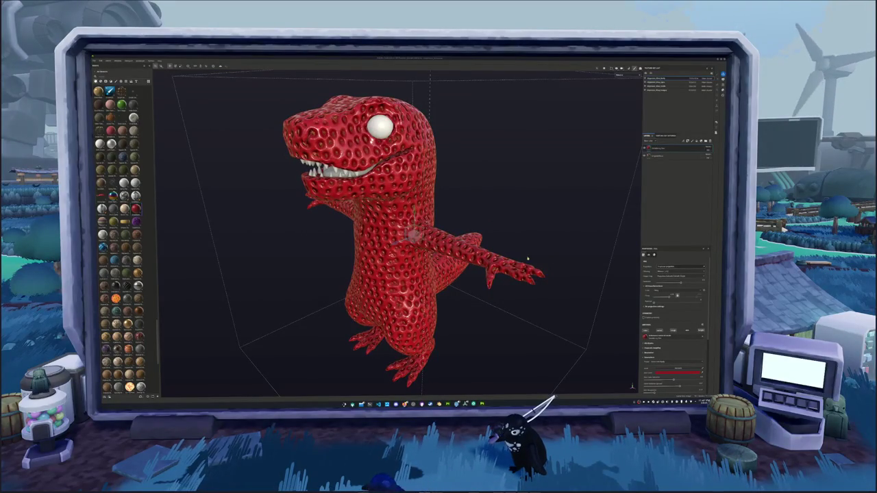
{"action": "left_click_drag", "start_coordinate": [530, 260], "coordinate": [515, 234], "text": "alt"}
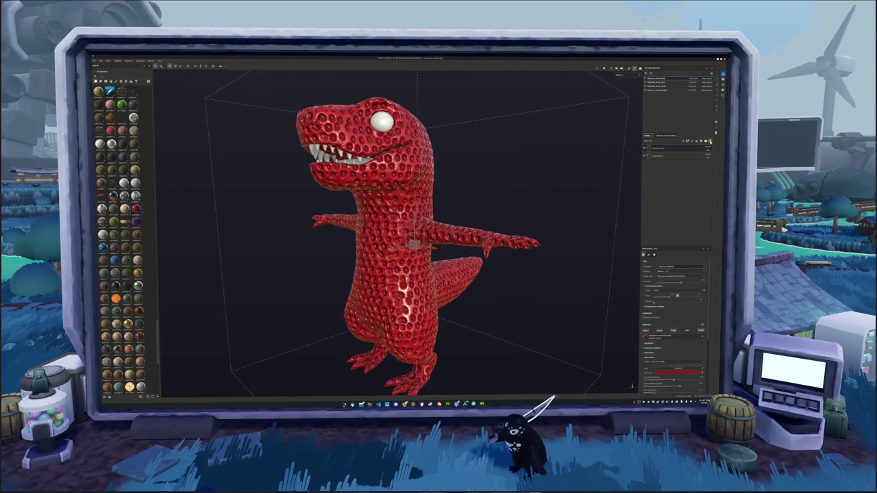
{"action": "key", "text": "Delete"}
{"action": "scroll", "coordinate": [145, 273], "scroll_direction": "down", "scroll_amount": 3}
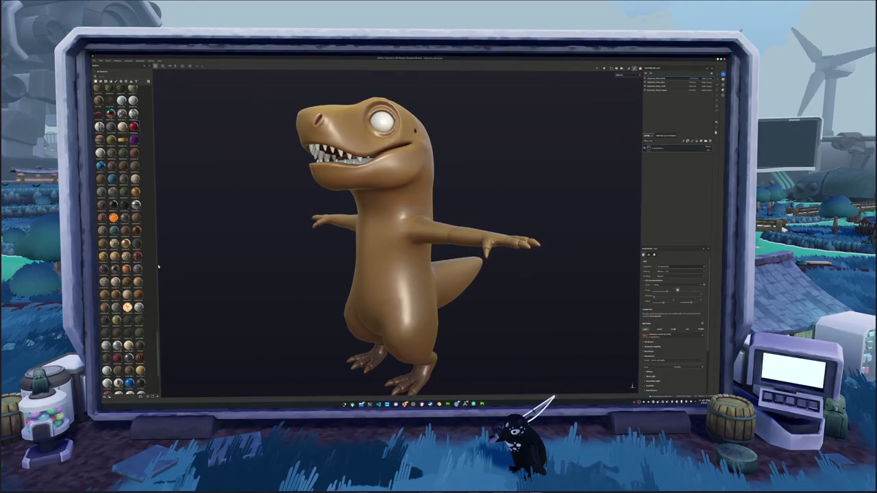
{"action": "left_click_drag", "start_coordinate": [157, 266], "coordinate": [340, 254]}
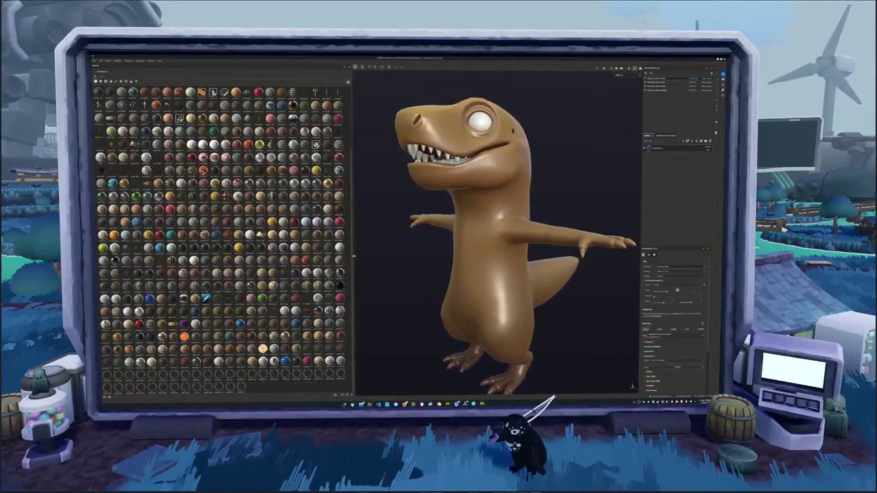
{"action": "scroll", "coordinate": [215, 240], "scroll_direction": "down", "scroll_amount": 1}
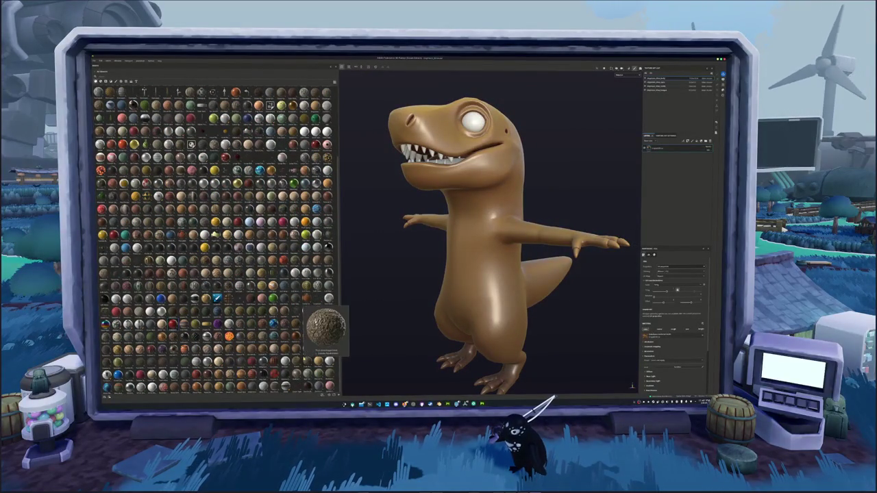
{"action": "mouse_move", "coordinate": [330, 335]}
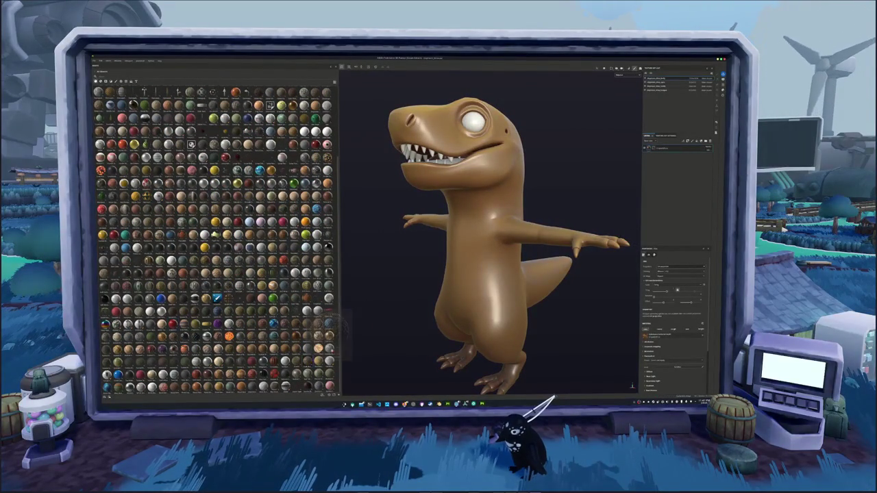
{"action": "mouse_move", "coordinate": [307, 310]}
{"action": "left_mouse_down"}
{"action": "mouse_move", "coordinate": [479, 312]}
{"action": "mouse_move", "coordinate": [393, 317]}
{"action": "left_mouse_up"}
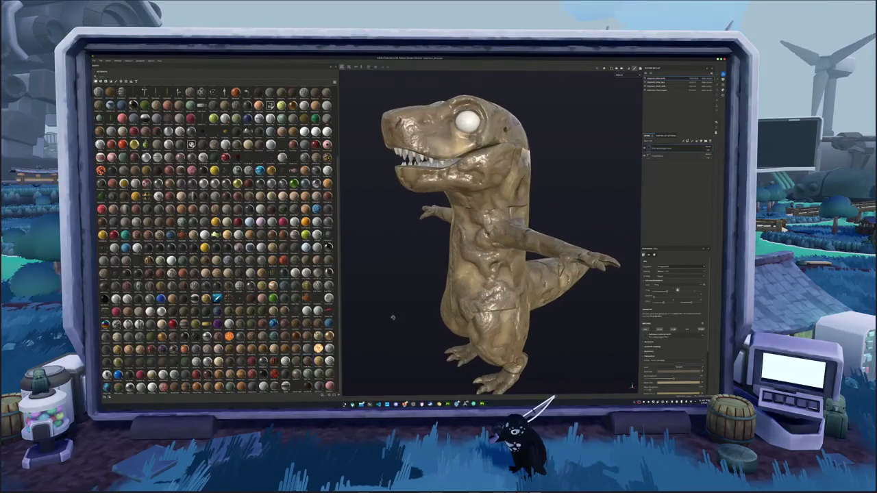
{"action": "key", "text": "Delete"}
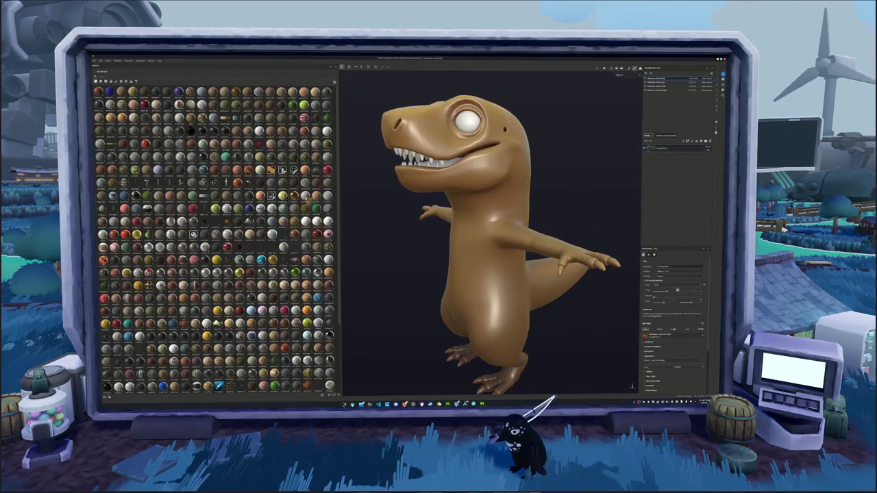
{"action": "mouse_move", "coordinate": [295, 219]}
{"action": "left_mouse_down"}
{"action": "mouse_move", "coordinate": [409, 250]}
{"action": "mouse_move", "coordinate": [407, 220]}
{"action": "left_mouse_up"}
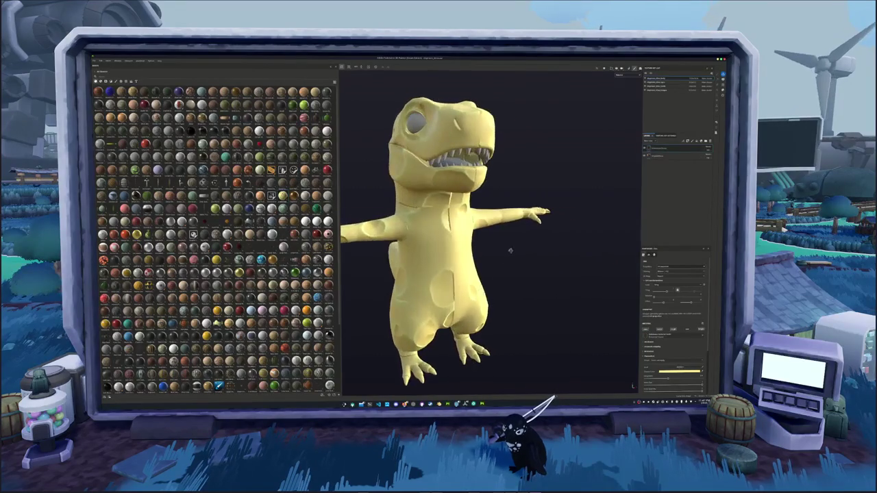
{"action": "key", "text": "ctrl+z"}
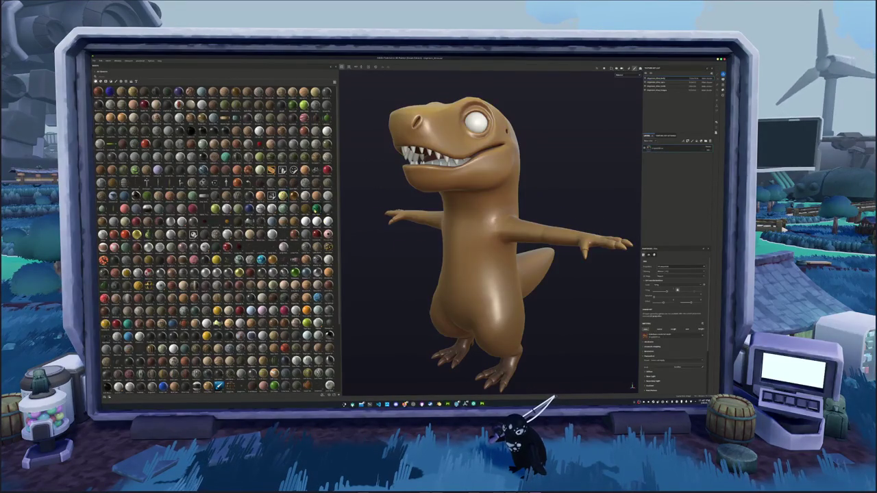
{"action": "mouse_move", "coordinate": [312, 236]}
{"action": "left_mouse_down"}
{"action": "mouse_move", "coordinate": [442, 233]}
{"action": "mouse_move", "coordinate": [402, 297]}
{"action": "mouse_move", "coordinate": [392, 259]}
{"action": "mouse_move", "coordinate": [405, 259]}
{"action": "left_mouse_up"}
{"action": "key", "text": "ctrl+z"}
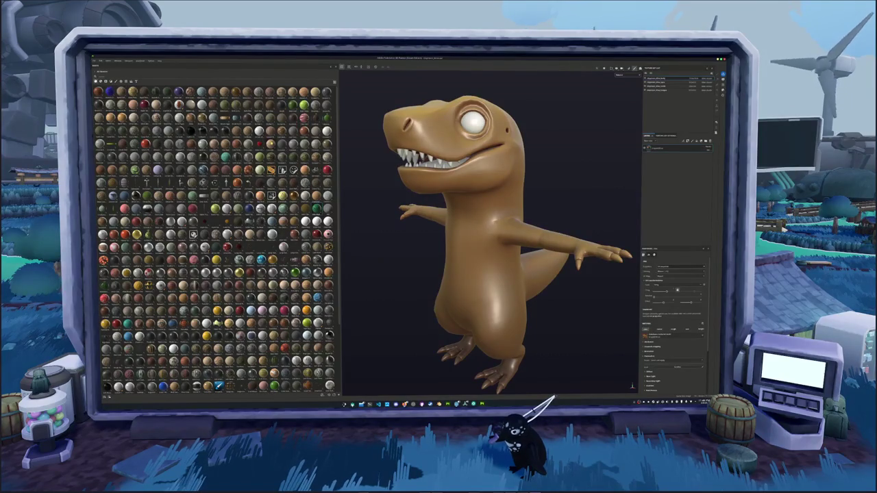
{"action": "left_click_drag", "start_coordinate": [311, 236], "coordinate": [372, 204]}
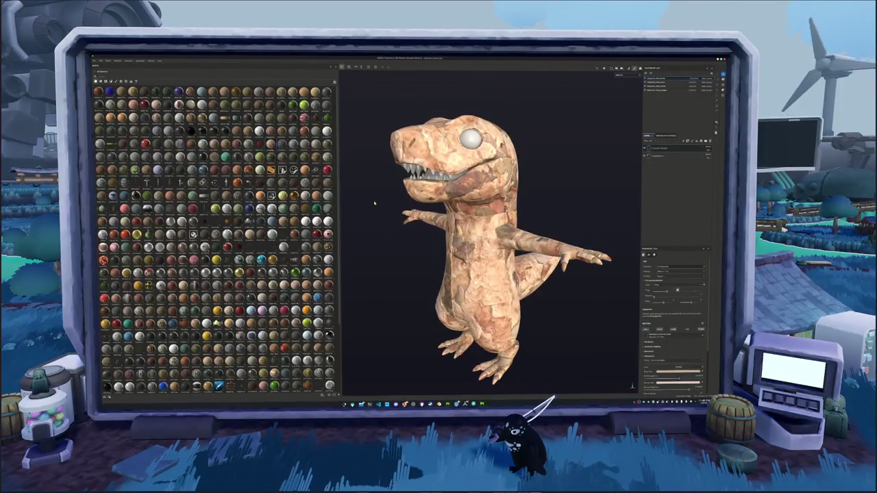
{"action": "key", "text": "ctrl+z"}
{"action": "scroll", "coordinate": [215, 240], "scroll_direction": "down", "scroll_amount": 2}
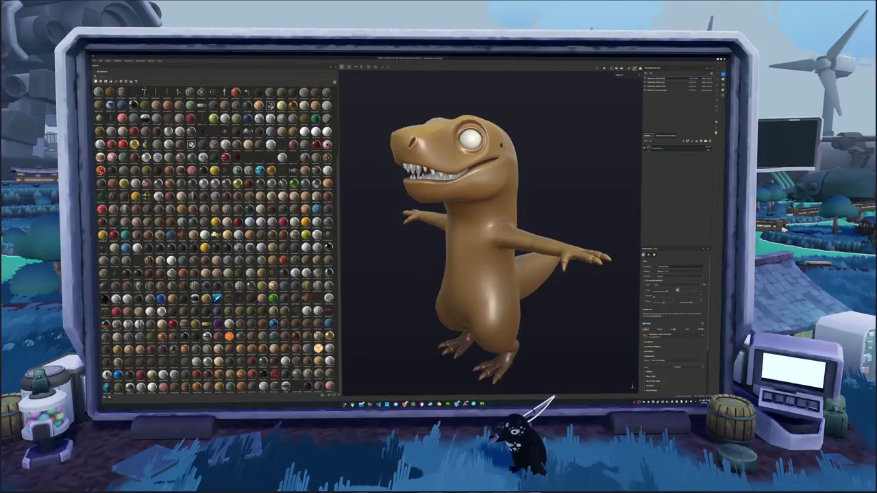
{"action": "left_click_drag", "start_coordinate": [102, 209], "coordinate": [370, 211]}
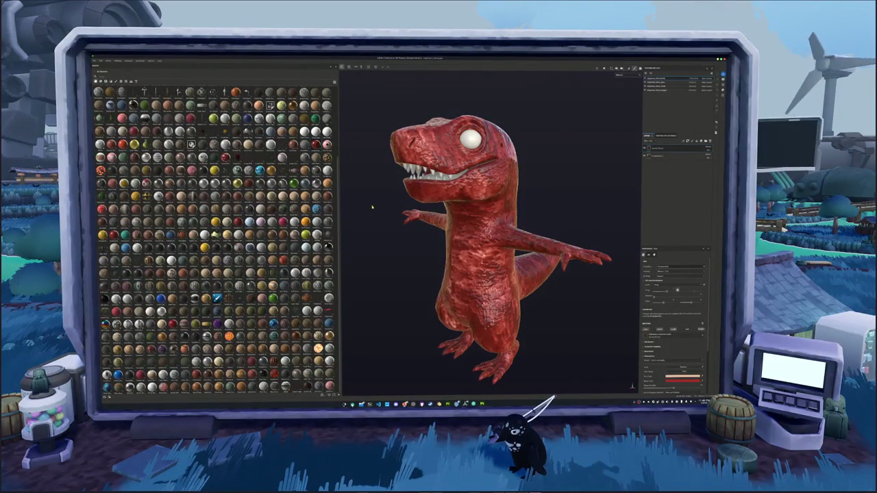
{"action": "key", "text": "ctrl+z"}
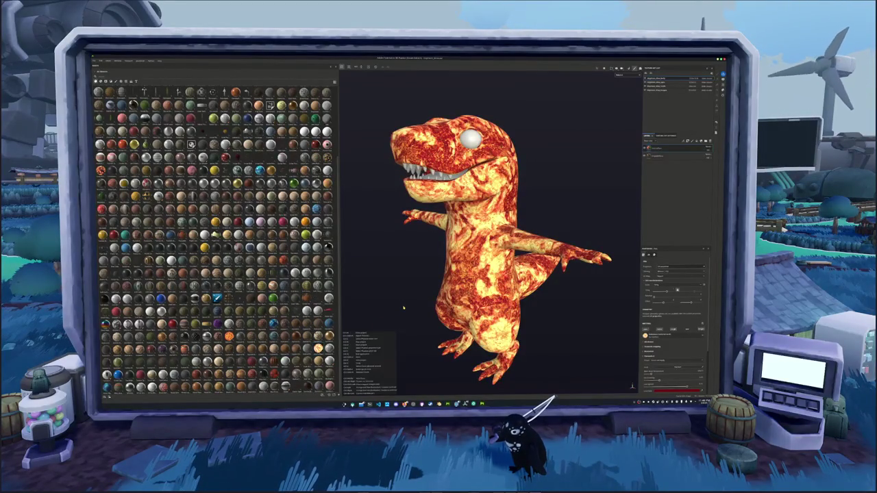
{"action": "key", "text": "ctrl+z"}
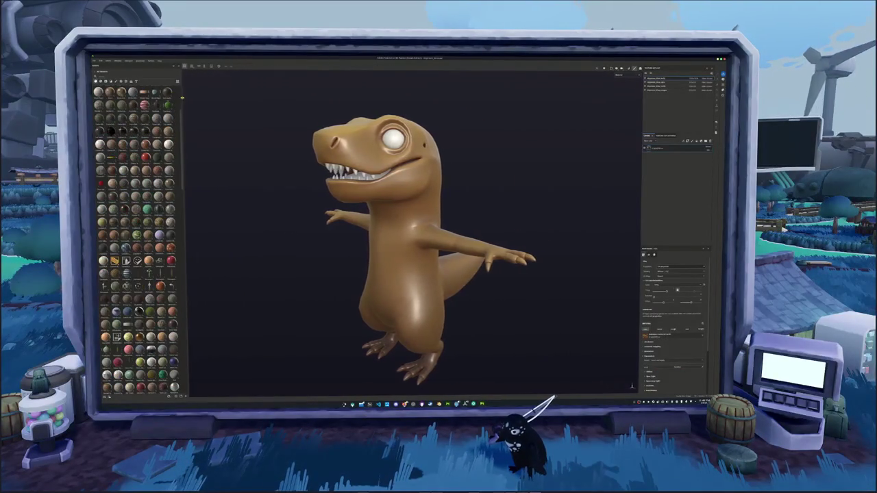
Switch the viewport display mode to flat Base Color shading
{"action": "scroll", "coordinate": [254, 151], "scroll_direction": "down", "scroll_amount": 2}
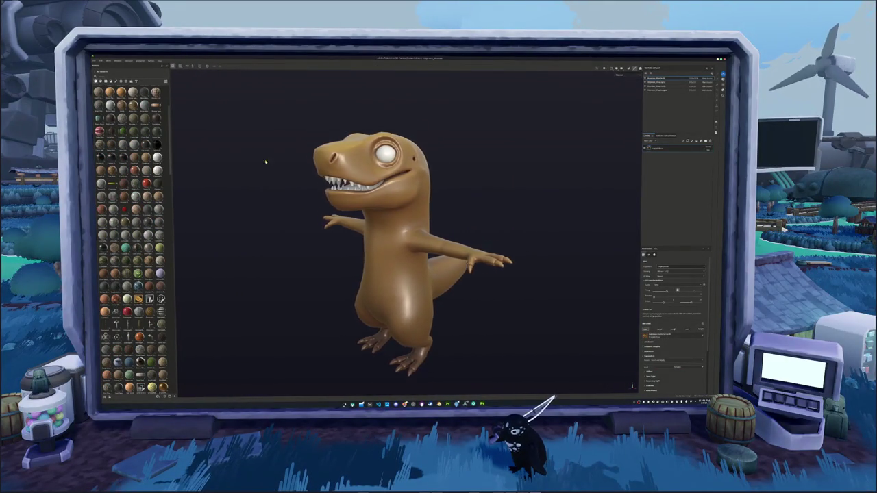
{"action": "scroll", "coordinate": [254, 151], "scroll_direction": "down", "scroll_amount": 3}
{"action": "left_click", "coordinate": [621, 76]}
{"action": "left_click", "coordinate": [621, 91]}
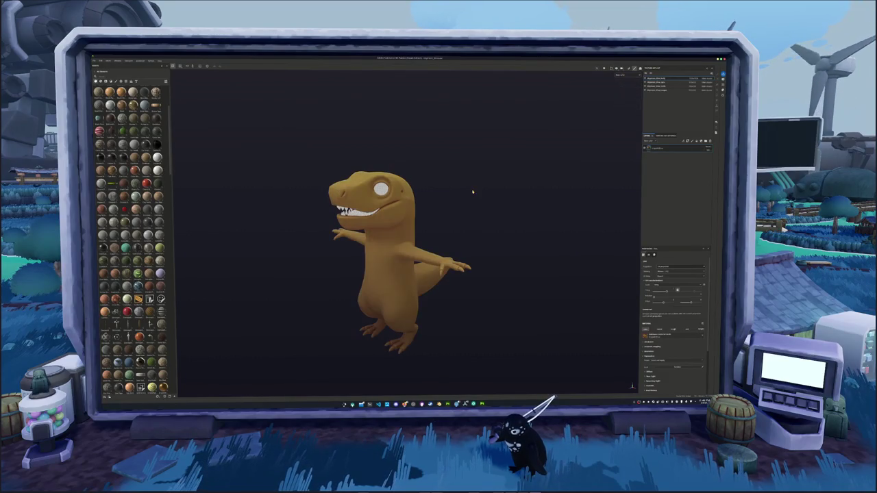
Widen the asset shelf and browse the Brushes library
{"action": "left_click_drag", "start_coordinate": [170, 76], "coordinate": [204, 76]}
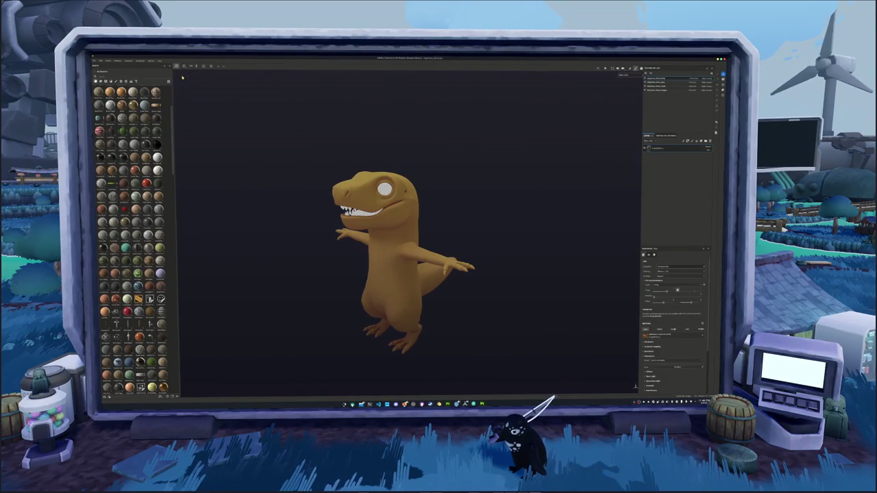
{"action": "left_click", "coordinate": [116, 81]}
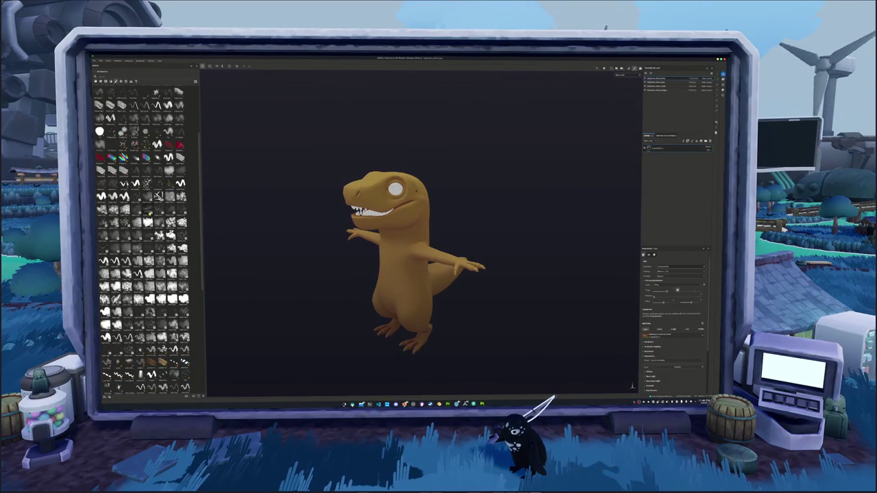
{"action": "scroll", "coordinate": [144, 218], "scroll_direction": "down", "scroll_amount": 5}
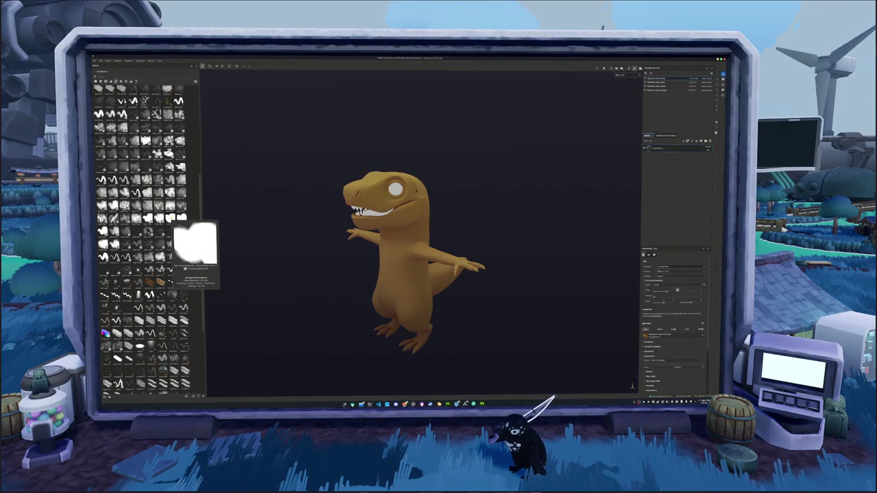
{"action": "scroll", "coordinate": [167, 218], "scroll_direction": "up", "scroll_amount": 3}
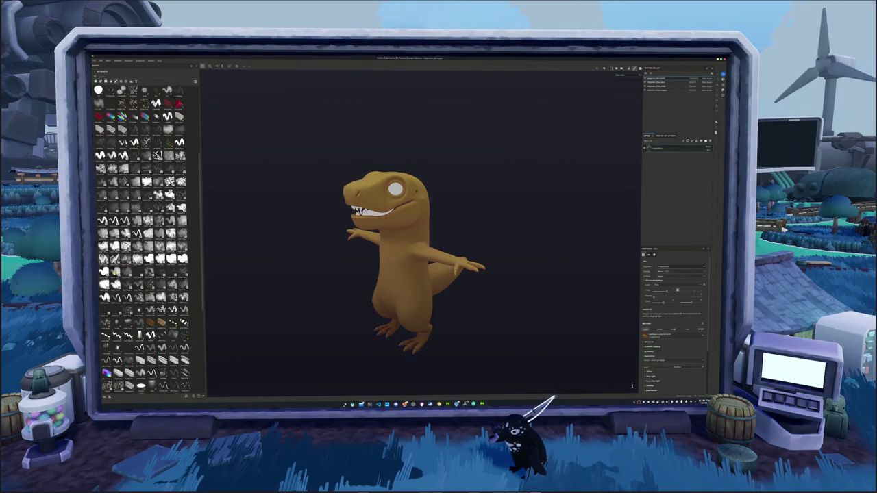
{"action": "mouse_move", "coordinate": [154, 333]}
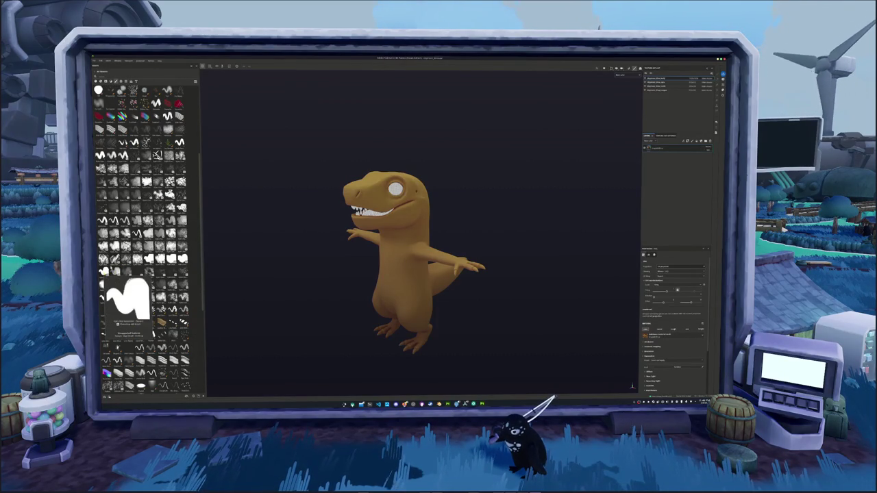
{"action": "scroll", "coordinate": [144, 239], "scroll_direction": "up", "scroll_amount": 3}
{"action": "scroll", "coordinate": [143, 240], "scroll_direction": "up", "scroll_amount": 4}
{"action": "scroll", "coordinate": [144, 240], "scroll_direction": "up", "scroll_amount": 3}
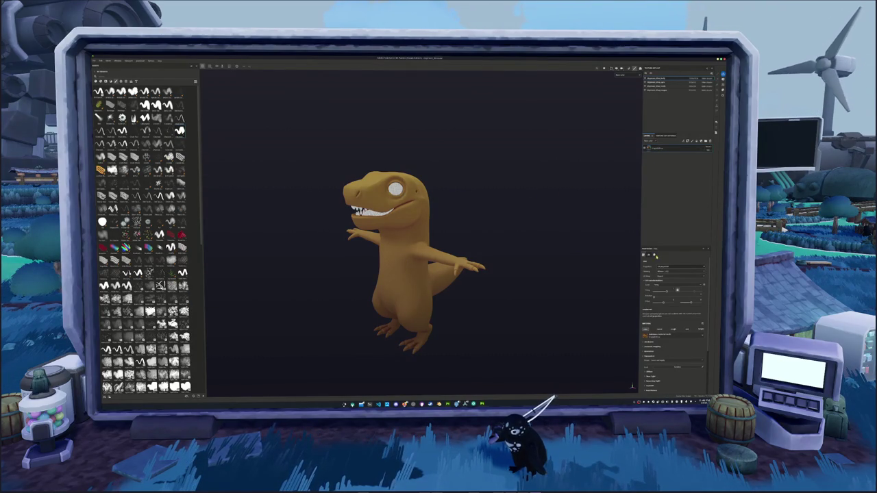
{"action": "scroll", "coordinate": [654, 319], "scroll_direction": "down", "scroll_amount": 3}
Set the fill's Base Color to pale cream in the colour picker, moving the dialog off the model
{"action": "left_click", "coordinate": [649, 309]}
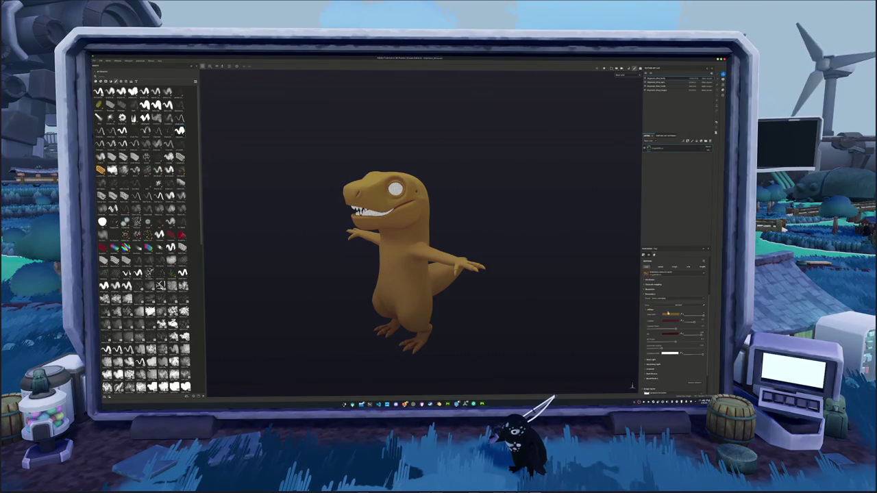
{"action": "left_click", "coordinate": [670, 313]}
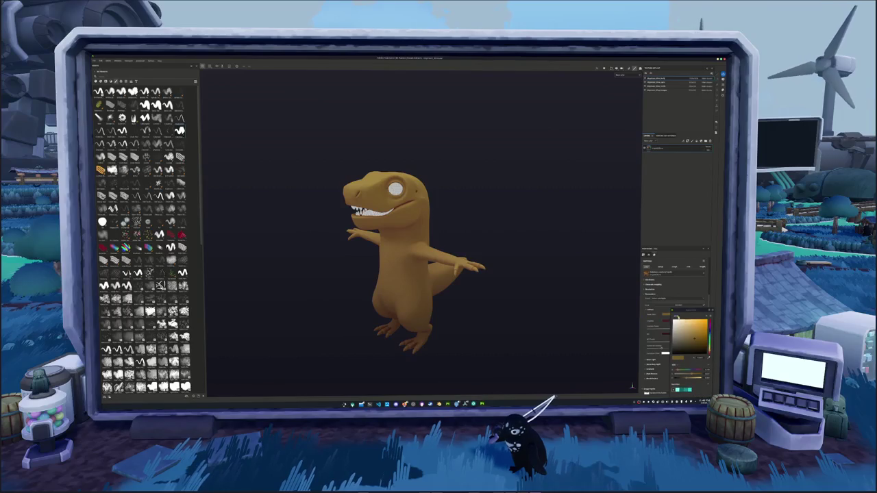
{"action": "mouse_move", "coordinate": [710, 346]}
{"action": "left_mouse_down"}
{"action": "mouse_move", "coordinate": [710, 333]}
{"action": "mouse_move", "coordinate": [675, 332]}
{"action": "left_mouse_up"}
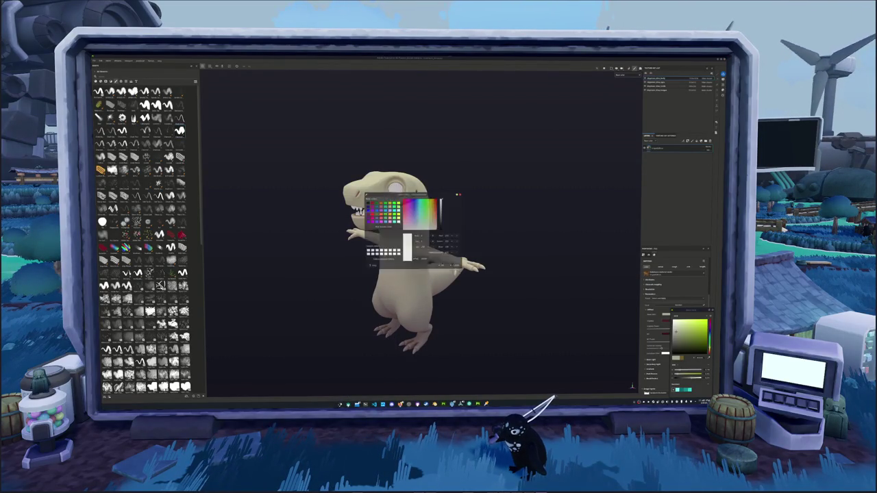
{"action": "left_click_drag", "start_coordinate": [397, 192], "coordinate": [558, 91]}
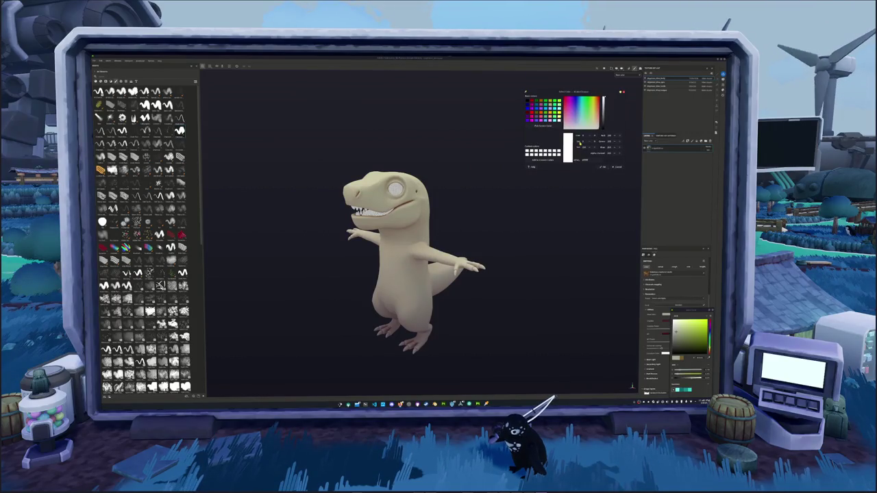
Sample the dinosaur's beige tone from the screen as the fill's base colour
{"action": "left_click", "coordinate": [543, 126]}
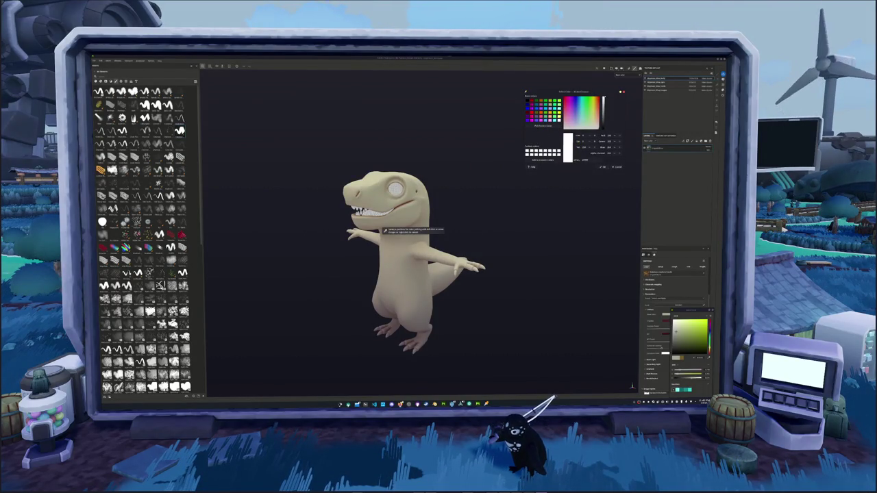
{"action": "left_click", "coordinate": [382, 230]}
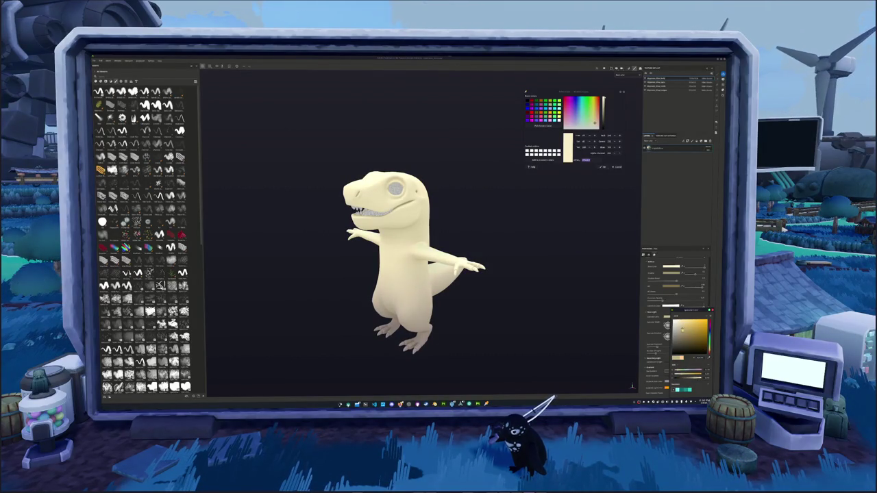
{"action": "left_click", "coordinate": [689, 320]}
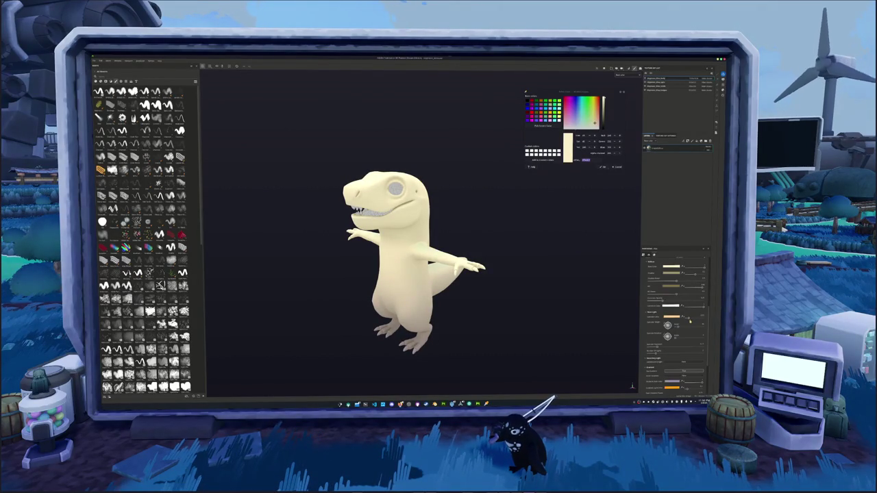
Raise the light intensity slider and orbit to view the dinosaur's side and tail
{"action": "mouse_move", "coordinate": [687, 319]}
{"action": "left_mouse_down"}
{"action": "mouse_move", "coordinate": [699, 320]}
{"action": "mouse_move", "coordinate": [683, 319]}
{"action": "left_mouse_up"}
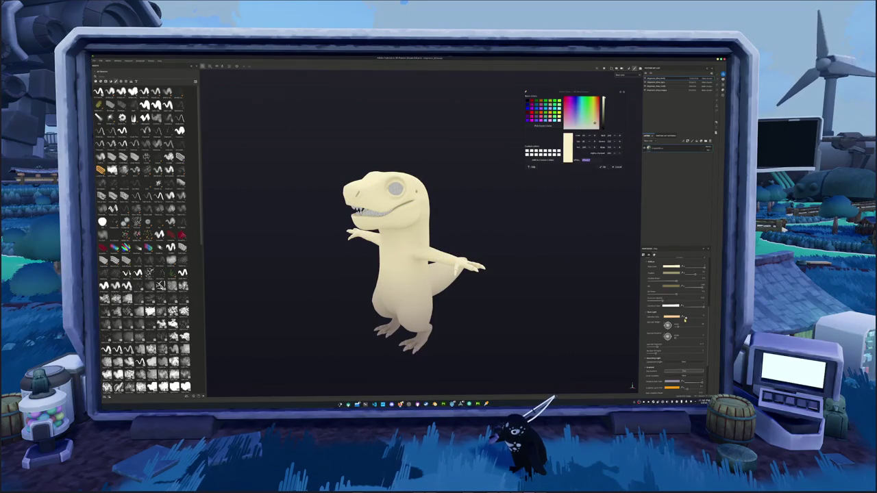
{"action": "left_click_drag", "start_coordinate": [686, 319], "coordinate": [702, 317]}
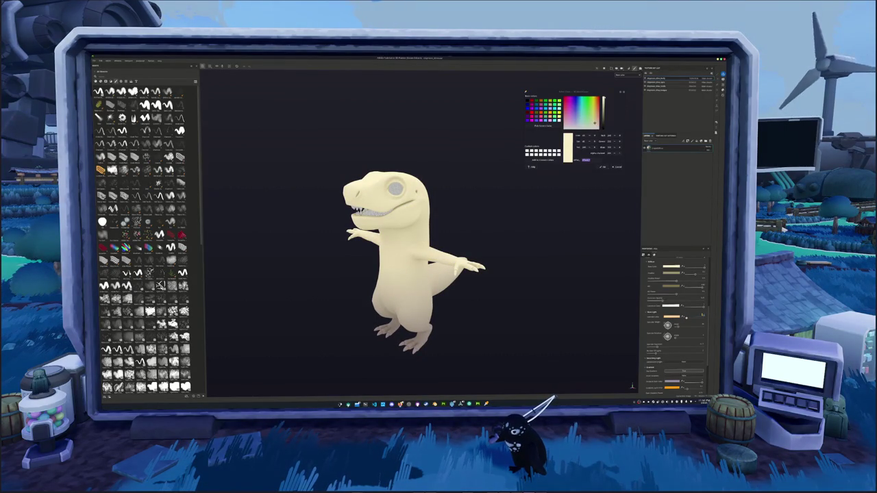
{"action": "mouse_move", "coordinate": [448, 244]}
{"action": "left_mouse_down", "text": "alt"}
{"action": "mouse_move", "coordinate": [414, 239]}
{"action": "mouse_move", "coordinate": [465, 247]}
{"action": "left_mouse_up", "text": "alt"}
{"action": "scroll", "coordinate": [675, 322], "scroll_direction": "down", "scroll_amount": 3}
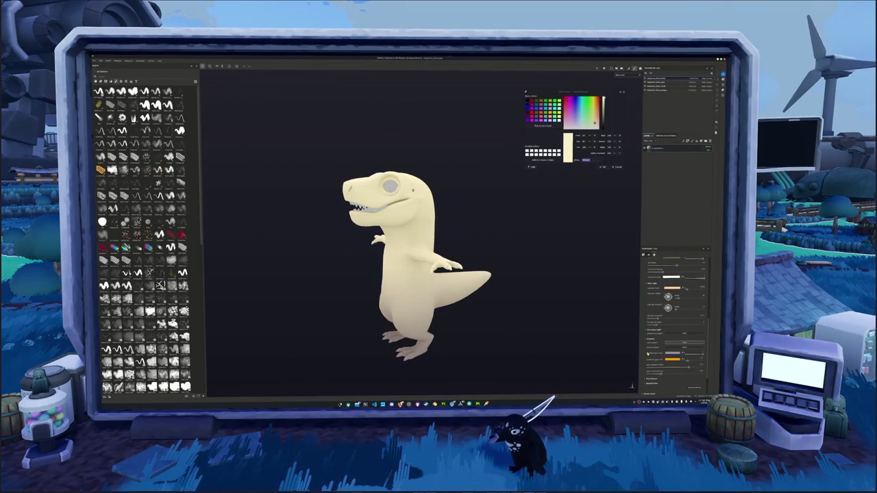
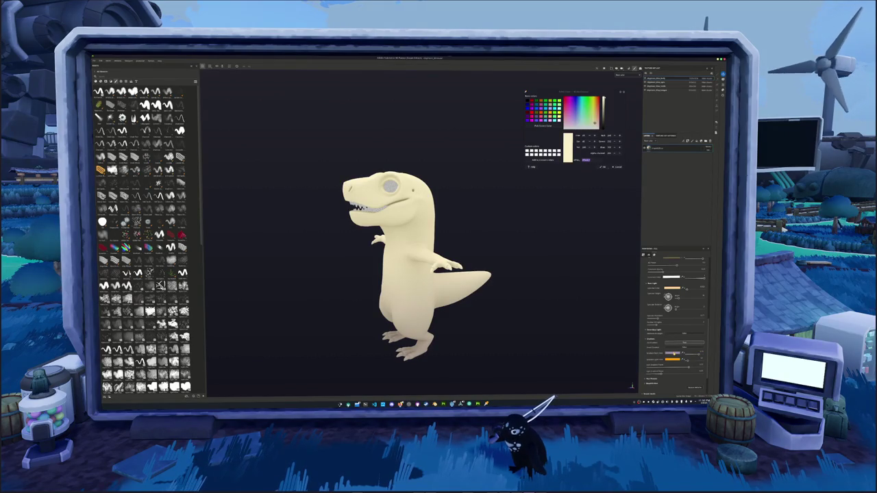
Try a bluer, purple-blue shading colour in the colour picker, then close it
{"action": "left_click", "coordinate": [672, 359]}
{"action": "left_click_drag", "start_coordinate": [710, 342], "coordinate": [711, 334]}
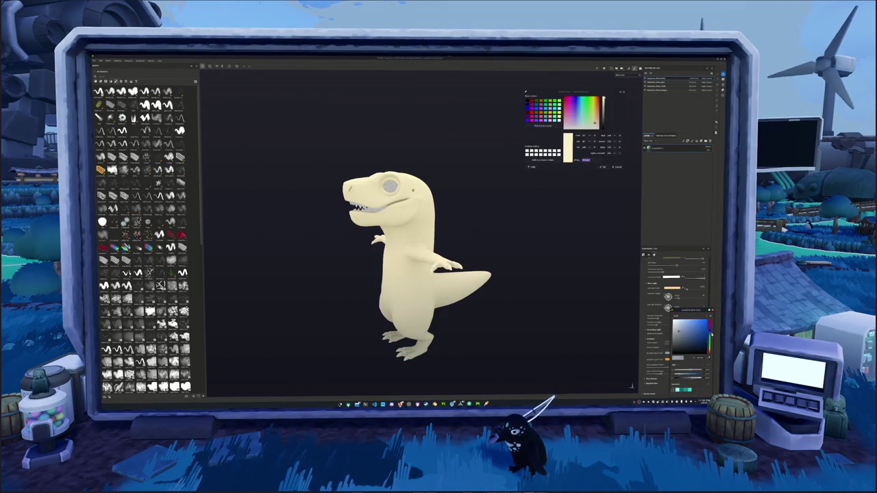
{"action": "left_click_drag", "start_coordinate": [710, 333], "coordinate": [710, 351]}
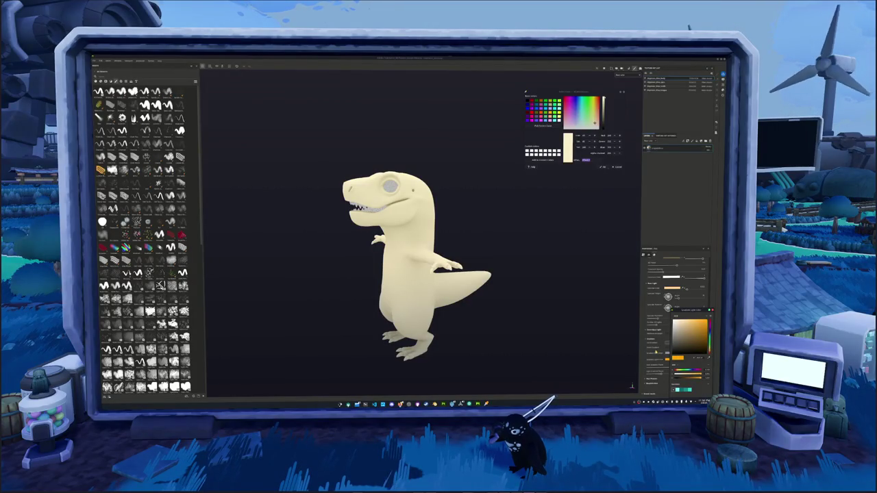
{"action": "left_click", "coordinate": [583, 334]}
Select the dinosaur's colour layer and paste in a light green colour value
{"action": "mouse_move", "coordinate": [583, 334]}
{"action": "left_mouse_down", "text": "alt"}
{"action": "mouse_move", "coordinate": [509, 286]}
{"action": "mouse_move", "coordinate": [570, 313]}
{"action": "left_mouse_up", "text": "alt"}
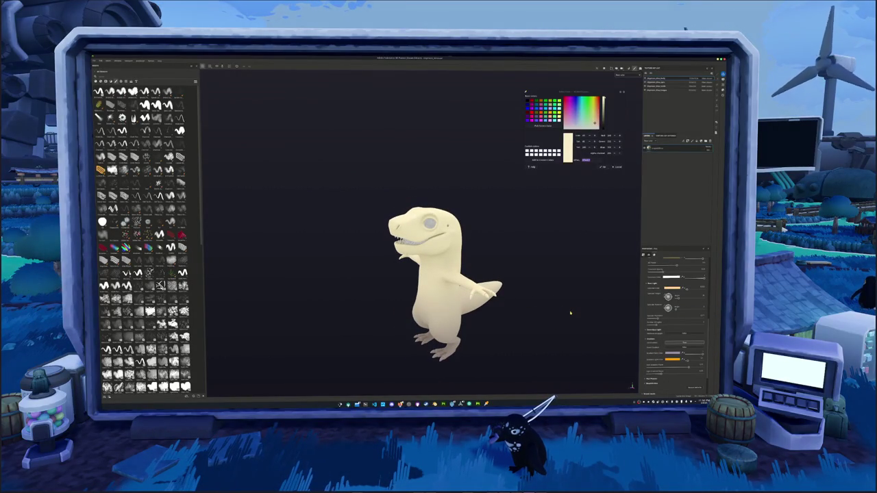
{"action": "mouse_move", "coordinate": [572, 332]}
{"action": "left_mouse_down", "text": "alt"}
{"action": "mouse_move", "coordinate": [571, 313]}
{"action": "mouse_move", "coordinate": [607, 241]}
{"action": "left_mouse_up", "text": "alt"}
{"action": "left_click", "coordinate": [666, 156]}
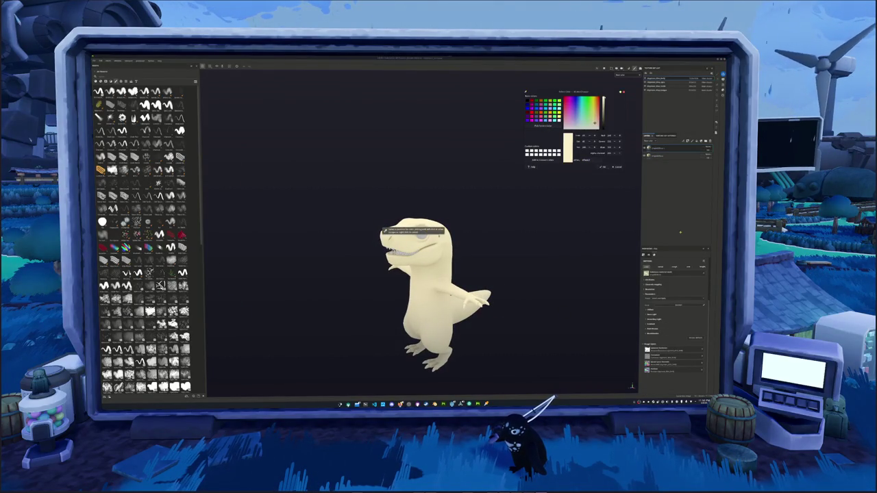
{"action": "key", "text": "ctrl+v"}
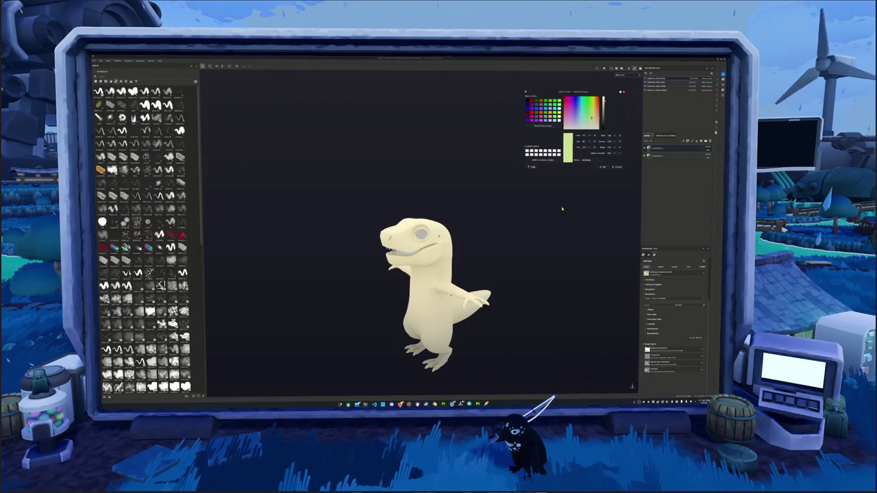
{"action": "mouse_move", "coordinate": [622, 248]}
{"action": "left_mouse_down", "text": "alt"}
{"action": "mouse_move", "coordinate": [573, 268]}
{"action": "mouse_move", "coordinate": [562, 239]}
{"action": "mouse_move", "coordinate": [613, 262]}
{"action": "left_mouse_up", "text": "alt"}
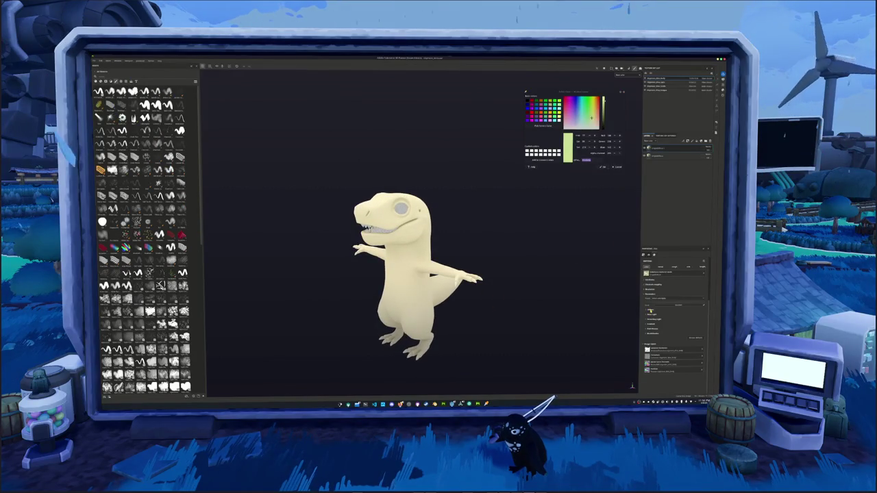
Set the fill layer's base colour to a light, saturated yellow-green
{"action": "left_click", "coordinate": [649, 309]}
{"action": "left_click", "coordinate": [669, 313]}
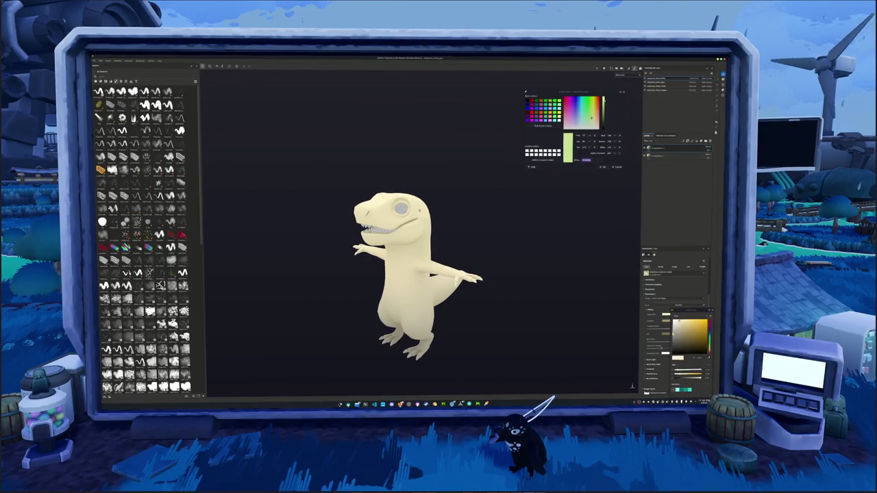
{"action": "left_click", "coordinate": [709, 335]}
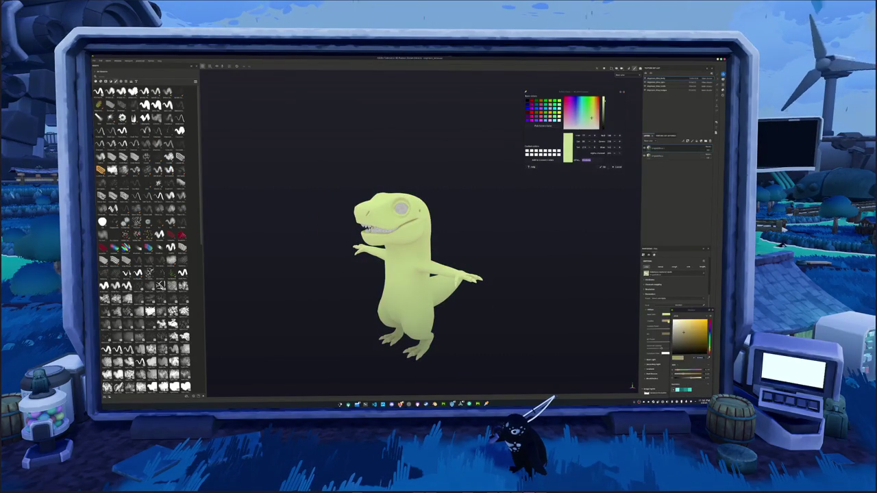
{"action": "left_click_drag", "start_coordinate": [683, 324], "coordinate": [692, 341]}
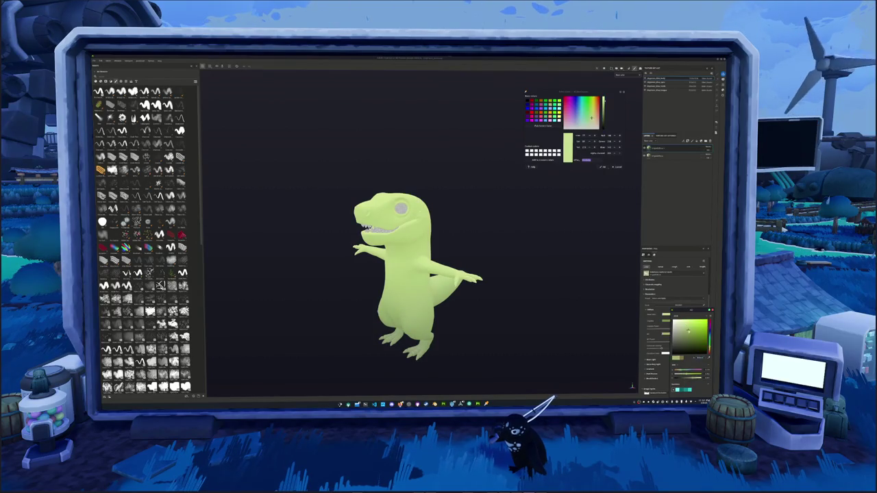
{"action": "scroll", "coordinate": [654, 322], "scroll_direction": "down", "scroll_amount": 2}
{"action": "left_click", "coordinate": [650, 345]}
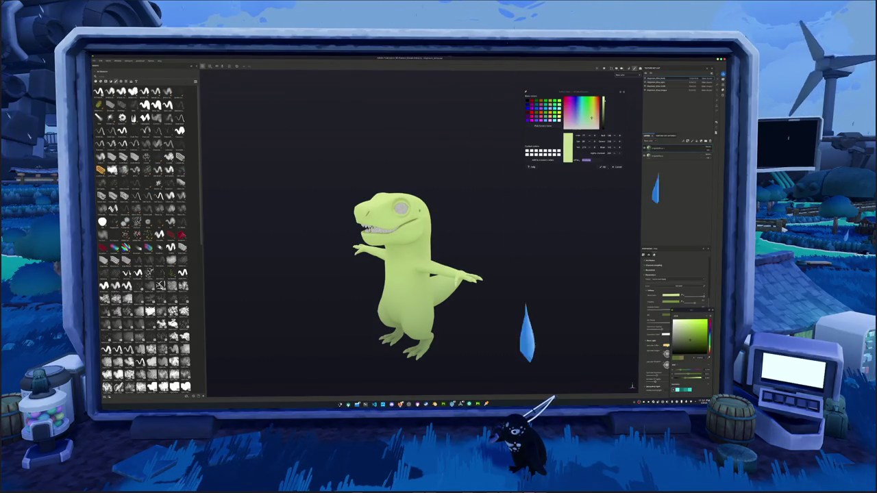
{"action": "scroll", "coordinate": [674, 308], "scroll_direction": "up", "scroll_amount": 2}
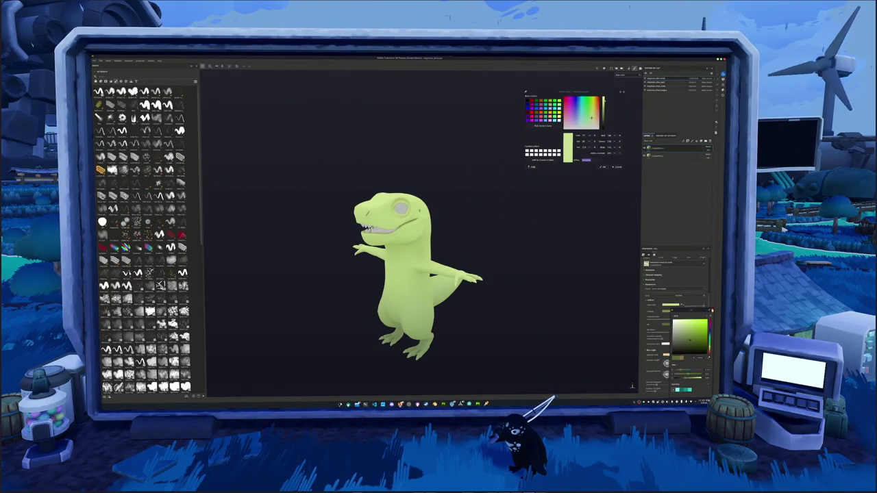
{"action": "scroll", "coordinate": [539, 234], "scroll_direction": "up", "scroll_amount": 2}
{"action": "mouse_move", "coordinate": [564, 164]}
{"action": "left_mouse_down", "text": "alt"}
{"action": "mouse_move", "coordinate": [514, 196]}
{"action": "mouse_move", "coordinate": [487, 194]}
{"action": "left_mouse_up", "text": "alt"}
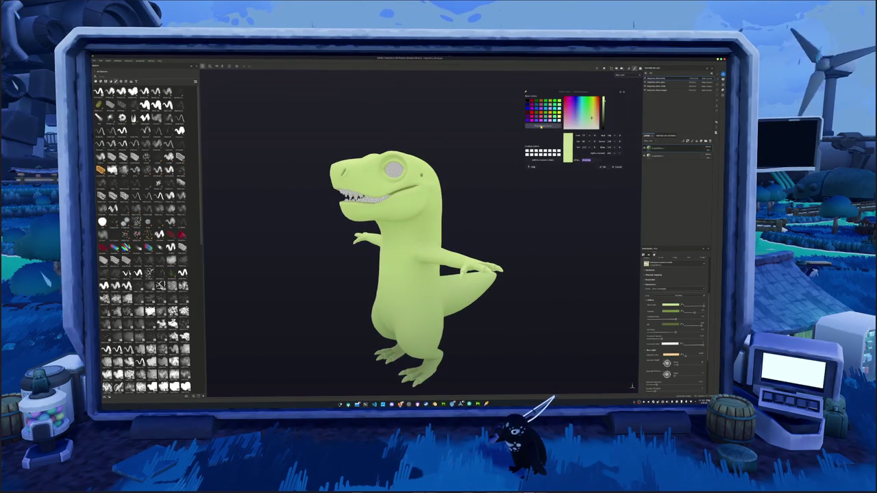
{"action": "right_click", "coordinate": [657, 148]}
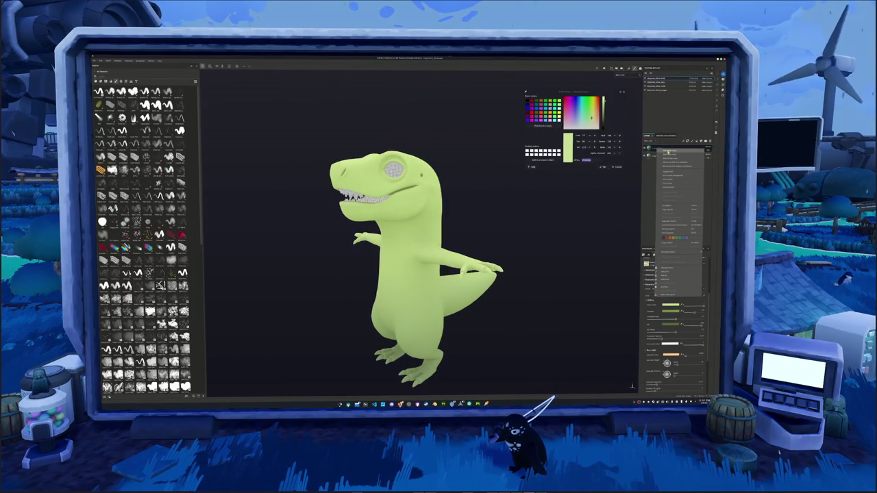
Add a new paint layer and frame the dinosaur front-on
{"action": "left_click", "coordinate": [665, 151]}
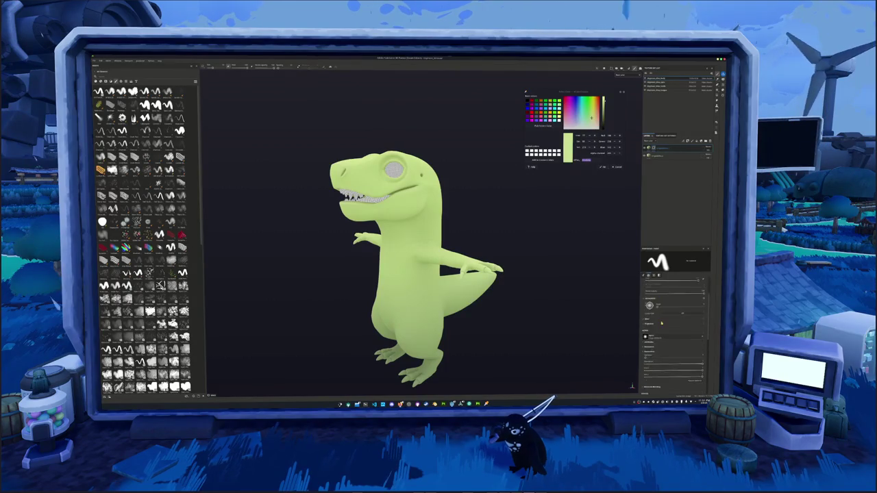
{"action": "key", "text": "f"}
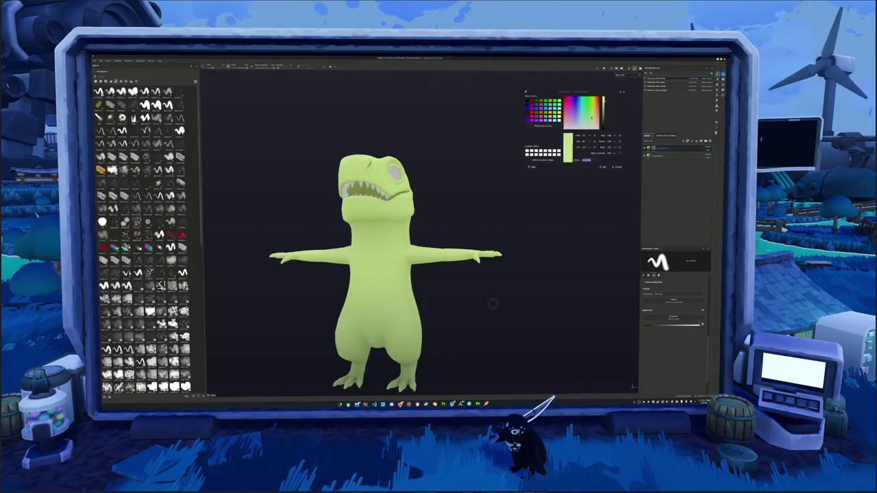
{"action": "scroll", "coordinate": [411, 240], "scroll_direction": "up", "scroll_amount": 3}
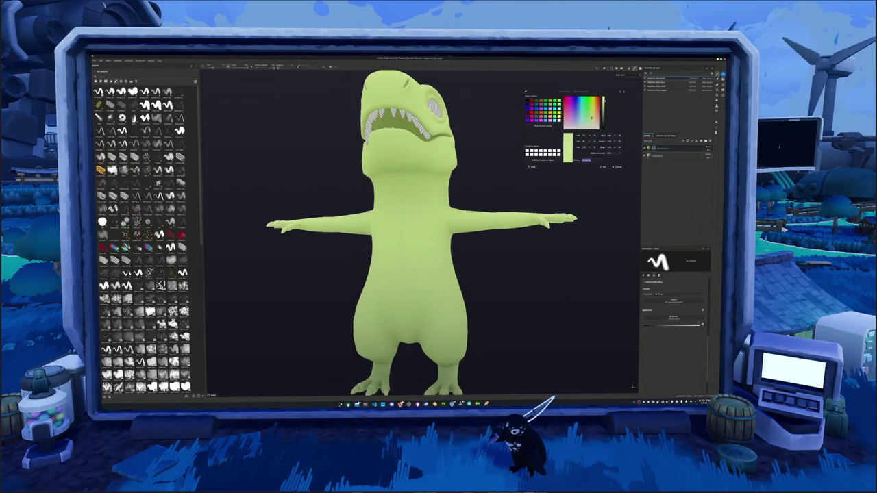
Paint cream stripes down the dinosaur's belly and extend them up the chest
{"action": "left_click_drag", "start_coordinate": [379, 271], "coordinate": [387, 327]}
{"action": "left_click_drag", "start_coordinate": [435, 270], "coordinate": [421, 323]}
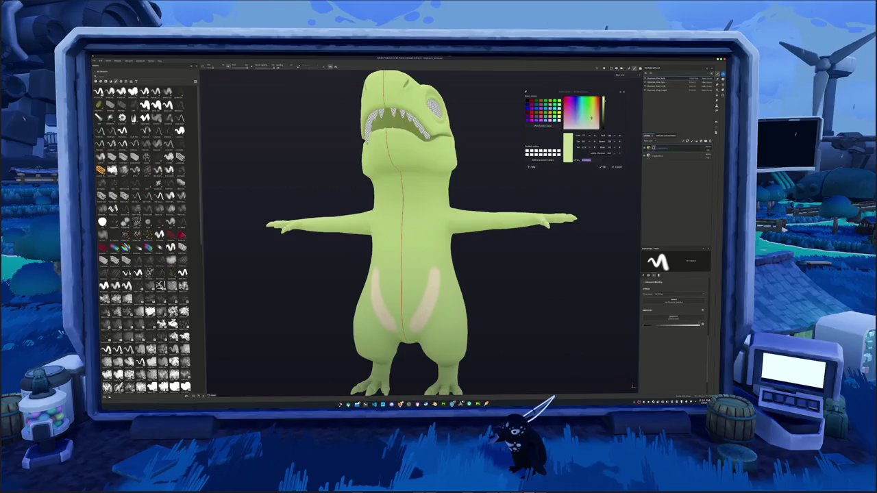
{"action": "left_click_drag", "start_coordinate": [445, 240], "coordinate": [411, 233], "text": "alt"}
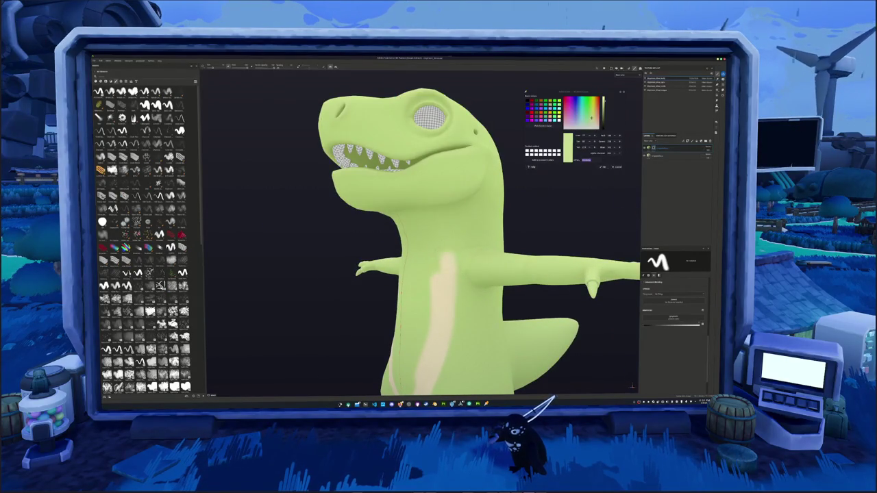
{"action": "left_click_drag", "start_coordinate": [445, 240], "coordinate": [431, 199], "text": "alt"}
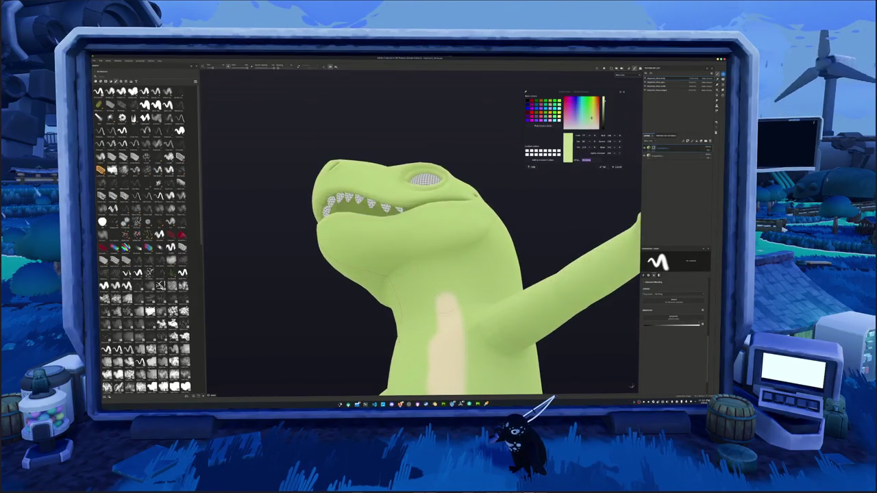
{"action": "left_click_drag", "start_coordinate": [446, 293], "coordinate": [442, 266]}
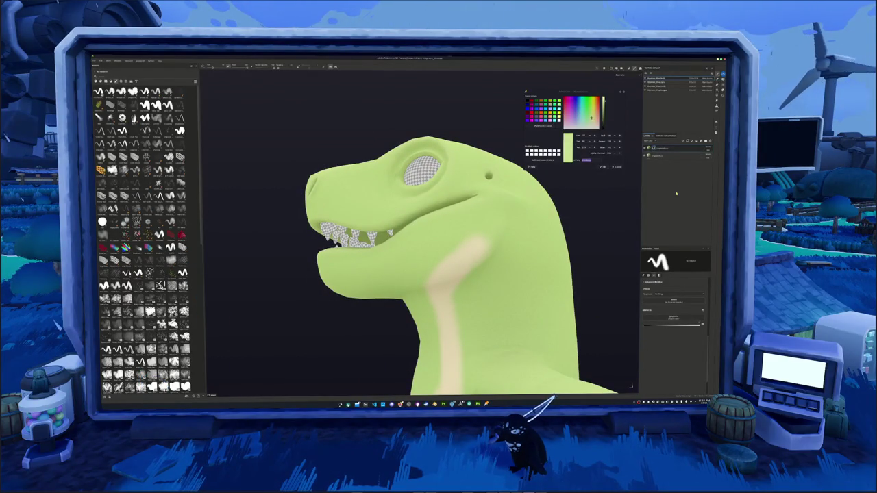
{"action": "left_click", "coordinate": [678, 148]}
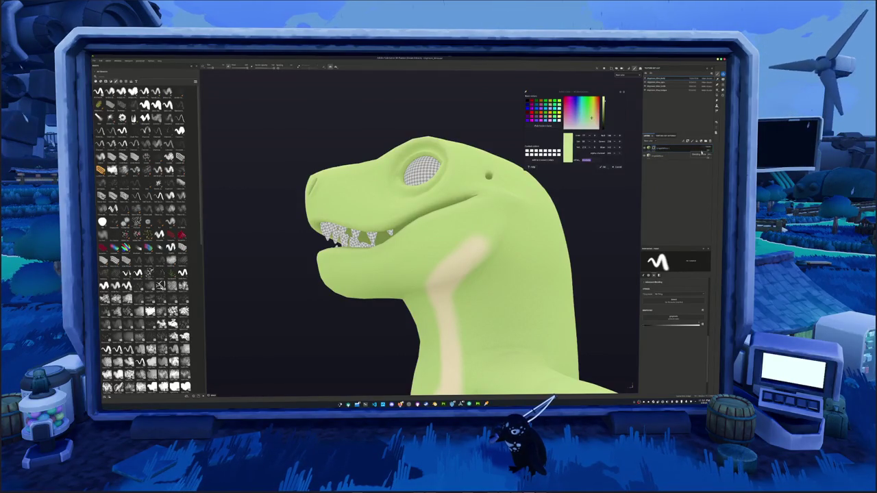
Paint cream across the dinosaur's throat, viewed from below the head
{"action": "left_click_drag", "start_coordinate": [481, 215], "coordinate": [468, 264], "text": "alt"}
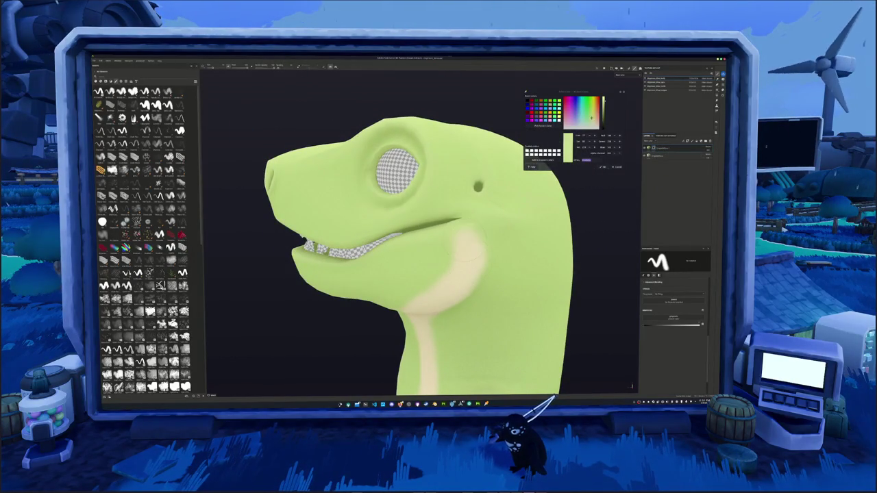
{"action": "mouse_move", "coordinate": [393, 258]}
{"action": "left_mouse_down", "text": "alt"}
{"action": "mouse_move", "coordinate": [434, 257]}
{"action": "mouse_move", "coordinate": [419, 269]}
{"action": "left_mouse_up", "text": "alt"}
{"action": "mouse_move", "coordinate": [347, 279]}
{"action": "left_mouse_down", "text": "alt"}
{"action": "mouse_move", "coordinate": [322, 264]}
{"action": "mouse_move", "coordinate": [411, 255]}
{"action": "left_mouse_up", "text": "alt"}
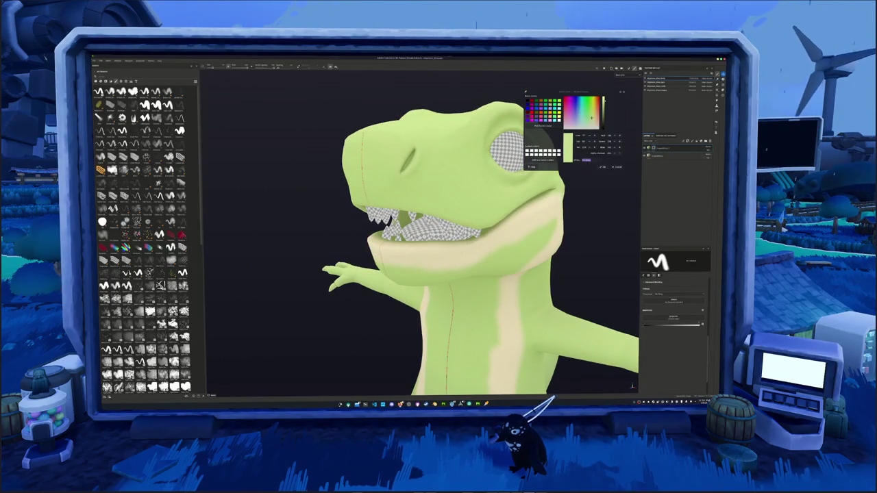
{"action": "left_click_drag", "start_coordinate": [410, 254], "coordinate": [390, 233], "text": "alt"}
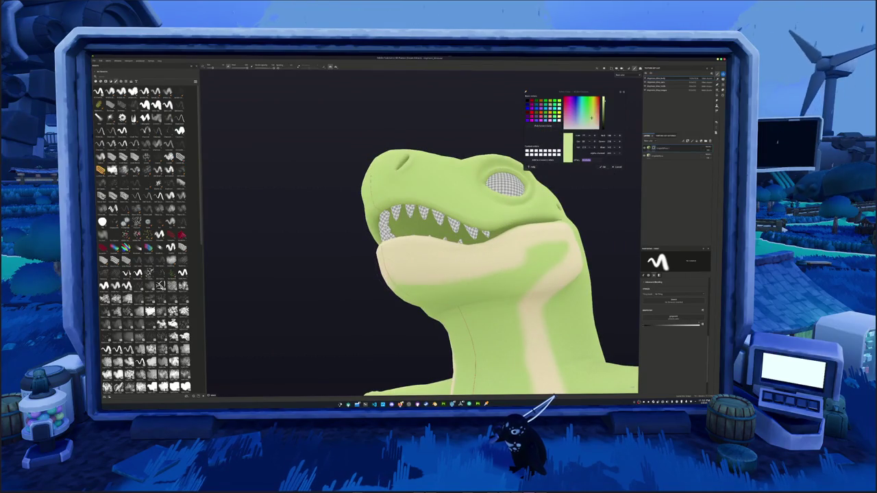
{"action": "mouse_move", "coordinate": [402, 292]}
{"action": "left_mouse_down"}
{"action": "mouse_move", "coordinate": [520, 281]}
{"action": "mouse_move", "coordinate": [558, 259]}
{"action": "left_mouse_up"}
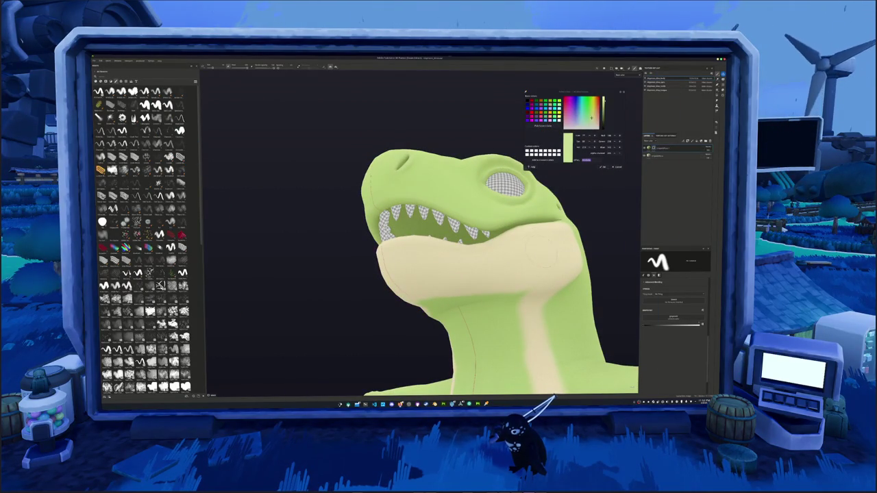
Extend the cream down the lower throat and over the green chest patch
{"action": "left_click_drag", "start_coordinate": [528, 384], "coordinate": [533, 308], "text": "alt"}
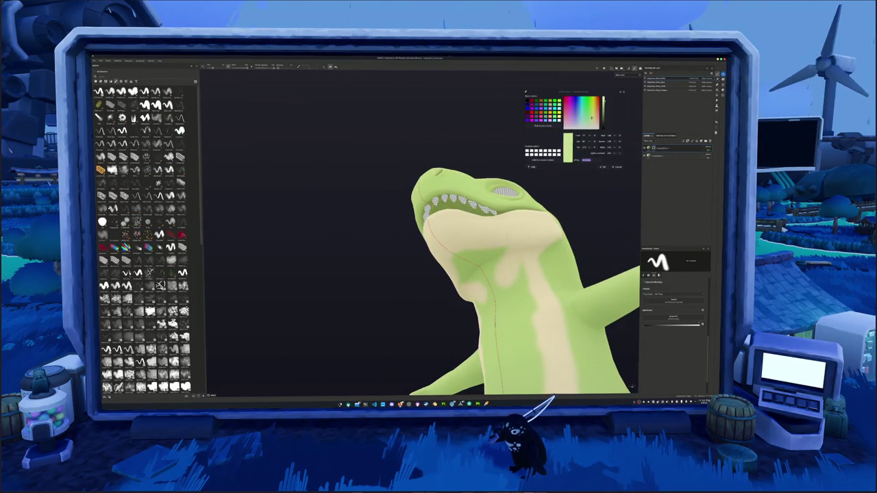
{"action": "left_click_drag", "start_coordinate": [503, 254], "coordinate": [469, 270]}
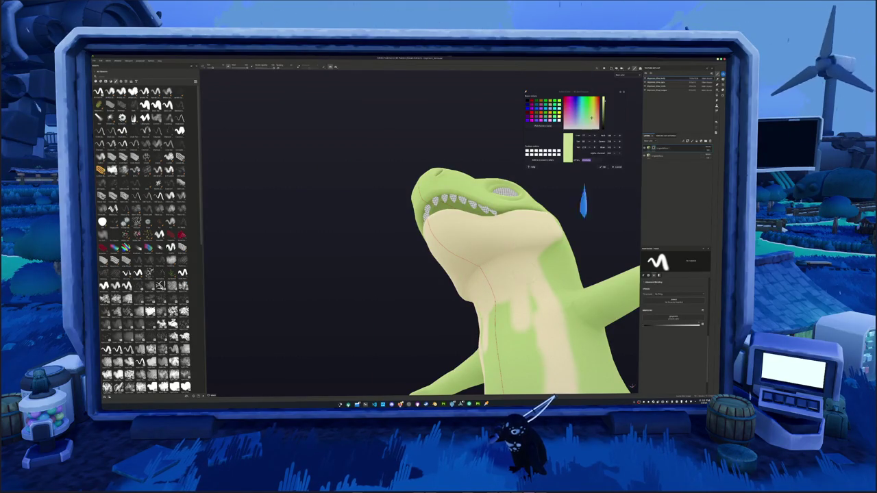
{"action": "left_click_drag", "start_coordinate": [517, 299], "coordinate": [514, 357]}
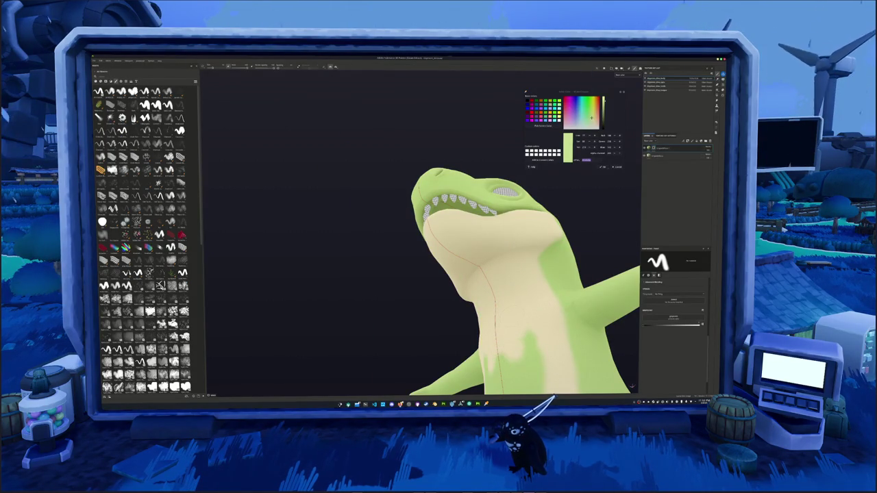
{"action": "left_click_drag", "start_coordinate": [223, 233], "coordinate": [274, 206], "text": "alt"}
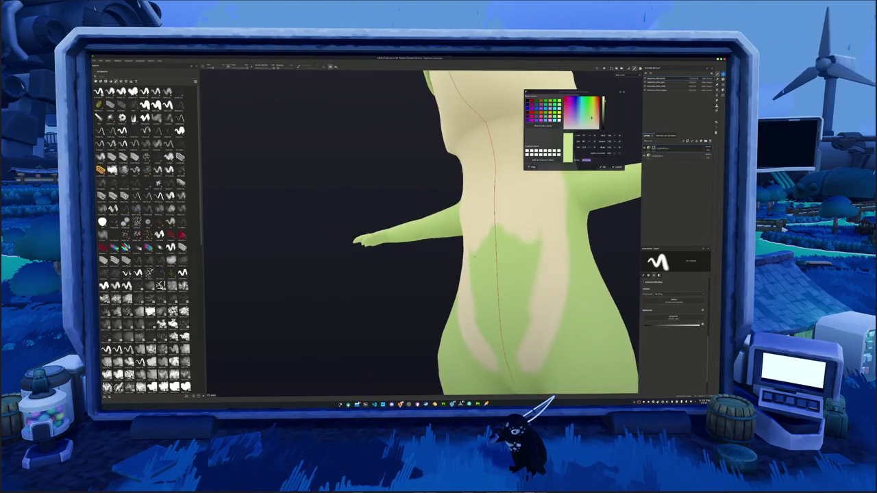
{"action": "mouse_move", "coordinate": [519, 236]}
{"action": "left_mouse_down"}
{"action": "mouse_move", "coordinate": [510, 308]}
{"action": "mouse_move", "coordinate": [509, 301]}
{"action": "left_mouse_up"}
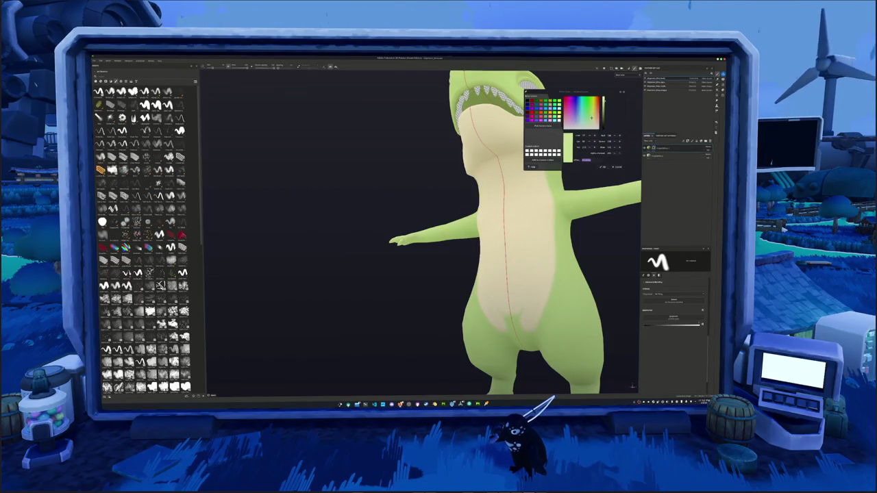
{"action": "left_click_drag", "start_coordinate": [411, 240], "coordinate": [411, 288], "text": "alt"}
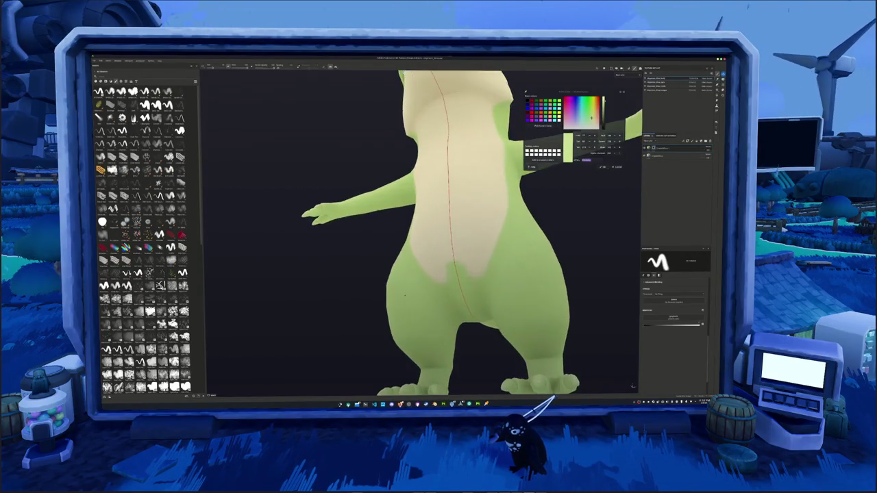
{"action": "mouse_move", "coordinate": [424, 233]}
{"action": "left_mouse_down", "text": "alt"}
{"action": "mouse_move", "coordinate": [384, 226]}
{"action": "mouse_move", "coordinate": [438, 274]}
{"action": "left_mouse_up", "text": "alt"}
Enlarge the cream patch on the dinosaur's lower chest
{"action": "left_click_drag", "start_coordinate": [425, 233], "coordinate": [411, 274], "text": "alt"}
{"action": "mouse_move", "coordinate": [487, 253]}
{"action": "left_mouse_down"}
{"action": "mouse_move", "coordinate": [473, 282]}
{"action": "mouse_move", "coordinate": [485, 337]}
{"action": "left_mouse_up"}
{"action": "mouse_move", "coordinate": [452, 130]}
{"action": "left_mouse_down", "text": "alt"}
{"action": "mouse_move", "coordinate": [459, 147]}
{"action": "mouse_move", "coordinate": [446, 165]}
{"action": "left_mouse_up", "text": "alt"}
{"action": "mouse_move", "coordinate": [479, 315]}
{"action": "left_mouse_down", "text": "alt"}
{"action": "mouse_move", "coordinate": [407, 322]}
{"action": "mouse_move", "coordinate": [394, 302]}
{"action": "mouse_move", "coordinate": [393, 357]}
{"action": "mouse_move", "coordinate": [404, 330]}
{"action": "mouse_move", "coordinate": [489, 271]}
{"action": "mouse_move", "coordinate": [555, 240]}
{"action": "left_mouse_up", "text": "alt"}
Paint cream along the tail's underside and touch up the patch beneath it
{"action": "left_click_drag", "start_coordinate": [507, 284], "coordinate": [438, 327]}
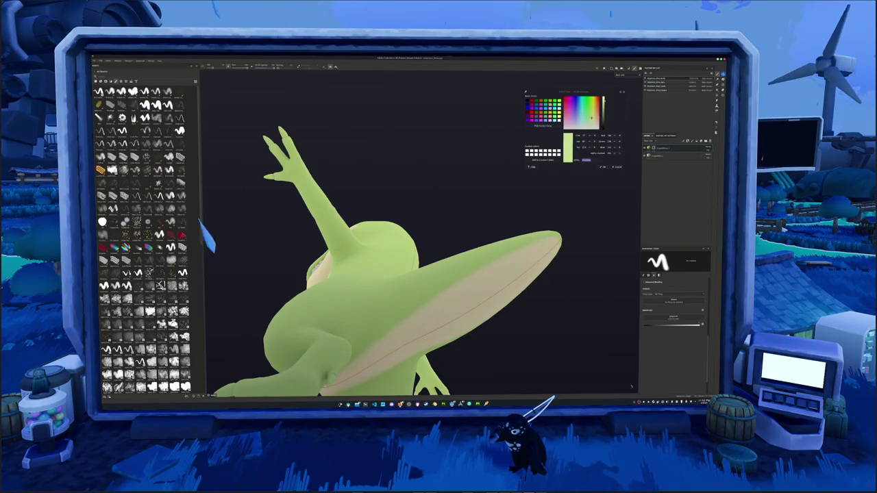
{"action": "mouse_move", "coordinate": [414, 337]}
{"action": "left_mouse_down", "text": "alt"}
{"action": "mouse_move", "coordinate": [472, 353]}
{"action": "mouse_move", "coordinate": [521, 342]}
{"action": "left_mouse_up", "text": "alt"}
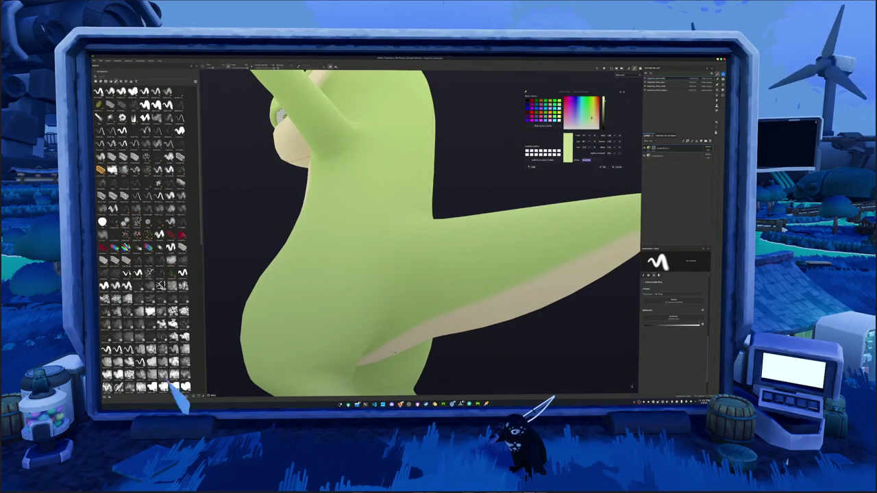
{"action": "left_click_drag", "start_coordinate": [411, 319], "coordinate": [490, 284]}
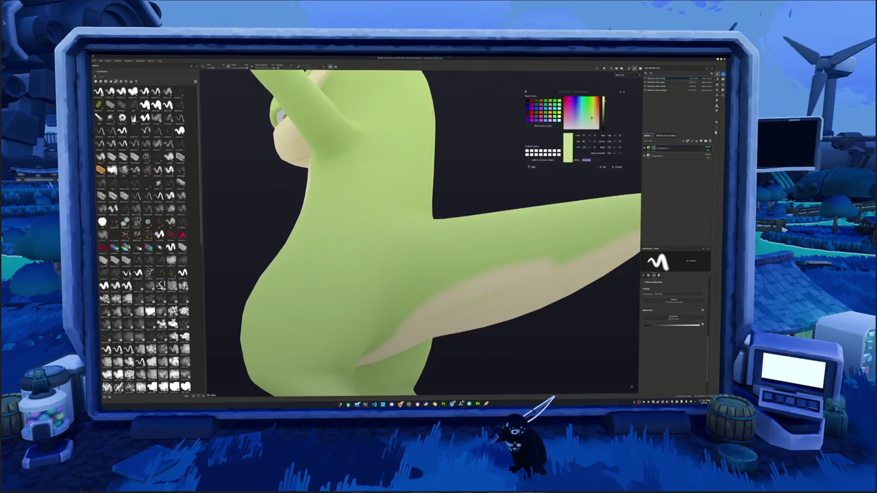
{"action": "key", "text": "f"}
{"action": "left_click_drag", "start_coordinate": [411, 274], "coordinate": [357, 260], "text": "alt"}
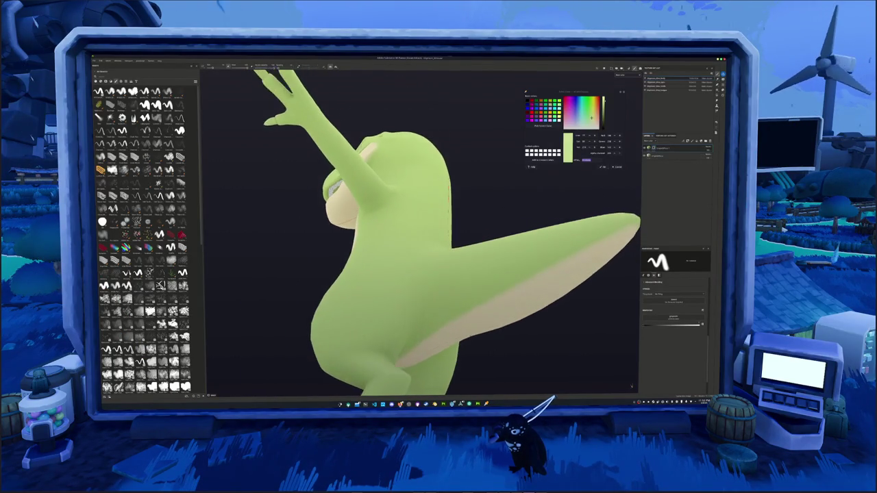
{"action": "scroll", "coordinate": [411, 240], "scroll_direction": "up", "scroll_amount": 3}
{"action": "left_click_drag", "start_coordinate": [448, 312], "coordinate": [588, 291]}
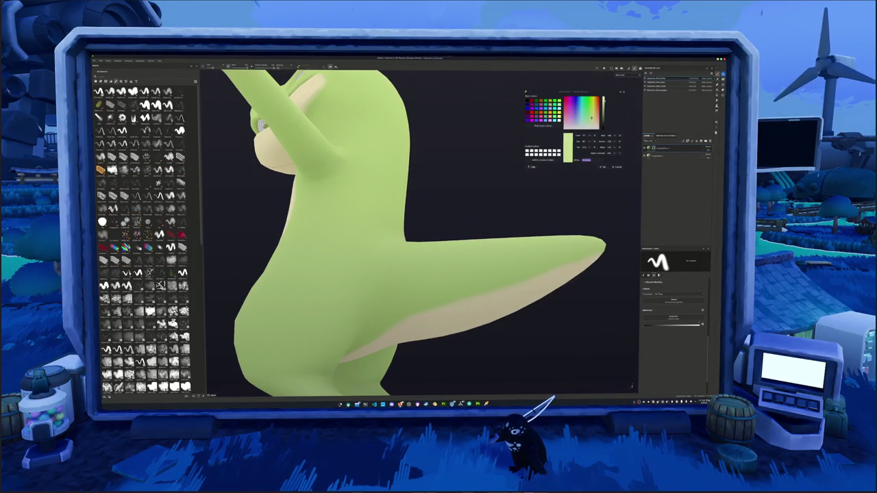
{"action": "mouse_move", "coordinate": [411, 288]}
{"action": "left_mouse_down", "text": "alt"}
{"action": "mouse_move", "coordinate": [361, 291]}
{"action": "mouse_move", "coordinate": [432, 286]}
{"action": "mouse_move", "coordinate": [494, 267]}
{"action": "mouse_move", "coordinate": [550, 205]}
{"action": "mouse_move", "coordinate": [525, 247]}
{"action": "mouse_move", "coordinate": [575, 207]}
{"action": "left_mouse_up", "text": "alt"}
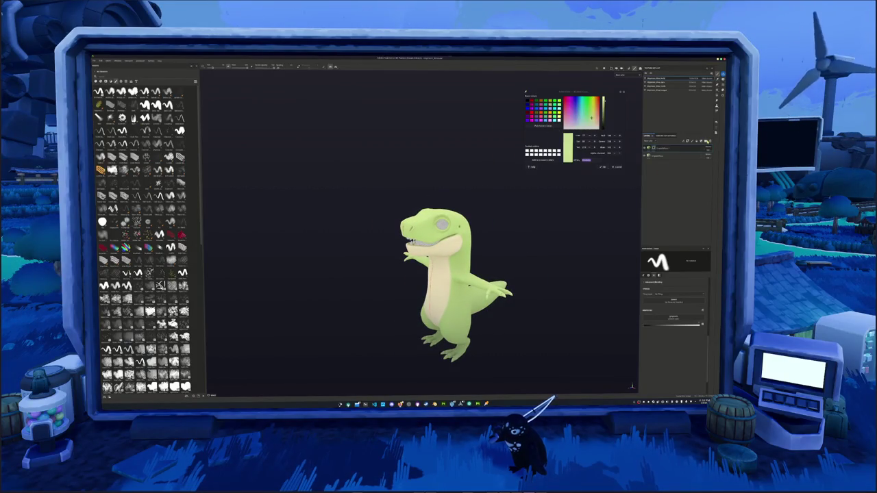
Add two new layers on top of the layer stack
{"action": "right_click", "coordinate": [656, 148]}
{"action": "left_click", "coordinate": [652, 152]}
{"action": "right_click", "coordinate": [652, 155]}
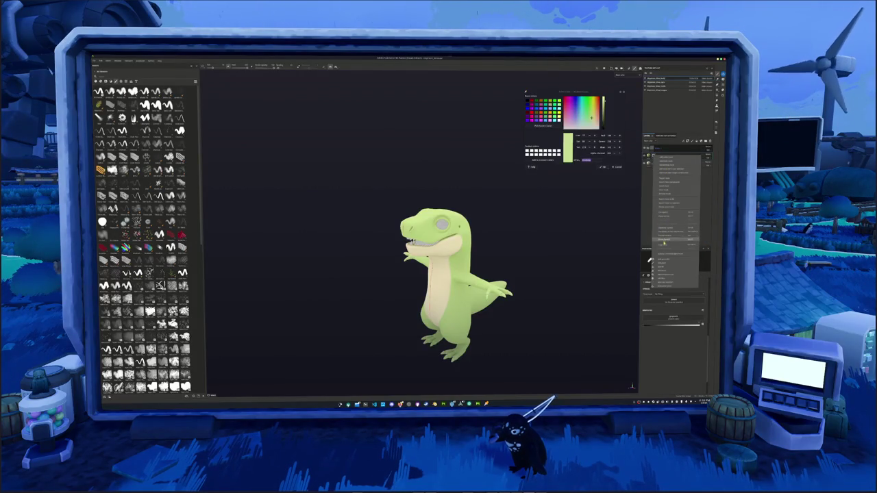
{"action": "left_click", "coordinate": [664, 244]}
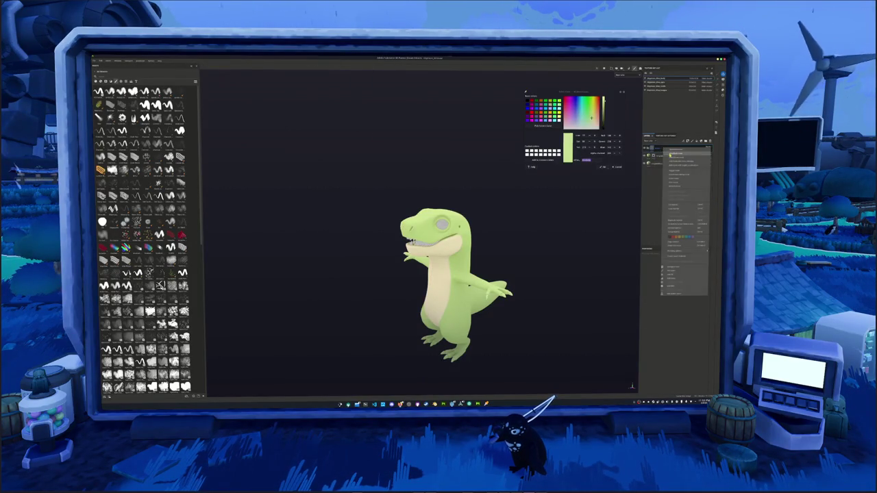
{"action": "right_click", "coordinate": [655, 148]}
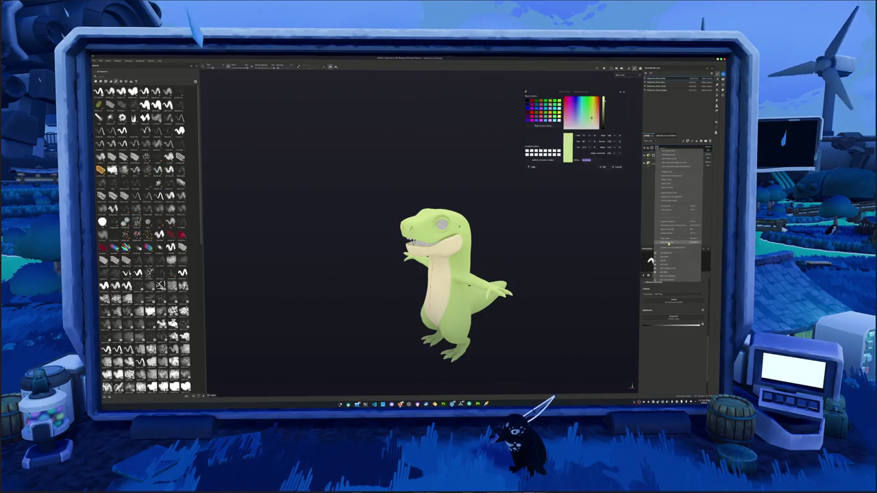
{"action": "left_click", "coordinate": [654, 156]}
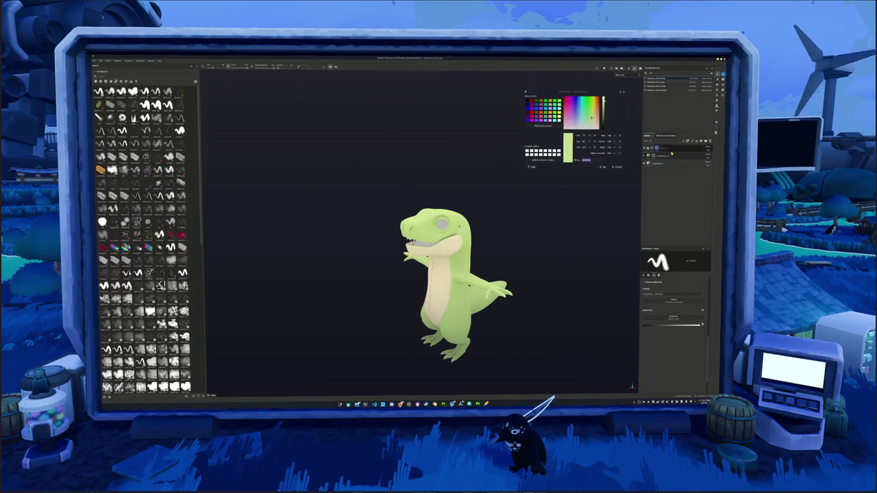
{"action": "right_click", "coordinate": [655, 153]}
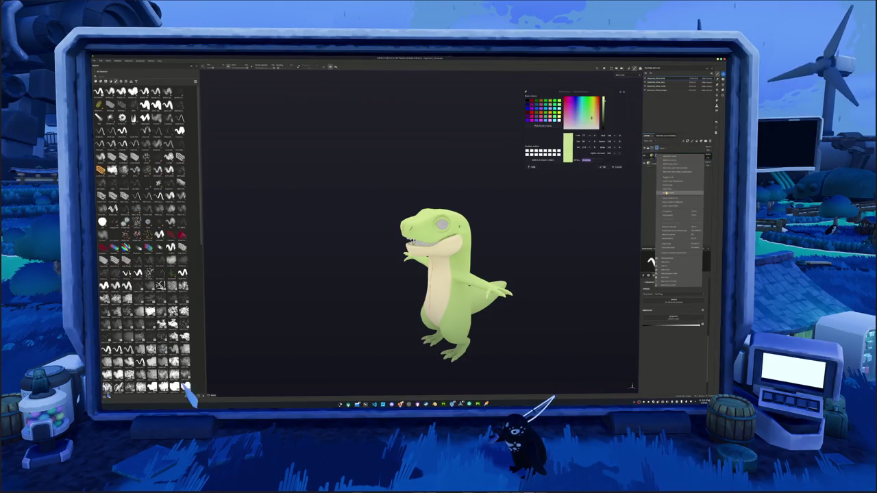
{"action": "left_click", "coordinate": [665, 193]}
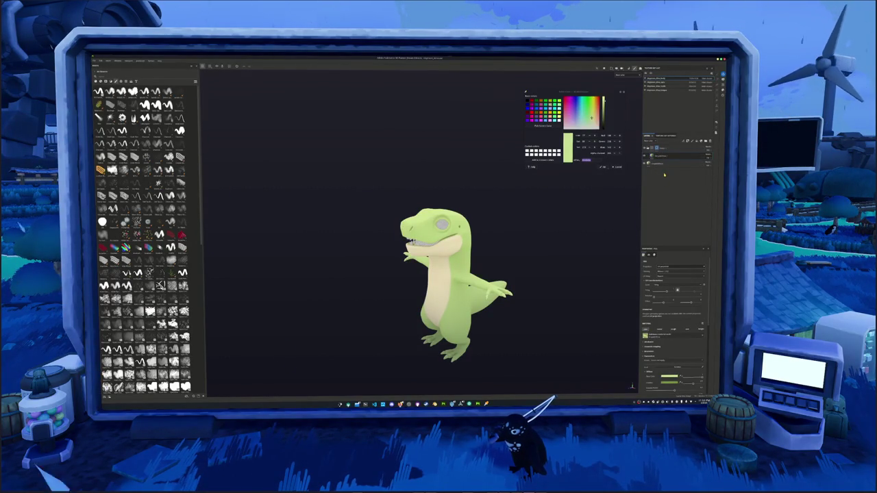
Select the new fill layer and open the colour picker for its colour
{"action": "scroll", "coordinate": [655, 297], "scroll_direction": "down", "scroll_amount": 2}
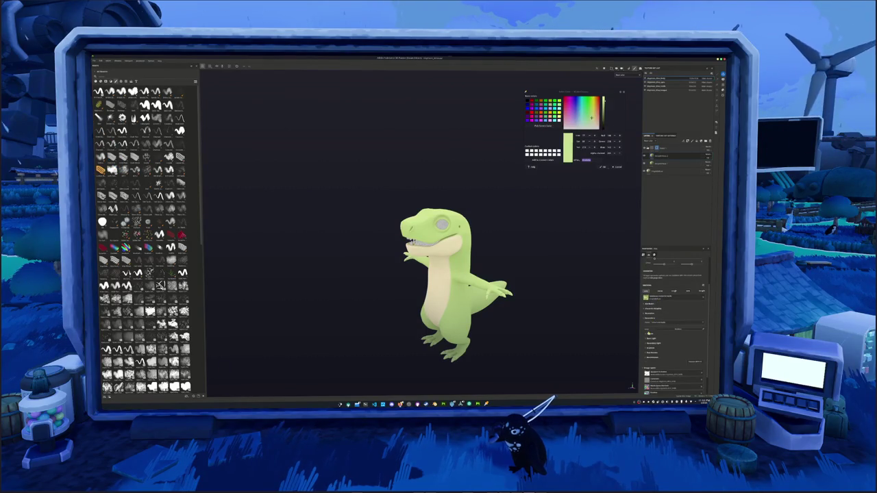
{"action": "left_click", "coordinate": [649, 332]}
{"action": "left_click", "coordinate": [675, 163]}
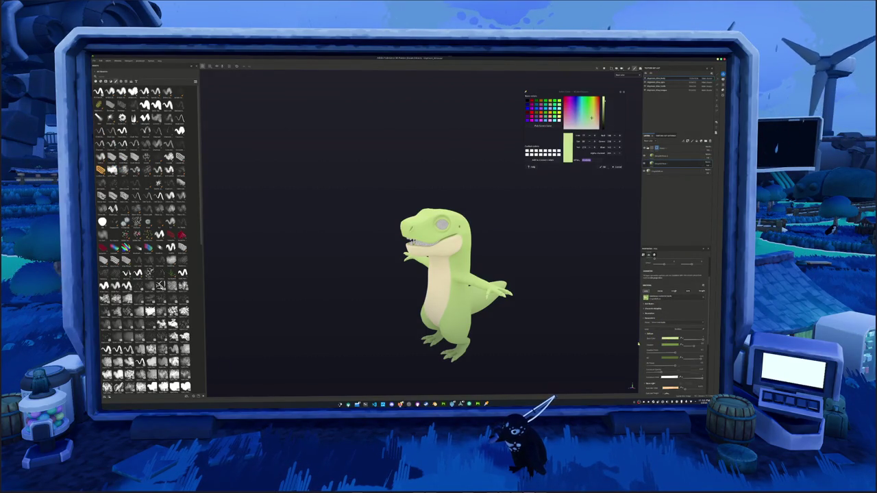
{"action": "left_click", "coordinate": [669, 357]}
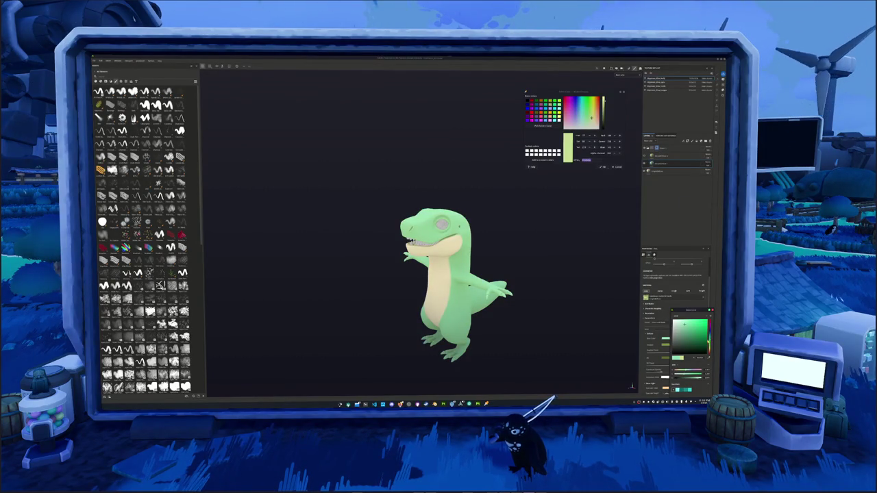
Try mint, green and cyan body tints, settle on pale mint, and review all sides
{"action": "left_click_drag", "start_coordinate": [692, 336], "coordinate": [711, 337]}
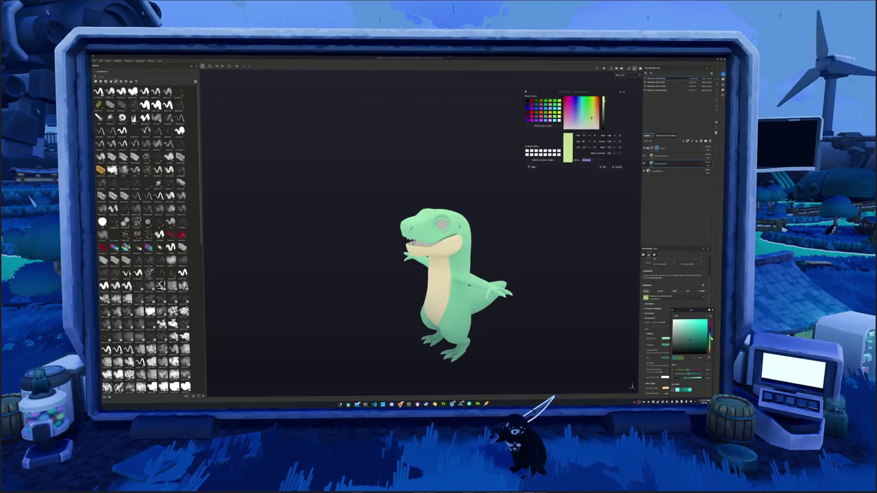
{"action": "left_click_drag", "start_coordinate": [710, 336], "coordinate": [710, 343]}
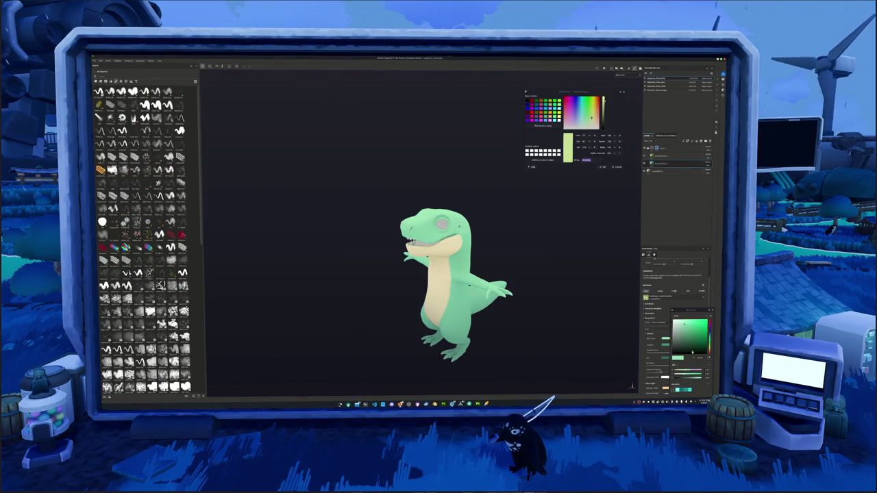
{"action": "left_click_drag", "start_coordinate": [709, 336], "coordinate": [709, 338]}
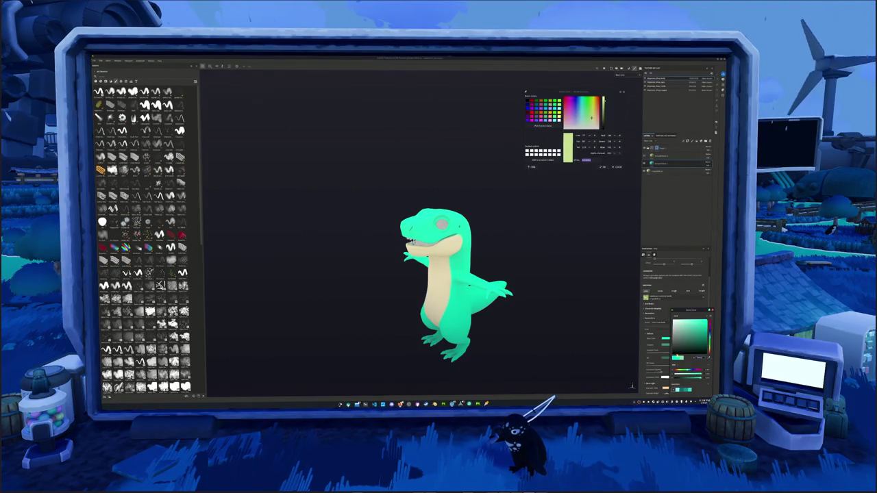
{"action": "left_click_drag", "start_coordinate": [699, 328], "coordinate": [688, 322]}
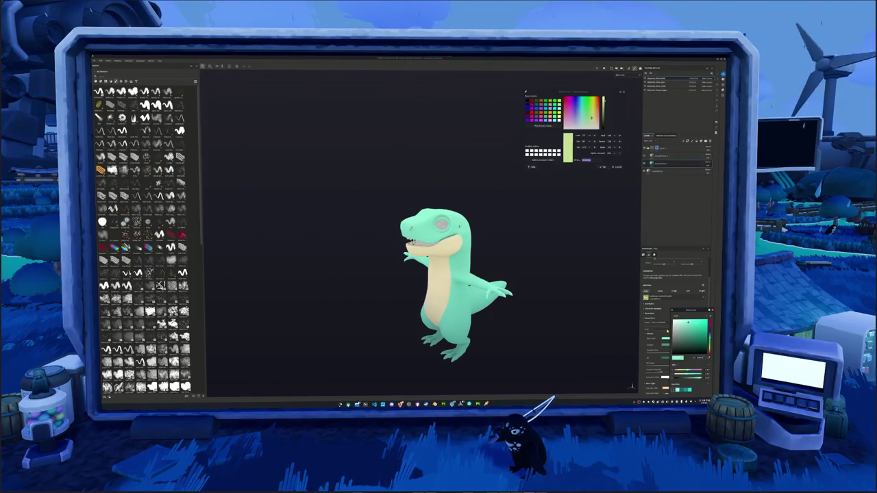
{"action": "mouse_move", "coordinate": [596, 330]}
{"action": "left_mouse_down", "text": "alt"}
{"action": "mouse_move", "coordinate": [416, 309]}
{"action": "mouse_move", "coordinate": [348, 317]}
{"action": "mouse_move", "coordinate": [512, 309]}
{"action": "left_mouse_up", "text": "alt"}
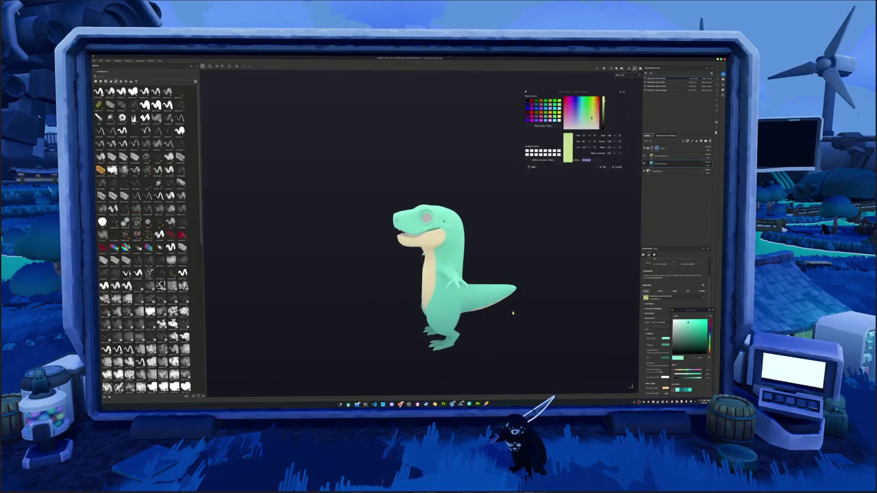
{"action": "mouse_move", "coordinate": [603, 326]}
{"action": "left_mouse_down", "text": "alt"}
{"action": "mouse_move", "coordinate": [519, 319]}
{"action": "mouse_move", "coordinate": [557, 319]}
{"action": "mouse_move", "coordinate": [554, 309]}
{"action": "mouse_move", "coordinate": [625, 322]}
{"action": "left_mouse_up", "text": "alt"}
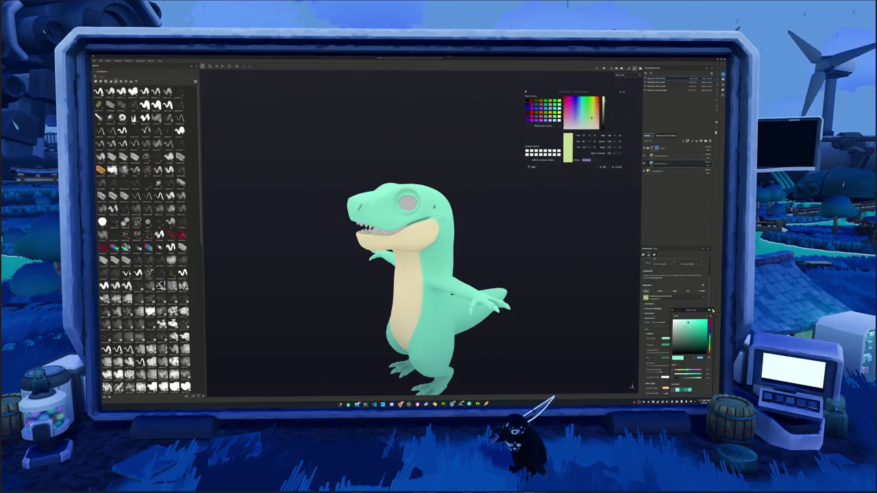
{"action": "scroll", "coordinate": [561, 302], "scroll_direction": "down", "scroll_amount": 2}
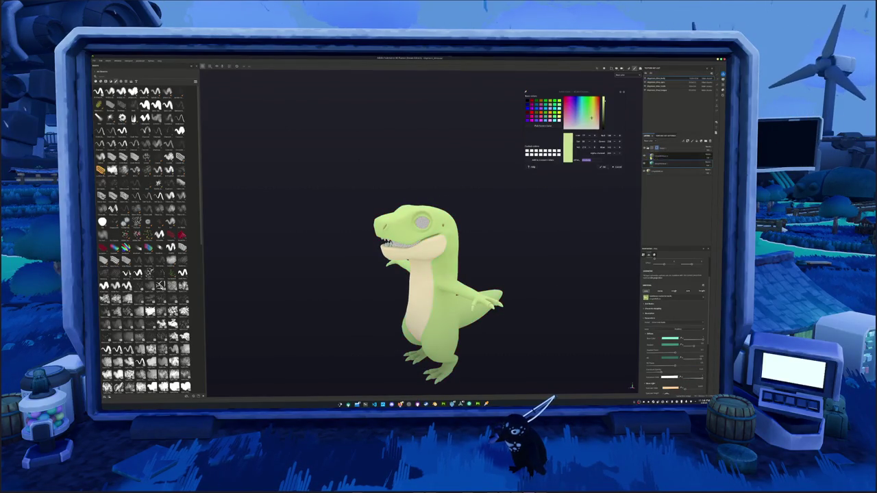
{"action": "right_click", "coordinate": [664, 159]}
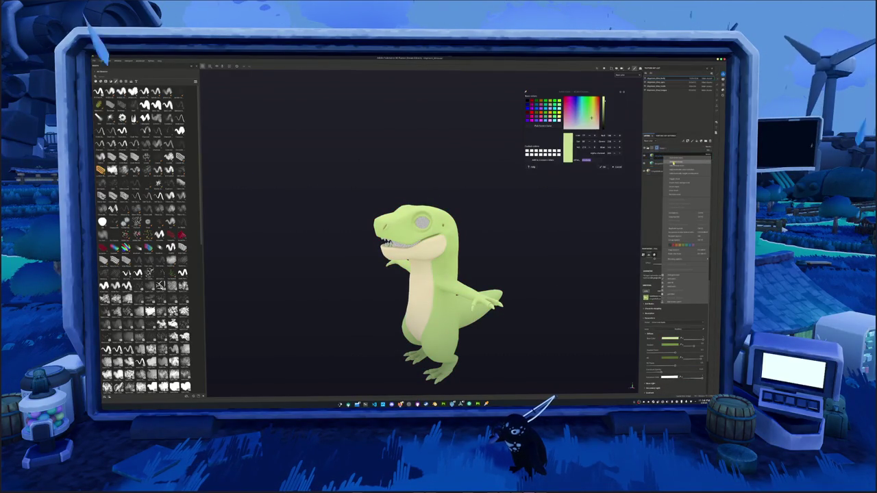
Add a fill layer with a gradient material, spreading more teal over the upper body
{"action": "left_click", "coordinate": [674, 162]}
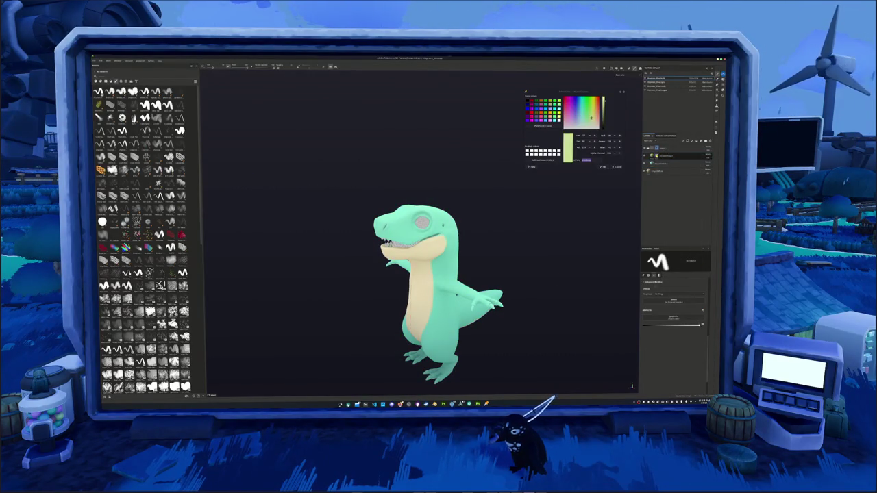
{"action": "right_click", "coordinate": [658, 156]}
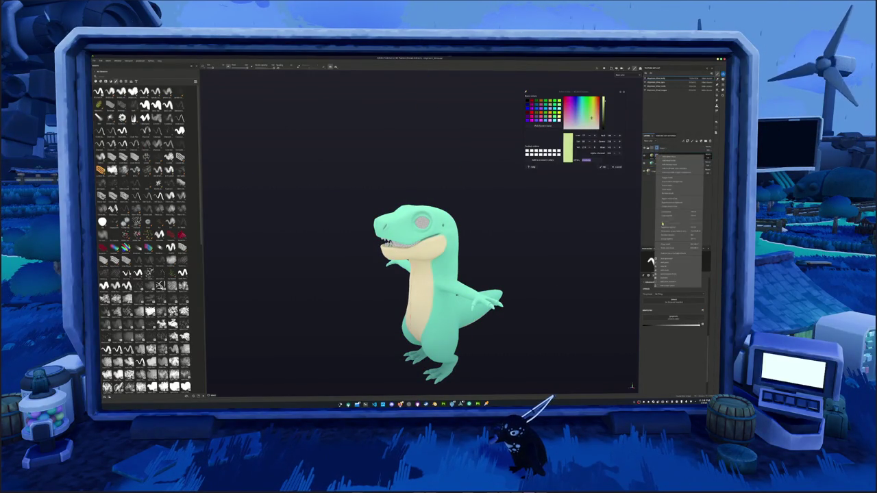
{"action": "left_click", "coordinate": [666, 261]}
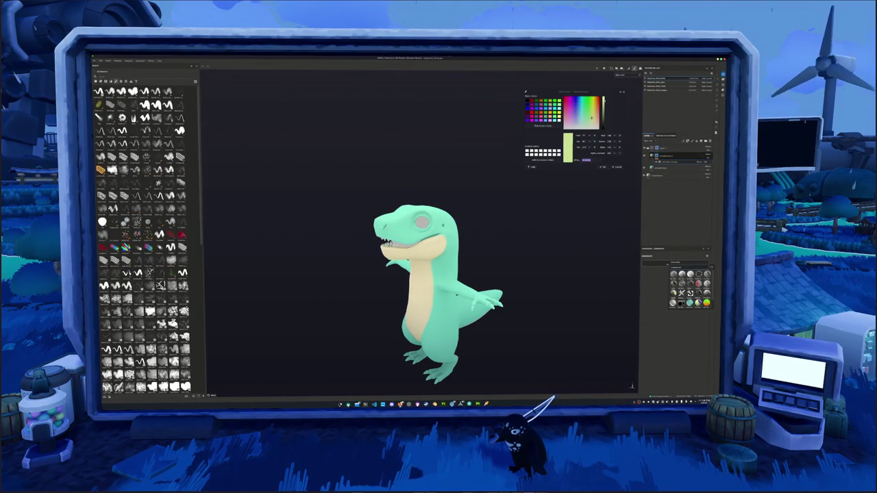
{"action": "mouse_move", "coordinate": [689, 293]}
{"action": "left_mouse_down"}
{"action": "mouse_move", "coordinate": [556, 294]}
{"action": "mouse_move", "coordinate": [534, 274]}
{"action": "left_mouse_up"}
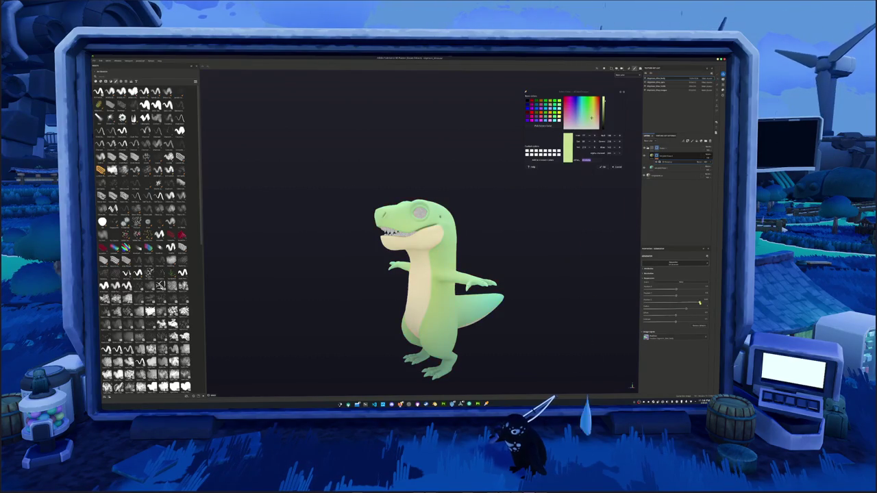
{"action": "left_click_drag", "start_coordinate": [675, 298], "coordinate": [653, 298]}
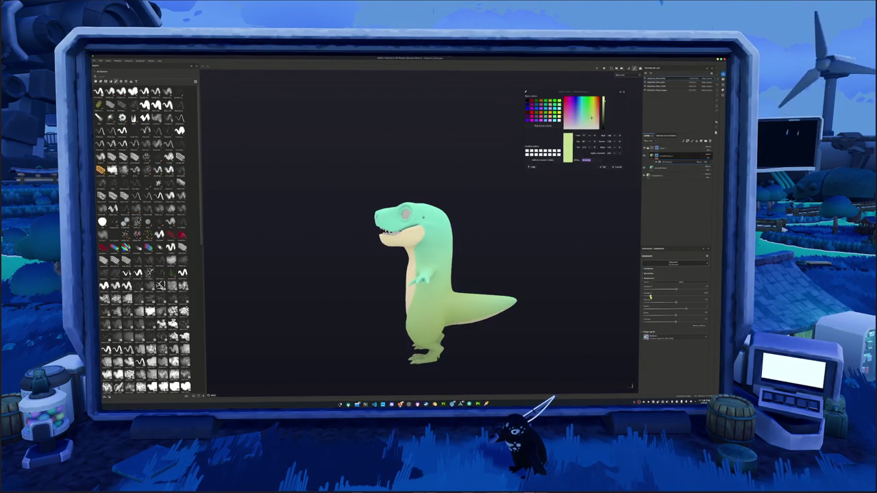
{"action": "left_click_drag", "start_coordinate": [704, 309], "coordinate": [696, 308]}
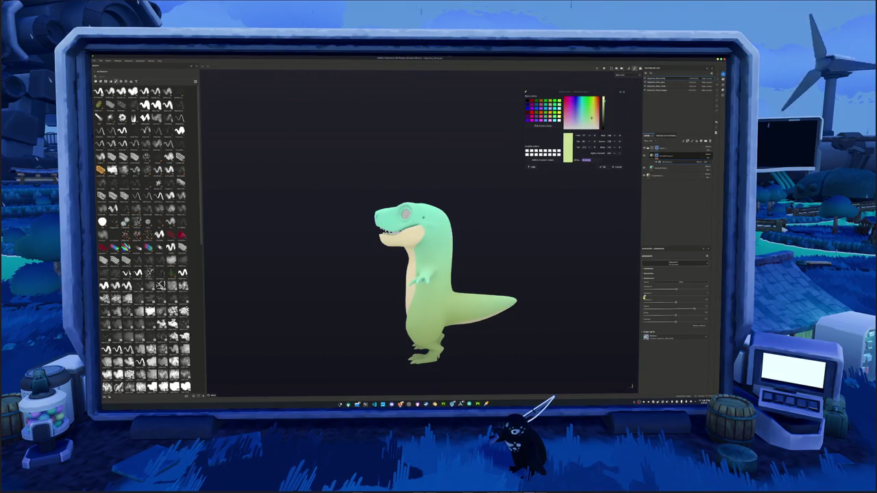
{"action": "left_click_drag", "start_coordinate": [528, 317], "coordinate": [605, 217], "text": "alt"}
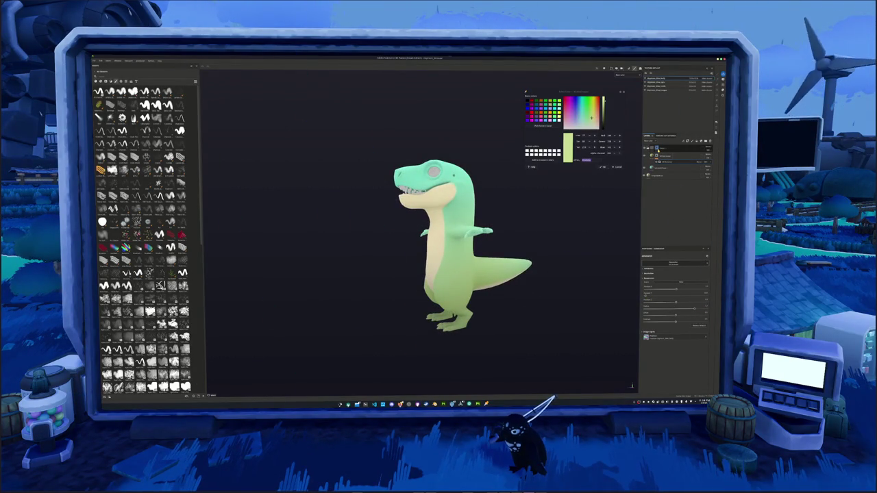
{"action": "key", "text": "1"}
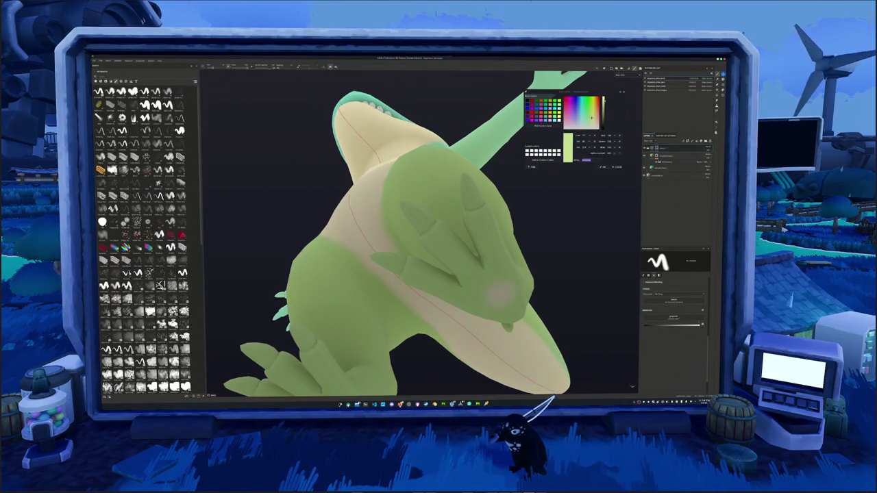
Paint cream over the dinosaur's shoulder and across its chest
{"action": "left_click", "coordinate": [499, 282]}
{"action": "left_click_drag", "start_coordinate": [411, 240], "coordinate": [431, 240], "text": "alt"}
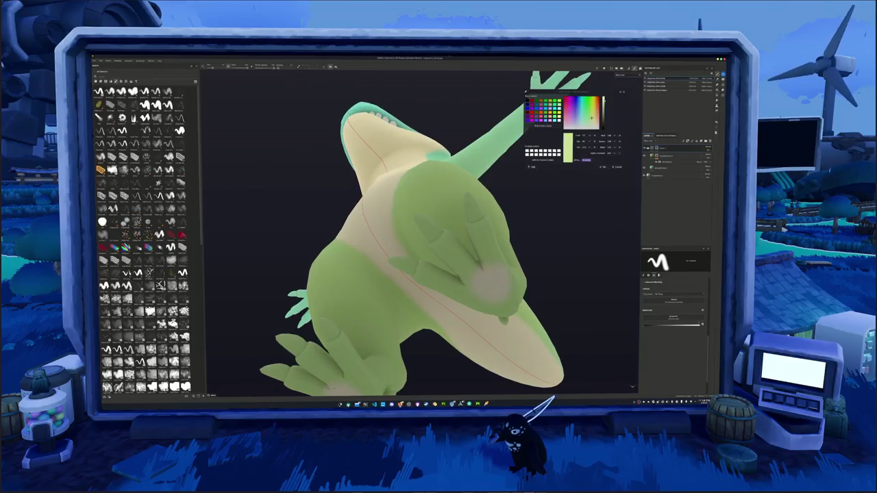
{"action": "left_click_drag", "start_coordinate": [483, 280], "coordinate": [446, 246]}
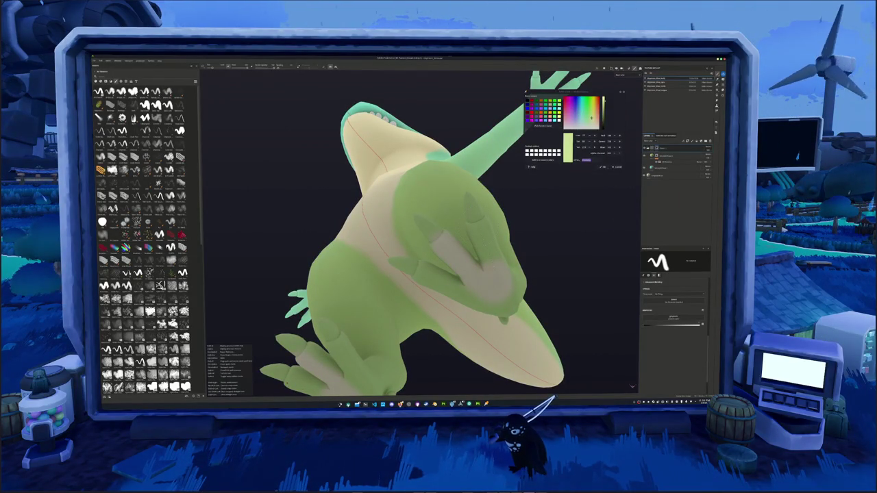
{"action": "mouse_move", "coordinate": [466, 226]}
{"action": "left_mouse_down", "text": "alt"}
{"action": "mouse_move", "coordinate": [495, 221]}
{"action": "mouse_move", "coordinate": [303, 156]}
{"action": "mouse_move", "coordinate": [329, 165]}
{"action": "left_mouse_up", "text": "alt"}
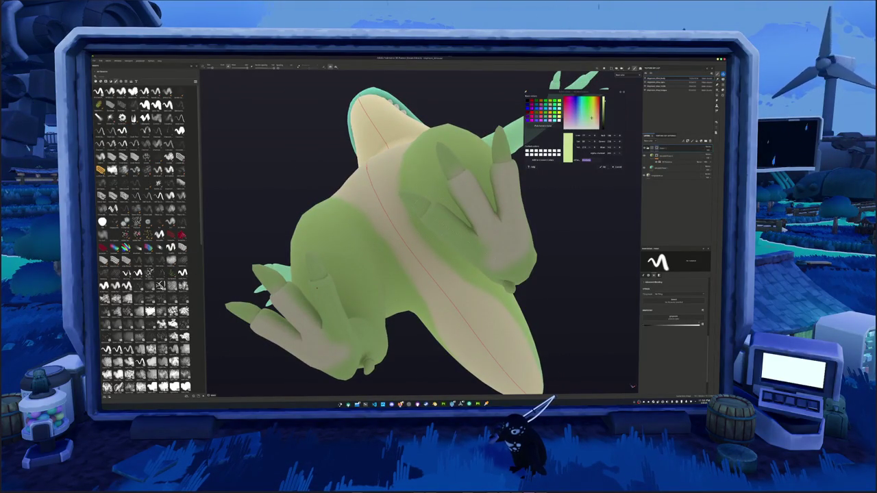
Paint both hands cream, mirrored, including the back of the hand and thumb base
{"action": "left_click_drag", "start_coordinate": [433, 217], "coordinate": [479, 256]}
{"action": "mouse_move", "coordinate": [411, 226]}
{"action": "left_mouse_down", "text": "alt"}
{"action": "mouse_move", "coordinate": [156, 177]}
{"action": "mouse_move", "coordinate": [233, 219]}
{"action": "left_mouse_up", "text": "alt"}
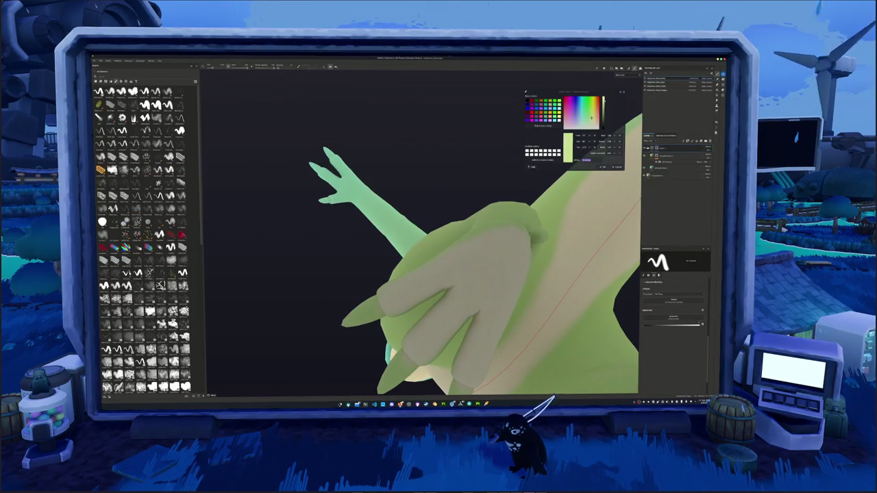
{"action": "mouse_move", "coordinate": [411, 226]}
{"action": "left_mouse_down", "text": "alt"}
{"action": "mouse_move", "coordinate": [397, 219]}
{"action": "mouse_move", "coordinate": [391, 239]}
{"action": "mouse_move", "coordinate": [374, 196]}
{"action": "mouse_move", "coordinate": [391, 232]}
{"action": "mouse_move", "coordinate": [376, 219]}
{"action": "left_mouse_up", "text": "alt"}
{"action": "scroll", "coordinate": [374, 196], "scroll_direction": "up", "scroll_amount": 3}
{"action": "mouse_move", "coordinate": [504, 298]}
{"action": "left_mouse_down"}
{"action": "mouse_move", "coordinate": [479, 308]}
{"action": "mouse_move", "coordinate": [488, 286]}
{"action": "mouse_move", "coordinate": [451, 252]}
{"action": "left_mouse_up"}
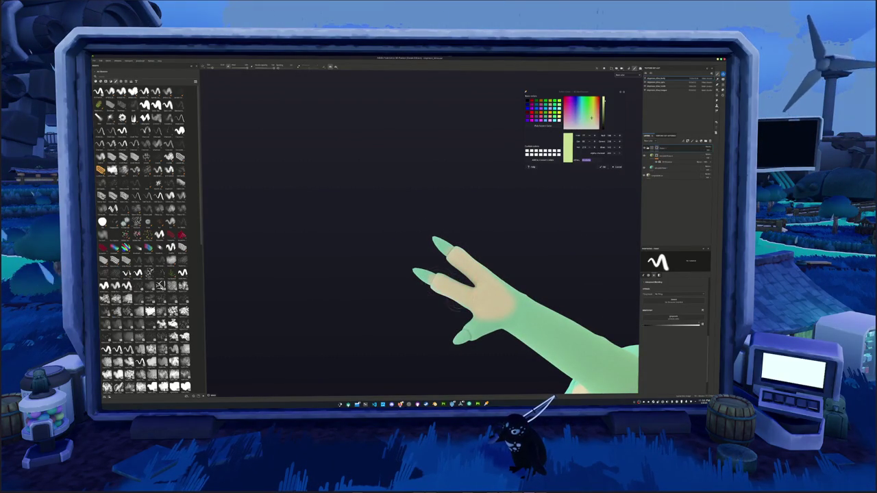
{"action": "mouse_move", "coordinate": [439, 288]}
{"action": "left_mouse_down"}
{"action": "mouse_move", "coordinate": [480, 332]}
{"action": "mouse_move", "coordinate": [552, 369]}
{"action": "mouse_move", "coordinate": [494, 334]}
{"action": "mouse_move", "coordinate": [555, 329]}
{"action": "mouse_move", "coordinate": [501, 322]}
{"action": "mouse_move", "coordinate": [490, 358]}
{"action": "mouse_move", "coordinate": [500, 333]}
{"action": "mouse_move", "coordinate": [481, 323]}
{"action": "mouse_move", "coordinate": [495, 251]}
{"action": "mouse_move", "coordinate": [514, 333]}
{"action": "mouse_move", "coordinate": [570, 343]}
{"action": "left_mouse_up"}
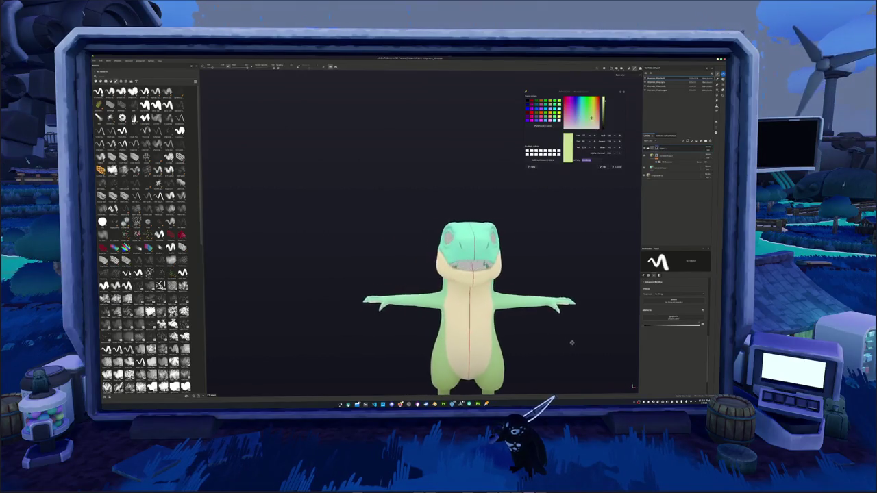
Zoom into the open mouth and paint beige over the teal patch on the tongue
{"action": "scroll", "coordinate": [569, 343], "scroll_direction": "up", "scroll_amount": 2}
{"action": "scroll", "coordinate": [570, 342], "scroll_direction": "up", "scroll_amount": 2}
{"action": "scroll", "coordinate": [570, 343], "scroll_direction": "up", "scroll_amount": 2}
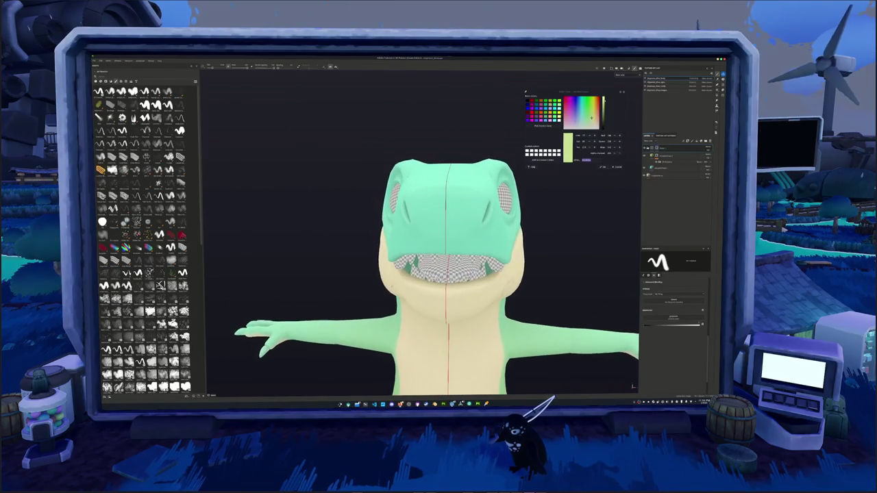
{"action": "scroll", "coordinate": [476, 255], "scroll_direction": "up", "scroll_amount": 2}
{"action": "scroll", "coordinate": [476, 255], "scroll_direction": "up", "scroll_amount": 3}
{"action": "scroll", "coordinate": [476, 255], "scroll_direction": "up", "scroll_amount": 2}
{"action": "mouse_move", "coordinate": [466, 261]}
{"action": "left_mouse_down", "text": "alt"}
{"action": "mouse_move", "coordinate": [476, 255]}
{"action": "mouse_move", "coordinate": [414, 205]}
{"action": "mouse_move", "coordinate": [383, 260]}
{"action": "mouse_move", "coordinate": [294, 247]}
{"action": "mouse_move", "coordinate": [322, 226]}
{"action": "left_mouse_up", "text": "alt"}
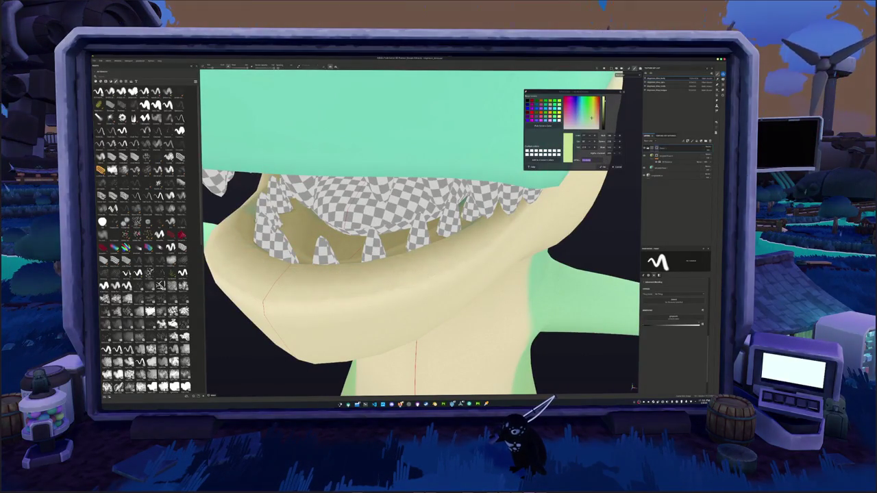
{"action": "left_click_drag", "start_coordinate": [410, 274], "coordinate": [445, 243], "text": "alt"}
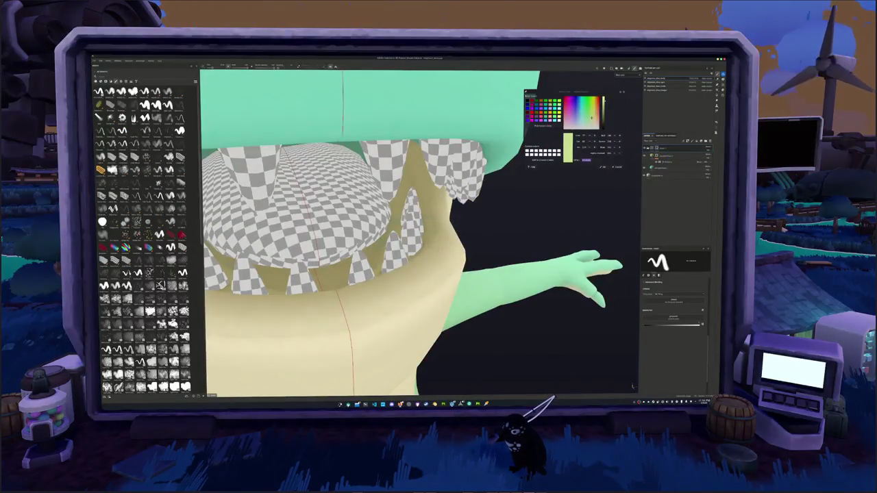
{"action": "left_click_drag", "start_coordinate": [411, 274], "coordinate": [391, 254], "text": "alt"}
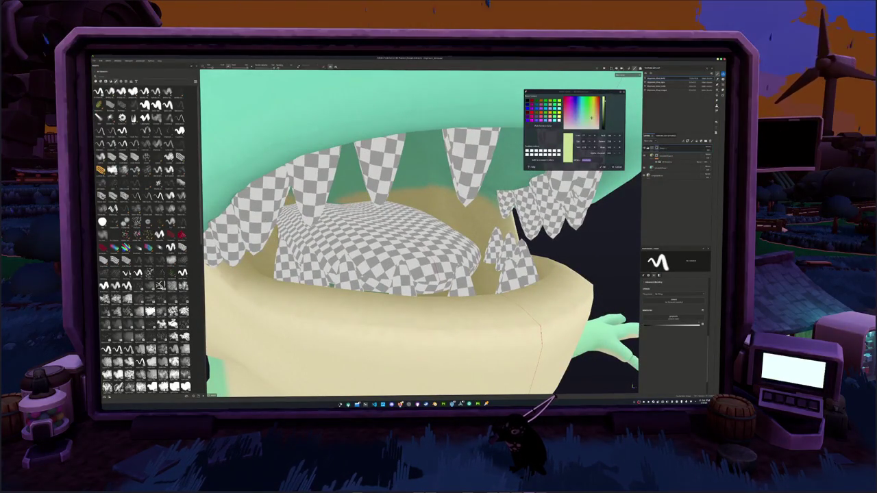
{"action": "key", "text": "f"}
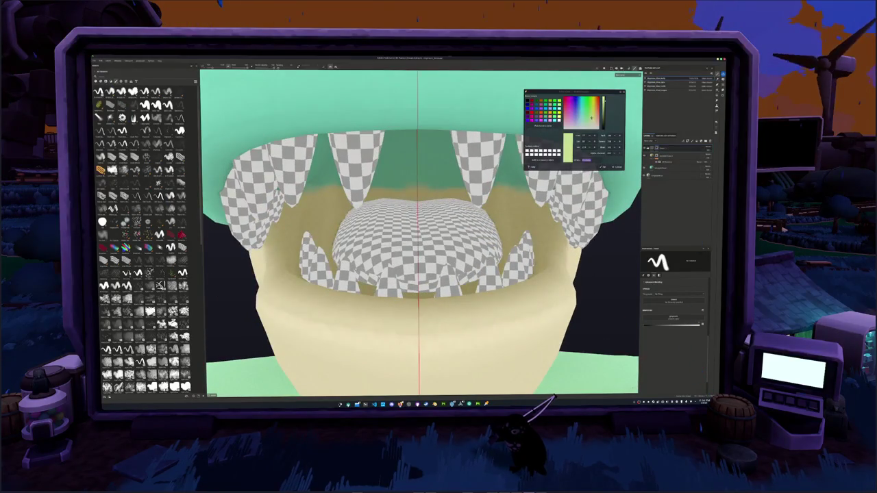
{"action": "mouse_move", "coordinate": [411, 274]}
{"action": "left_mouse_down", "text": "alt"}
{"action": "mouse_move", "coordinate": [426, 274]}
{"action": "mouse_move", "coordinate": [411, 261]}
{"action": "mouse_move", "coordinate": [418, 240]}
{"action": "mouse_move", "coordinate": [527, 247]}
{"action": "left_mouse_up", "text": "alt"}
{"action": "left_click_drag", "start_coordinate": [452, 254], "coordinate": [500, 278]}
{"action": "left_click_drag", "start_coordinate": [445, 288], "coordinate": [486, 287]}
{"action": "left_click_drag", "start_coordinate": [472, 243], "coordinate": [506, 243]}
Cover the remaining teal on the tongue with beige from a top-down view
{"action": "left_click_drag", "start_coordinate": [418, 240], "coordinate": [370, 236], "text": "alt"}
{"action": "mouse_move", "coordinate": [452, 261]}
{"action": "left_mouse_down", "text": "alt"}
{"action": "mouse_move", "coordinate": [455, 253]}
{"action": "mouse_move", "coordinate": [477, 283]}
{"action": "mouse_move", "coordinate": [472, 260]}
{"action": "left_mouse_up", "text": "alt"}
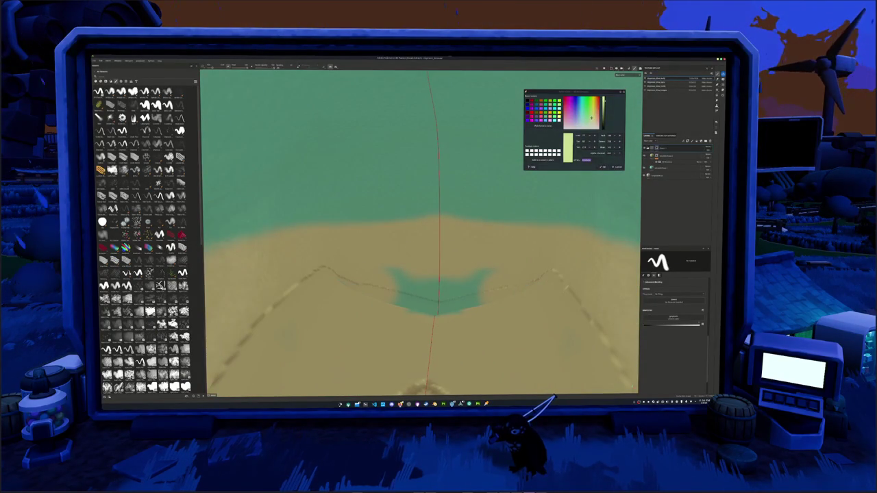
{"action": "left_click_drag", "start_coordinate": [398, 278], "coordinate": [479, 301]}
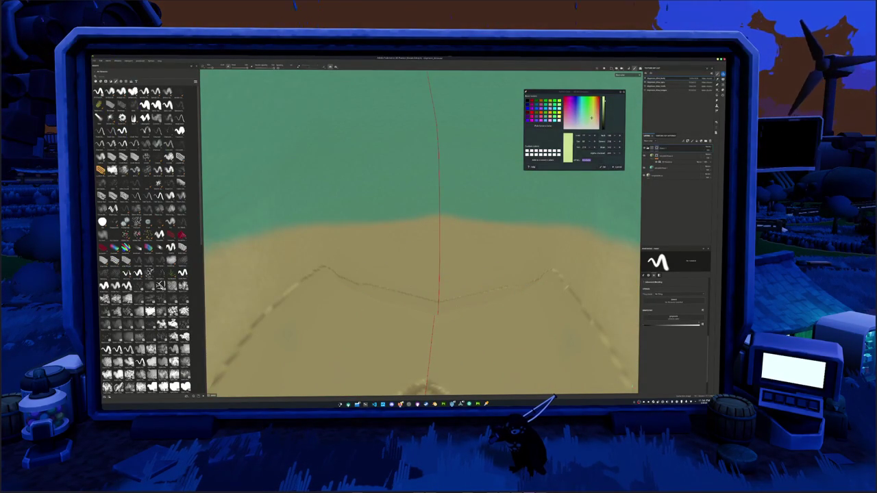
{"action": "scroll", "coordinate": [439, 287], "scroll_direction": "down", "scroll_amount": 5}
{"action": "scroll", "coordinate": [438, 288], "scroll_direction": "up", "scroll_amount": 5}
{"action": "left_click_drag", "start_coordinate": [402, 280], "coordinate": [507, 313], "text": "alt"}
Paint tan over the teal inside the mouth, filling in the gaps
{"action": "left_click_drag", "start_coordinate": [336, 208], "coordinate": [392, 209]}
{"action": "mouse_move", "coordinate": [287, 171]}
{"action": "left_mouse_down"}
{"action": "mouse_move", "coordinate": [486, 172]}
{"action": "mouse_move", "coordinate": [285, 161]}
{"action": "mouse_move", "coordinate": [486, 151]}
{"action": "mouse_move", "coordinate": [287, 133]}
{"action": "mouse_move", "coordinate": [462, 118]}
{"action": "left_mouse_up"}
{"action": "left_click_drag", "start_coordinate": [312, 103], "coordinate": [459, 102]}
{"action": "mouse_move", "coordinate": [424, 274]}
{"action": "left_mouse_down", "text": "alt"}
{"action": "mouse_move", "coordinate": [452, 250]}
{"action": "mouse_move", "coordinate": [394, 230]}
{"action": "left_mouse_up", "text": "alt"}
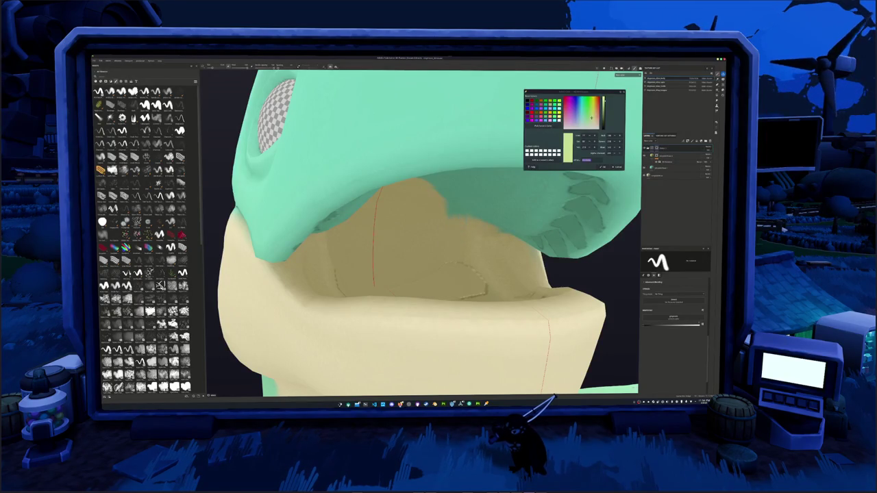
Paint tan over the teal underside of the upper jaw and along its upper rim
{"action": "left_click_drag", "start_coordinate": [394, 229], "coordinate": [380, 222], "text": "alt"}
{"action": "left_click_drag", "start_coordinate": [514, 220], "coordinate": [556, 198]}
{"action": "left_click_drag", "start_coordinate": [394, 230], "coordinate": [393, 202], "text": "alt"}
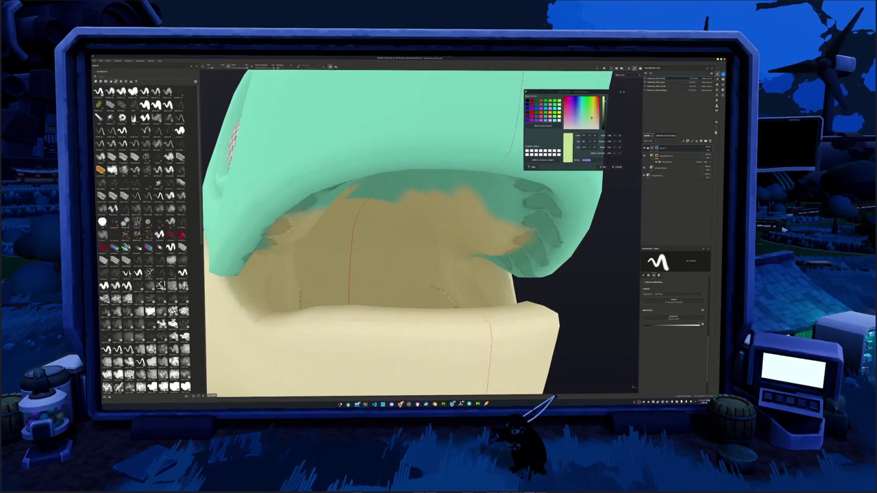
{"action": "left_click_drag", "start_coordinate": [394, 233], "coordinate": [360, 225], "text": "alt"}
{"action": "left_click_drag", "start_coordinate": [438, 192], "coordinate": [480, 183]}
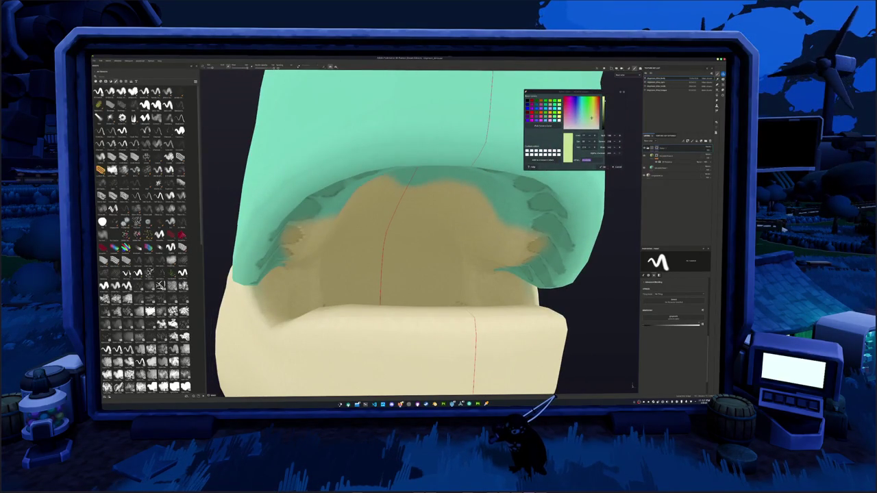
{"action": "mouse_move", "coordinate": [411, 233]}
{"action": "left_mouse_down", "text": "alt"}
{"action": "mouse_move", "coordinate": [450, 250]}
{"action": "mouse_move", "coordinate": [438, 226]}
{"action": "left_mouse_up", "text": "alt"}
{"action": "left_click_drag", "start_coordinate": [404, 157], "coordinate": [452, 152]}
{"action": "mouse_move", "coordinate": [466, 233]}
{"action": "left_mouse_down", "text": "alt"}
{"action": "mouse_move", "coordinate": [488, 247]}
{"action": "mouse_move", "coordinate": [326, 232]}
{"action": "left_mouse_up", "text": "alt"}
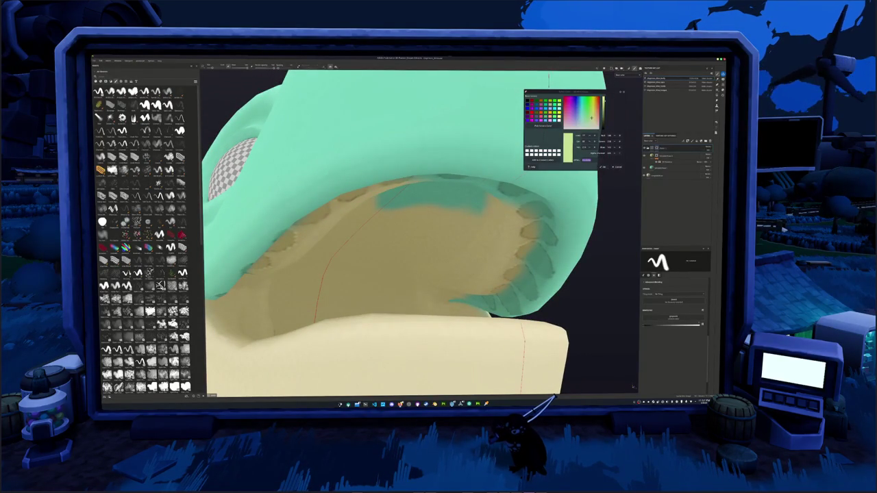
Cover the remaining teal along the jaw rim and right edge with tan
{"action": "left_click_drag", "start_coordinate": [411, 240], "coordinate": [411, 206], "text": "alt"}
{"action": "mouse_move", "coordinate": [370, 185]}
{"action": "left_mouse_down"}
{"action": "mouse_move", "coordinate": [438, 205]}
{"action": "mouse_move", "coordinate": [449, 195]}
{"action": "left_mouse_up"}
{"action": "mouse_move", "coordinate": [398, 168]}
{"action": "left_mouse_down"}
{"action": "mouse_move", "coordinate": [479, 182]}
{"action": "mouse_move", "coordinate": [467, 237]}
{"action": "mouse_move", "coordinate": [467, 226]}
{"action": "left_mouse_up"}
{"action": "left_click_drag", "start_coordinate": [452, 233], "coordinate": [479, 206]}
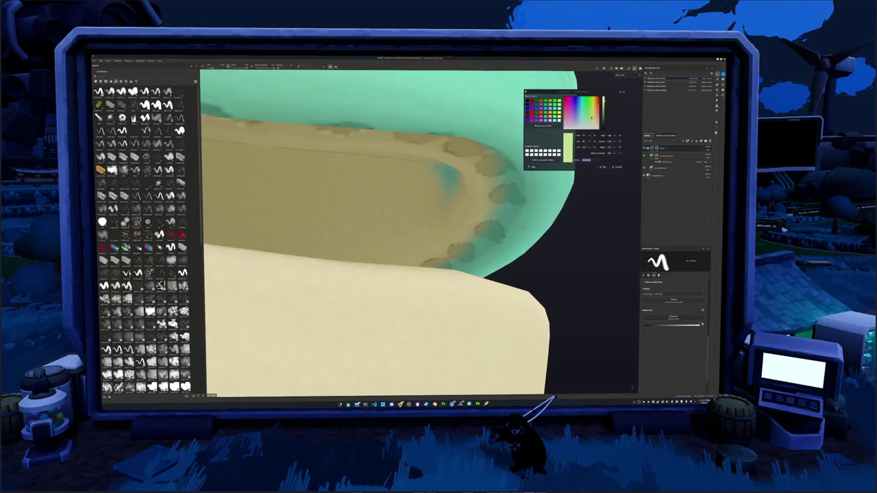
{"action": "mouse_move", "coordinate": [504, 233]}
{"action": "left_mouse_down"}
{"action": "mouse_move", "coordinate": [497, 188]}
{"action": "mouse_move", "coordinate": [446, 267]}
{"action": "mouse_move", "coordinate": [396, 179]}
{"action": "mouse_move", "coordinate": [381, 248]}
{"action": "mouse_move", "coordinate": [387, 219]}
{"action": "left_mouse_up"}
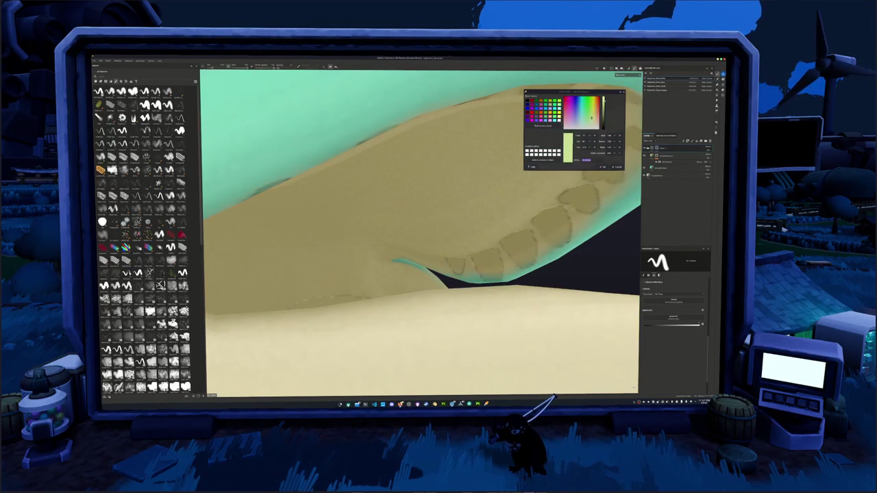
{"action": "left_click_drag", "start_coordinate": [387, 219], "coordinate": [418, 198], "text": "alt"}
{"action": "scroll", "coordinate": [328, 283], "scroll_direction": "down", "scroll_amount": 5}
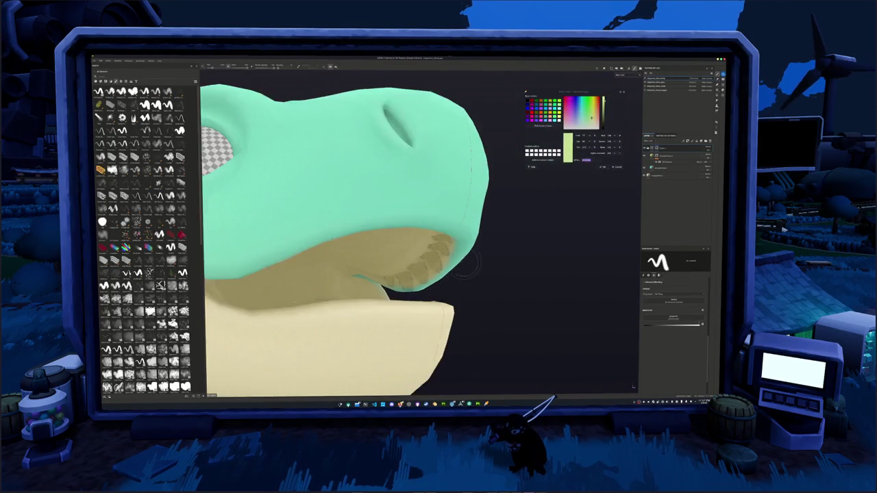
{"action": "mouse_move", "coordinate": [493, 256]}
{"action": "left_mouse_down", "text": "alt"}
{"action": "mouse_move", "coordinate": [322, 267]}
{"action": "mouse_move", "coordinate": [339, 290]}
{"action": "mouse_move", "coordinate": [405, 319]}
{"action": "mouse_move", "coordinate": [438, 322]}
{"action": "left_mouse_up", "text": "alt"}
{"action": "scroll", "coordinate": [405, 319], "scroll_direction": "down", "scroll_amount": 3}
{"action": "scroll", "coordinate": [404, 318], "scroll_direction": "down", "scroll_amount": 3}
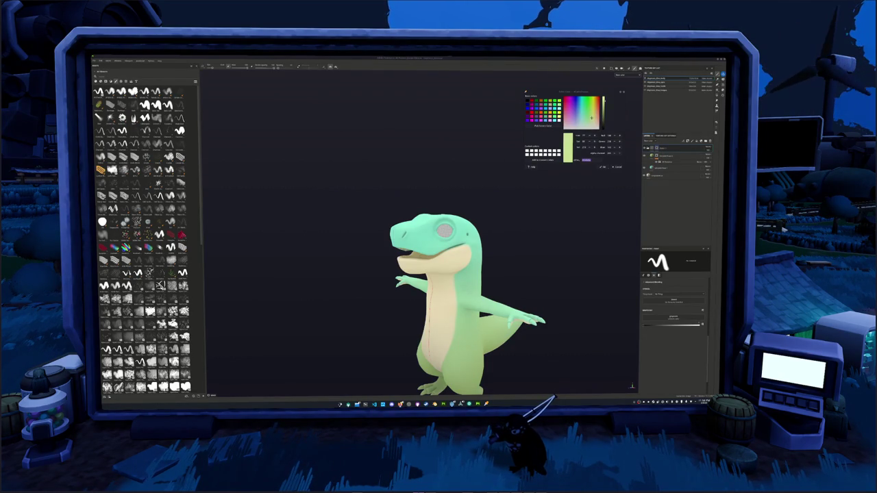
{"action": "mouse_move", "coordinate": [513, 247]}
{"action": "left_mouse_down", "text": "alt"}
{"action": "mouse_move", "coordinate": [541, 219]}
{"action": "mouse_move", "coordinate": [411, 267]}
{"action": "left_mouse_up", "text": "alt"}
{"action": "scroll", "coordinate": [512, 233], "scroll_direction": "up", "scroll_amount": 3}
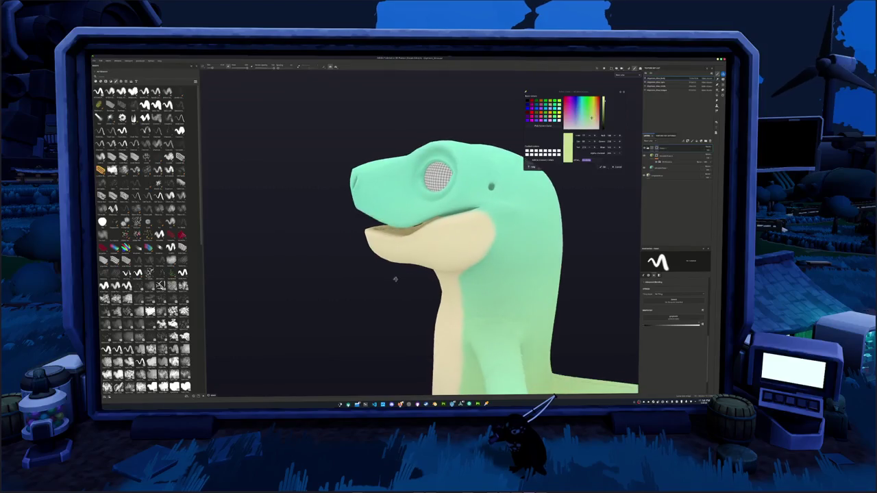
{"action": "scroll", "coordinate": [448, 211], "scroll_direction": "up", "scroll_amount": 3}
{"action": "left_click_drag", "start_coordinate": [449, 211], "coordinate": [470, 206], "text": "alt"}
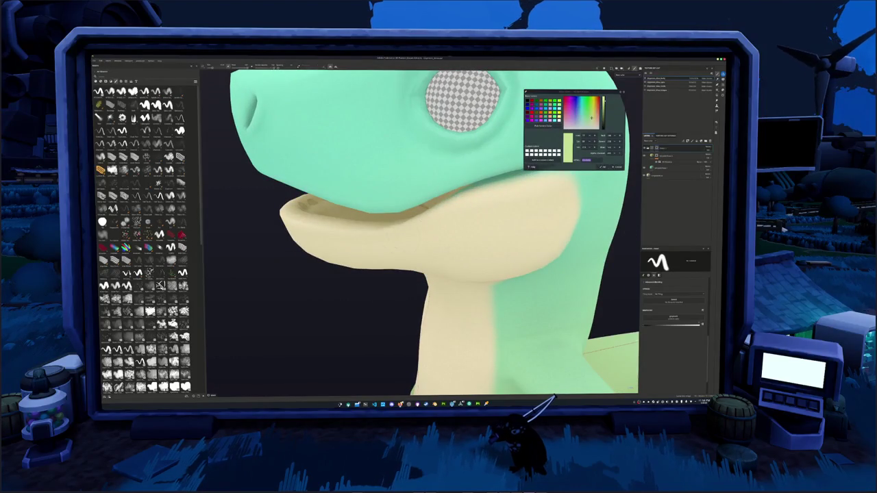
{"action": "scroll", "coordinate": [427, 260], "scroll_direction": "down", "scroll_amount": 5}
{"action": "mouse_move", "coordinate": [452, 233]}
{"action": "left_mouse_down", "text": "alt"}
{"action": "mouse_move", "coordinate": [427, 260]}
{"action": "mouse_move", "coordinate": [514, 282]}
{"action": "left_mouse_up", "text": "alt"}
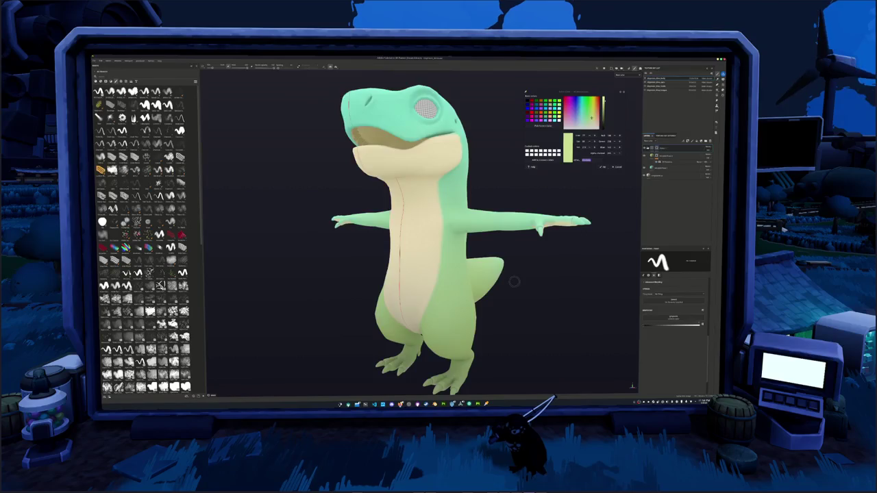
{"action": "scroll", "coordinate": [514, 281], "scroll_direction": "down", "scroll_amount": 5}
{"action": "left_click_drag", "start_coordinate": [522, 268], "coordinate": [493, 271], "text": "alt"}
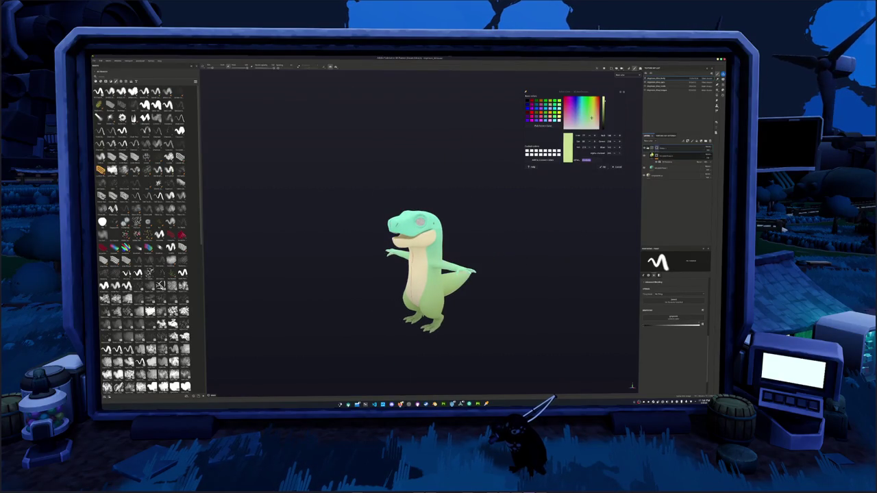
Change the base fill layer's colour to a darker, greener shade
{"action": "left_click", "coordinate": [661, 155]}
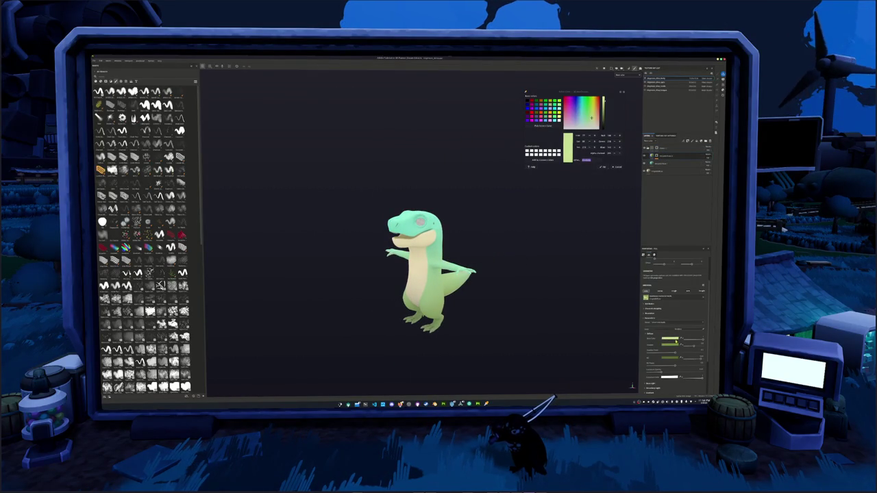
{"action": "left_click", "coordinate": [670, 338]}
{"action": "left_click", "coordinate": [687, 333]}
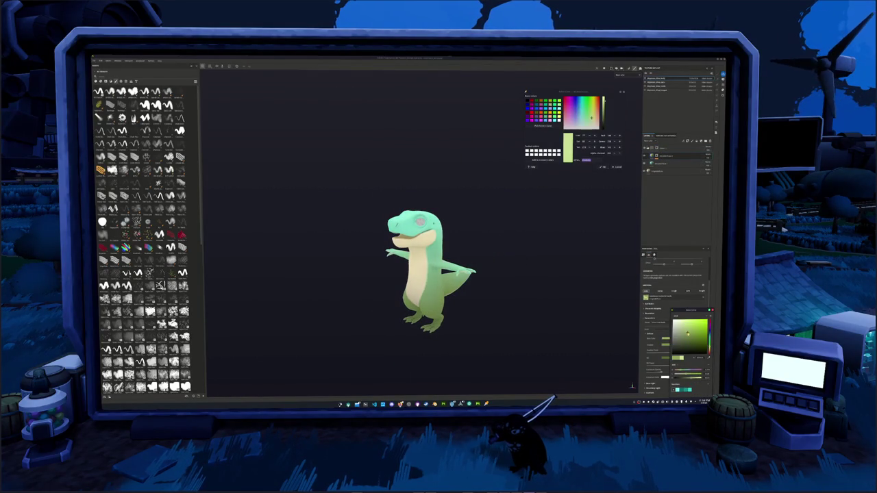
Add a new fill layer, restore the pale yellow belly, and adjust its base colour
{"action": "left_click", "coordinate": [705, 141]}
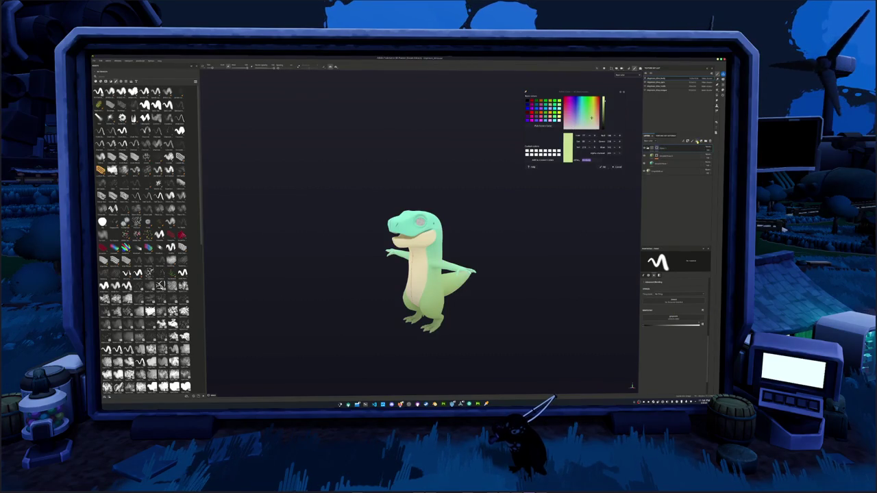
{"action": "left_click", "coordinate": [696, 141]}
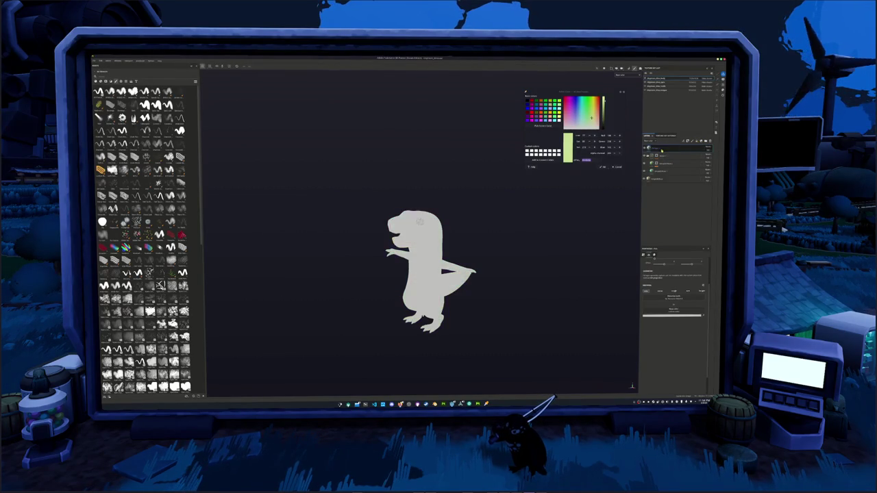
{"action": "left_click", "coordinate": [669, 158]}
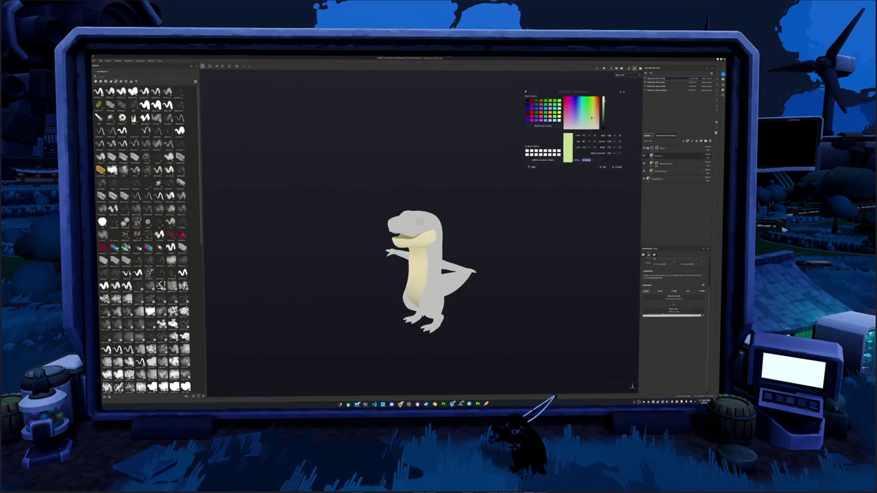
{"action": "left_click", "coordinate": [675, 316]}
{"action": "left_click_drag", "start_coordinate": [685, 328], "coordinate": [661, 359]}
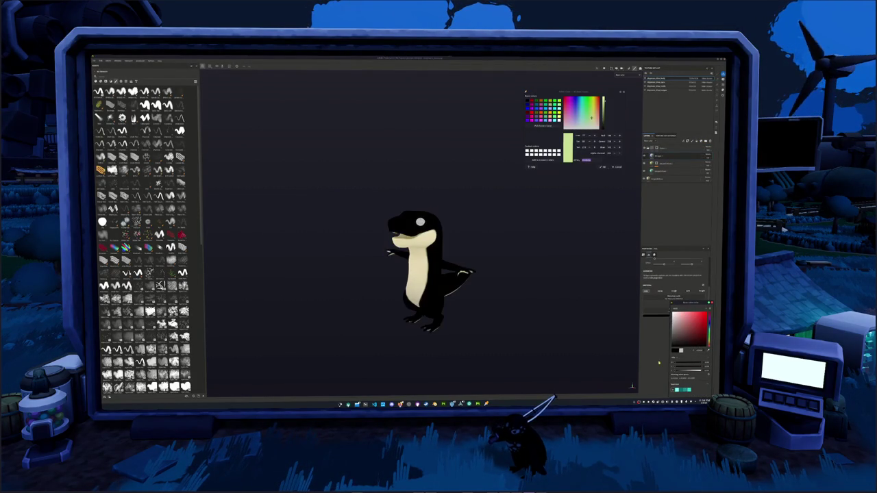
Add a fill layer above the body colour from the layer menu and show its material choices
{"action": "right_click", "coordinate": [656, 156]}
{"action": "left_click", "coordinate": [674, 216]}
{"action": "right_click", "coordinate": [656, 156]}
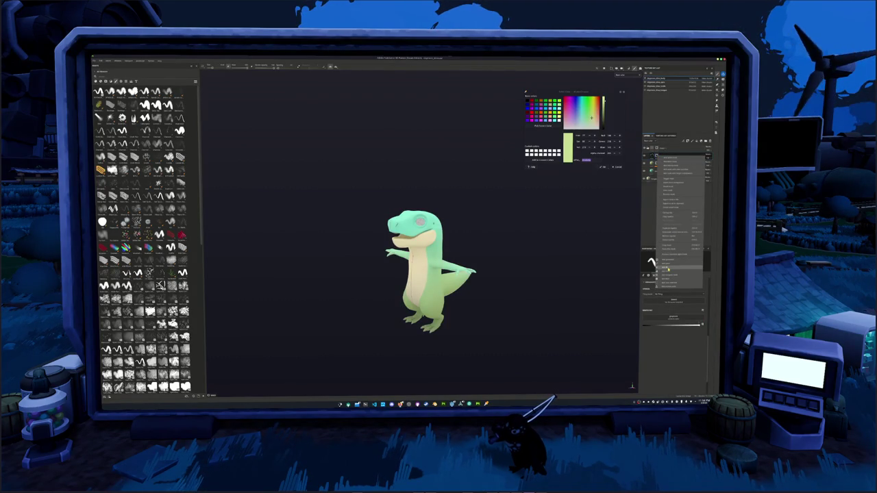
{"action": "left_click", "coordinate": [668, 268]}
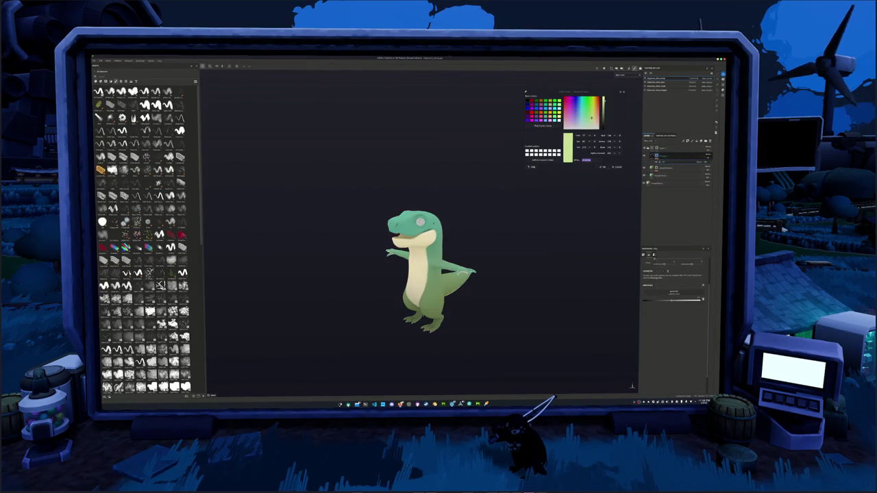
{"action": "left_click", "coordinate": [674, 296]}
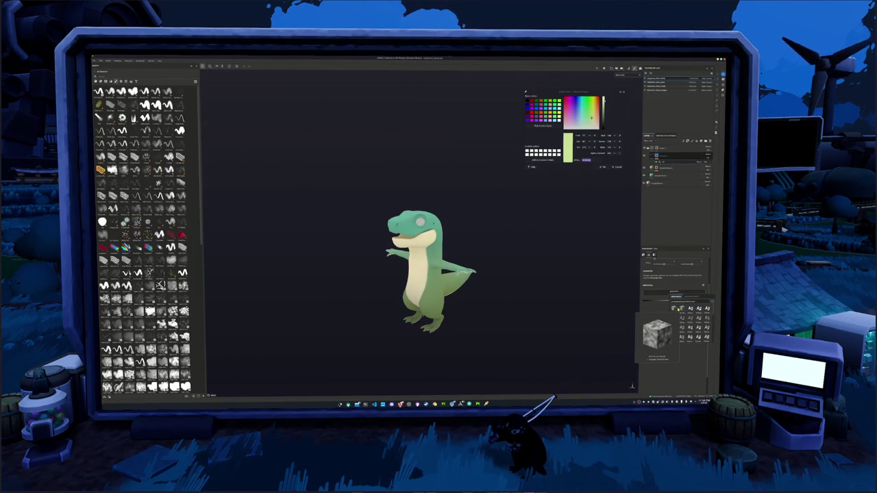
Apply a scaly tiled material with a changed projection and a cracked tile pattern
{"action": "left_click", "coordinate": [674, 309]}
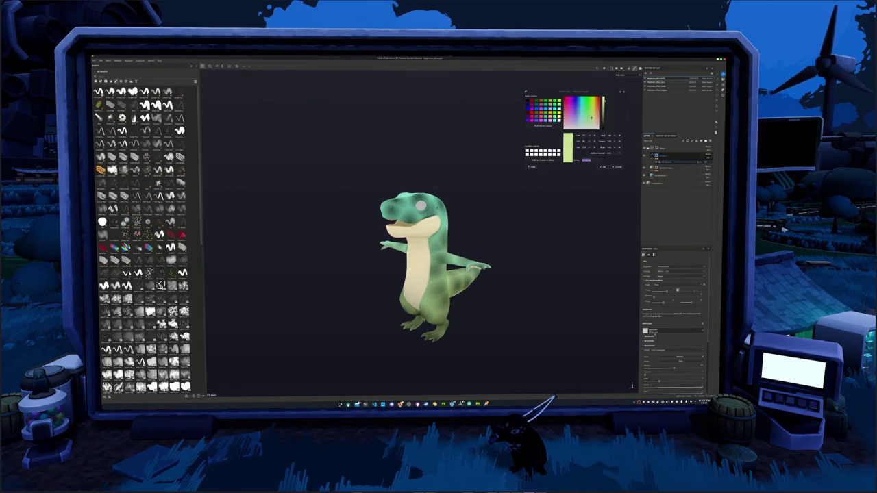
{"action": "left_click", "coordinate": [677, 291]}
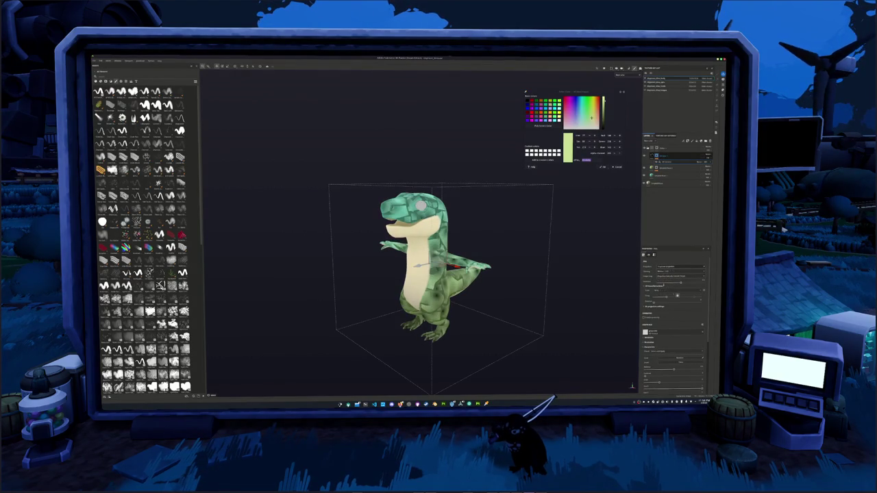
{"action": "left_click", "coordinate": [665, 271]}
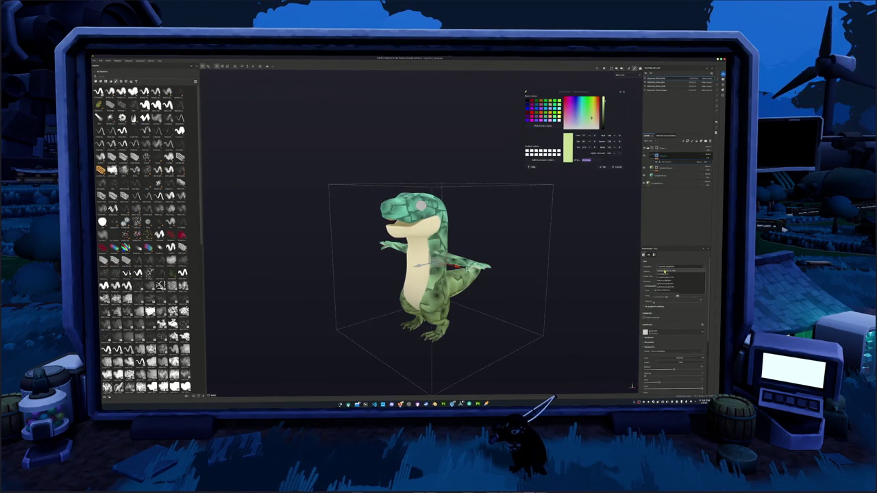
{"action": "left_click", "coordinate": [670, 273]}
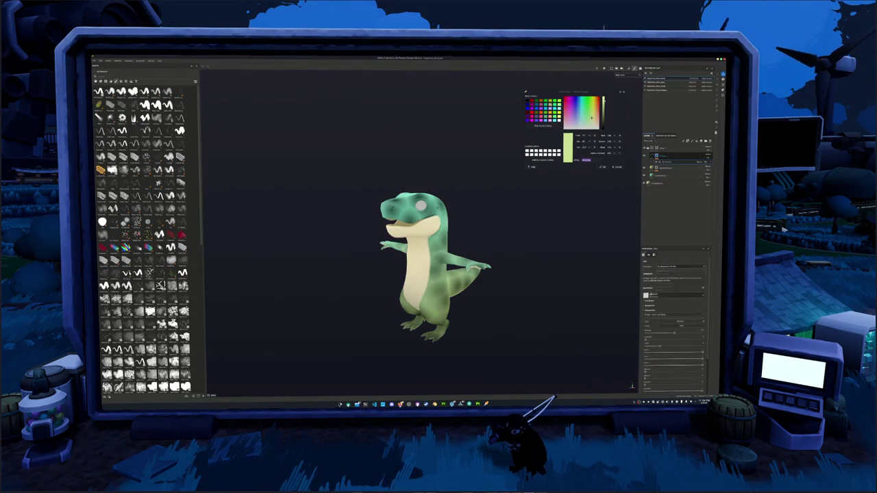
{"action": "left_click", "coordinate": [662, 375]}
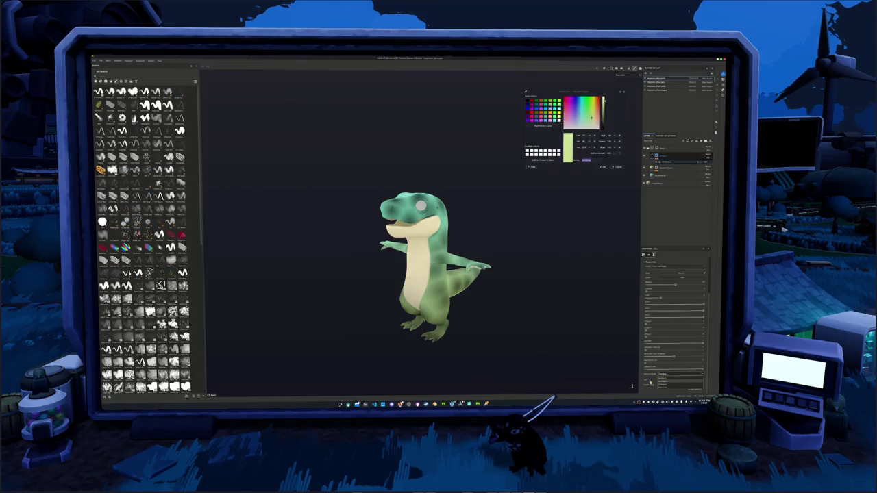
{"action": "left_click", "coordinate": [678, 400]}
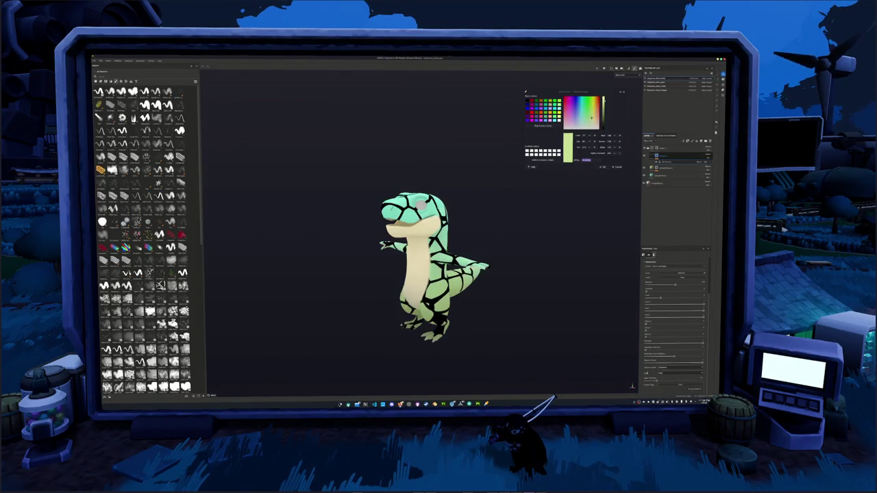
Thicken the tile grooves and make the crack pattern denser and finer
{"action": "left_click_drag", "start_coordinate": [533, 333], "coordinate": [563, 344], "text": "alt"}
{"action": "mouse_move", "coordinate": [655, 378]}
{"action": "left_mouse_down"}
{"action": "mouse_move", "coordinate": [663, 379]}
{"action": "mouse_move", "coordinate": [647, 378]}
{"action": "left_mouse_up"}
{"action": "scroll", "coordinate": [589, 370], "scroll_direction": "up", "scroll_amount": 2}
{"action": "mouse_move", "coordinate": [589, 370]}
{"action": "left_mouse_down", "text": "alt"}
{"action": "mouse_move", "coordinate": [528, 352]}
{"action": "mouse_move", "coordinate": [540, 324]}
{"action": "mouse_move", "coordinate": [538, 344]}
{"action": "left_mouse_up", "text": "alt"}
{"action": "mouse_move", "coordinate": [660, 318]}
{"action": "left_mouse_down"}
{"action": "mouse_move", "coordinate": [704, 318]}
{"action": "mouse_move", "coordinate": [682, 317]}
{"action": "mouse_move", "coordinate": [693, 317]}
{"action": "left_mouse_up"}
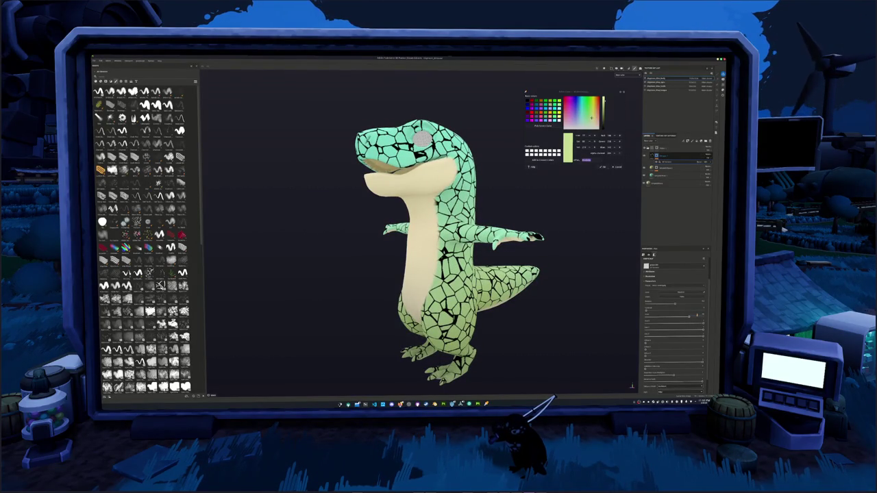
{"action": "scroll", "coordinate": [662, 368], "scroll_direction": "down", "scroll_amount": 1}
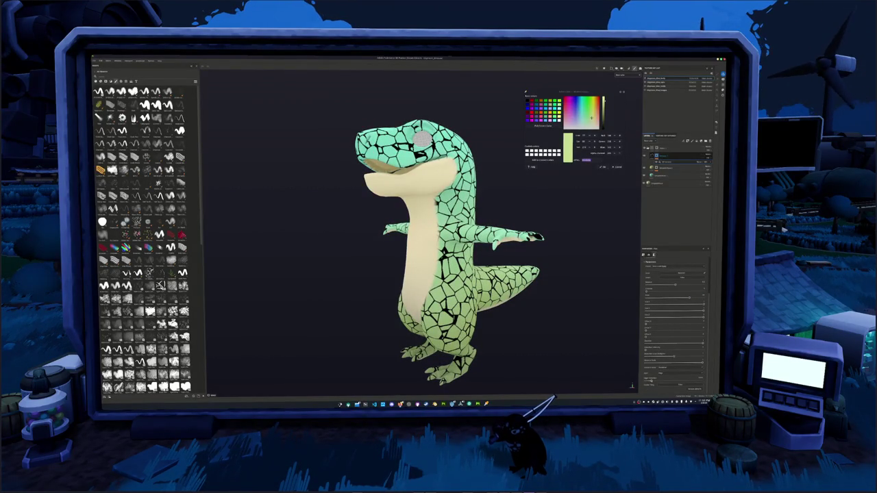
{"action": "left_click_drag", "start_coordinate": [654, 378], "coordinate": [654, 378]}
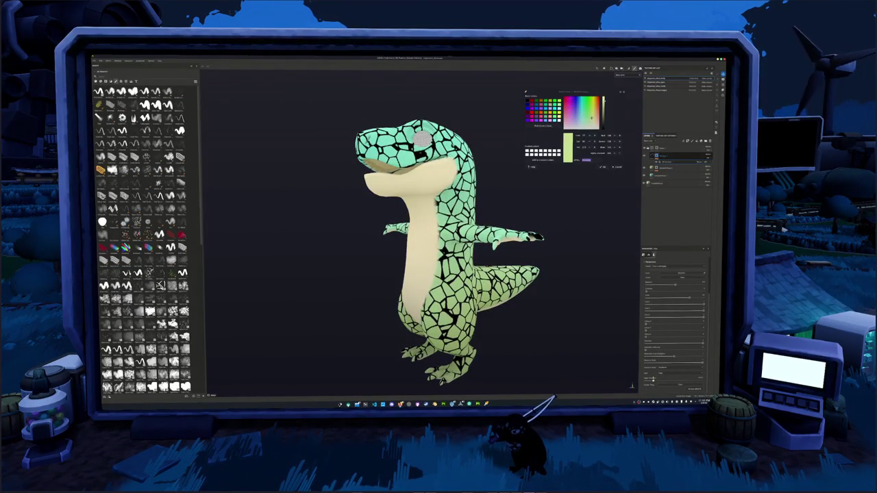
{"action": "mouse_move", "coordinate": [535, 326]}
{"action": "left_mouse_down", "text": "alt"}
{"action": "mouse_move", "coordinate": [546, 326]}
{"action": "mouse_move", "coordinate": [573, 291]}
{"action": "left_mouse_up", "text": "alt"}
Switch the layer's blend mode so the cracks turn green, and fade them to subtle lines
{"action": "left_click", "coordinate": [709, 156]}
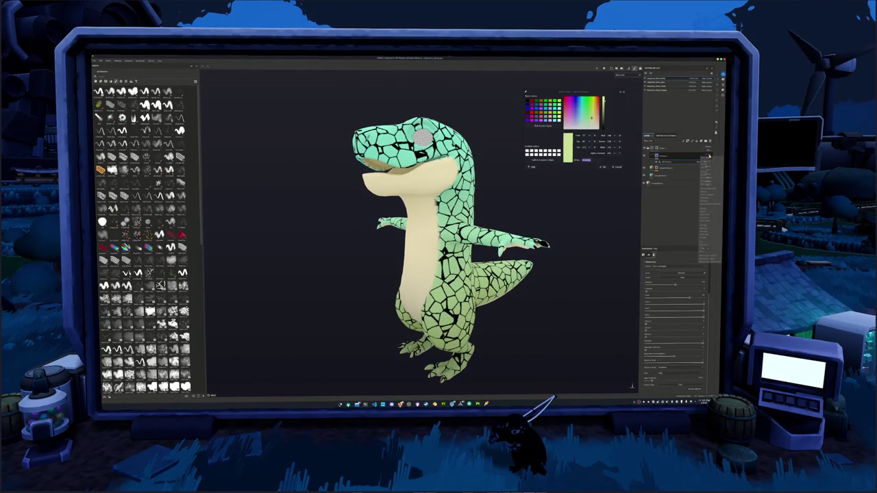
{"action": "left_click", "coordinate": [709, 213]}
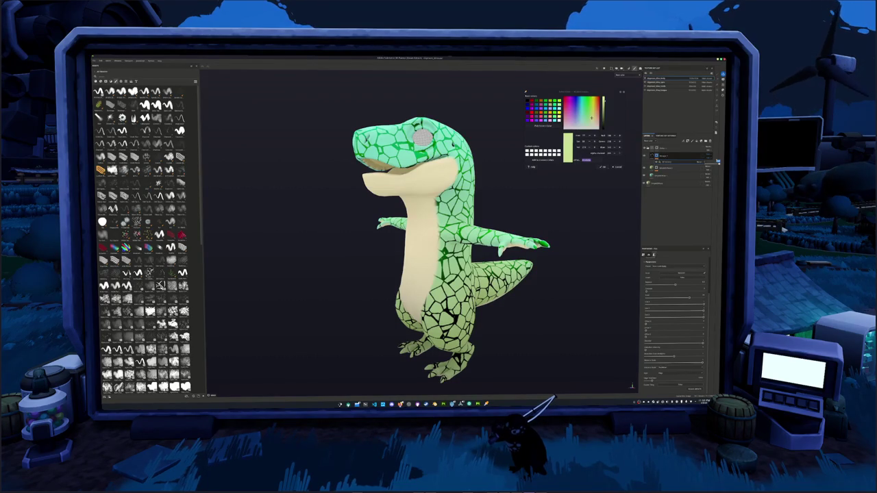
{"action": "left_click", "coordinate": [700, 156]}
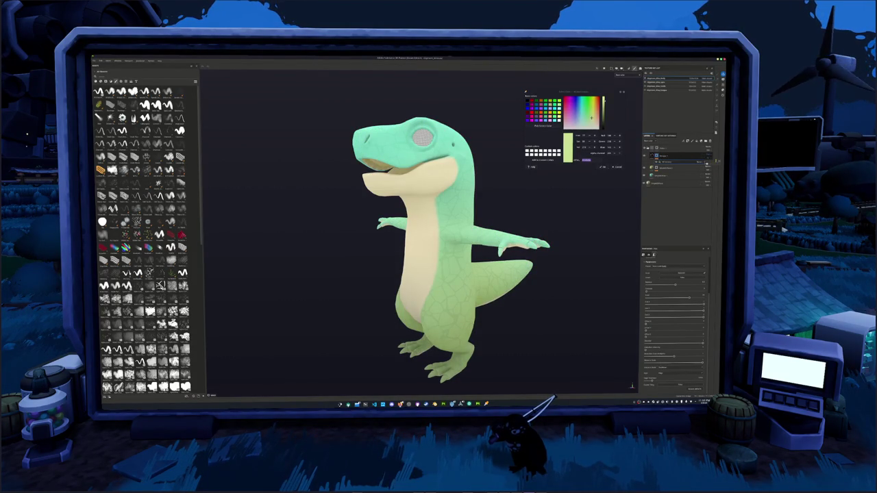
Duplicate the scale pattern layer and select the copy for editing
{"action": "left_click", "coordinate": [667, 157]}
{"action": "key", "text": "ctrl+z"}
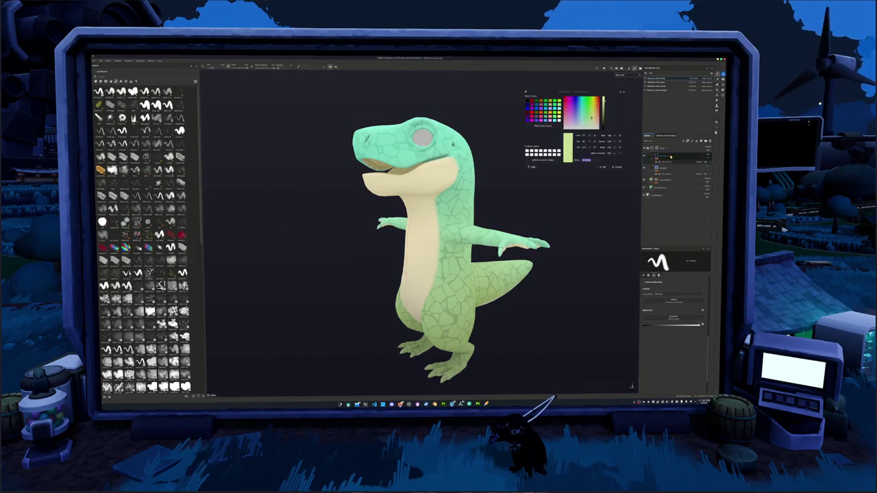
{"action": "left_click", "coordinate": [681, 161]}
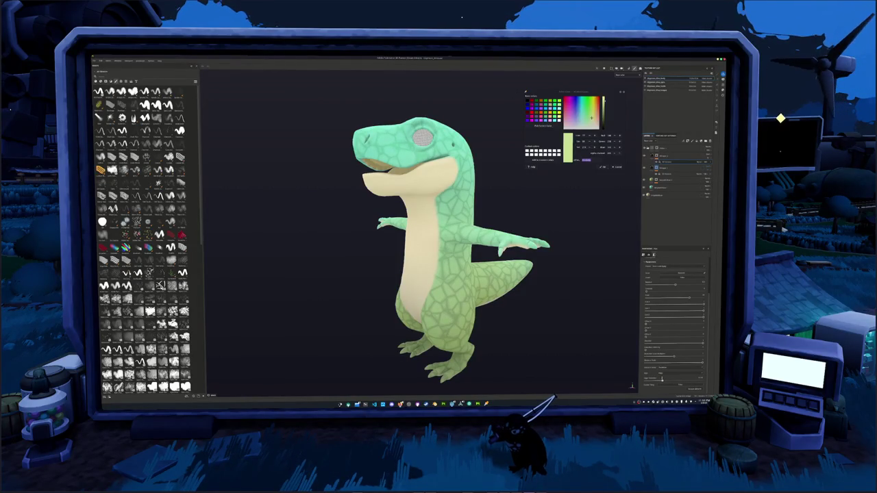
Drag the pattern scale slider to enlarge the scales, checking the torso from the front
{"action": "scroll", "coordinate": [470, 325], "scroll_direction": "up", "scroll_amount": 3}
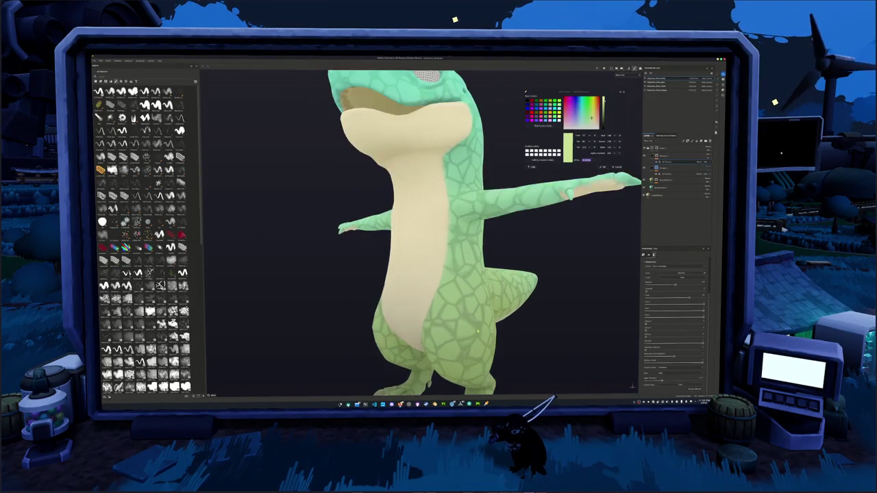
{"action": "scroll", "coordinate": [469, 324], "scroll_direction": "up", "scroll_amount": 3}
{"action": "mouse_move", "coordinate": [465, 334]}
{"action": "left_mouse_down", "text": "alt"}
{"action": "mouse_move", "coordinate": [536, 324]}
{"action": "mouse_move", "coordinate": [464, 308]}
{"action": "mouse_move", "coordinate": [332, 308]}
{"action": "mouse_move", "coordinate": [521, 302]}
{"action": "left_mouse_up", "text": "alt"}
{"action": "scroll", "coordinate": [465, 307], "scroll_direction": "down", "scroll_amount": 3}
{"action": "scroll", "coordinate": [441, 307], "scroll_direction": "down", "scroll_amount": 2}
{"action": "scroll", "coordinate": [440, 306], "scroll_direction": "down", "scroll_amount": 2}
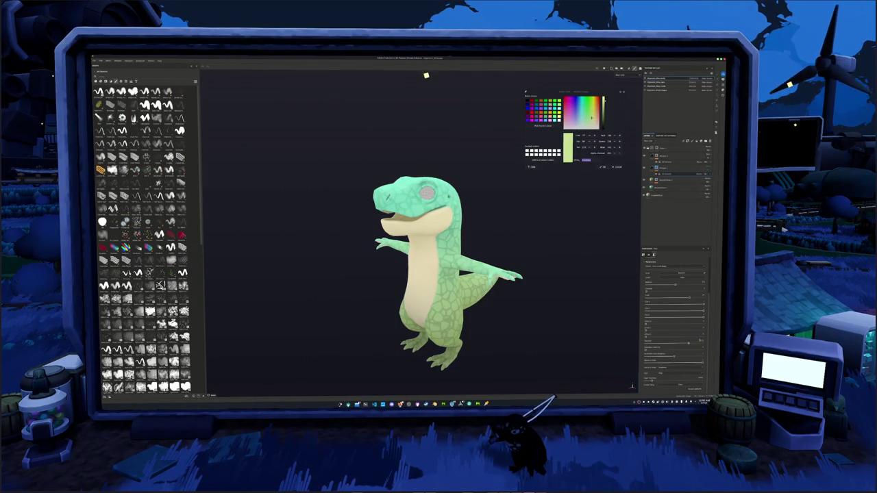
{"action": "scroll", "coordinate": [558, 351], "scroll_direction": "up", "scroll_amount": 3}
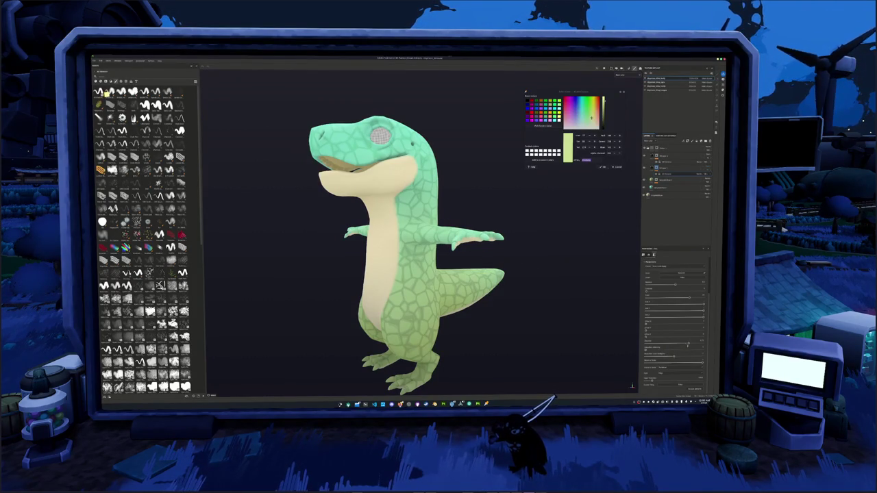
{"action": "left_click_drag", "start_coordinate": [649, 342], "coordinate": [679, 345]}
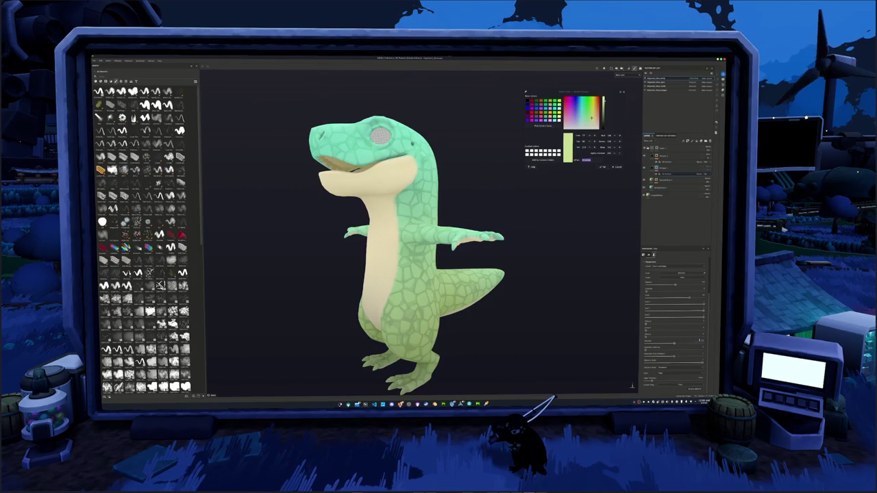
Check the neighbouring layers while viewing the dinosaur from below, then add a new paint layer
{"action": "left_click", "coordinate": [662, 163]}
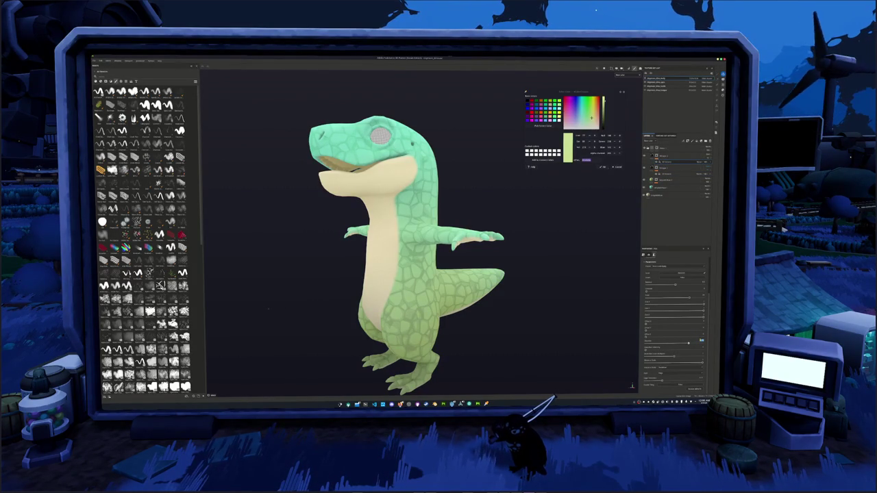
{"action": "mouse_move", "coordinate": [478, 321]}
{"action": "left_mouse_down", "text": "alt"}
{"action": "mouse_move", "coordinate": [566, 269]}
{"action": "mouse_move", "coordinate": [541, 306]}
{"action": "mouse_move", "coordinate": [484, 324]}
{"action": "mouse_move", "coordinate": [483, 294]}
{"action": "mouse_move", "coordinate": [561, 267]}
{"action": "mouse_move", "coordinate": [584, 227]}
{"action": "mouse_move", "coordinate": [569, 233]}
{"action": "left_mouse_up", "text": "alt"}
{"action": "scroll", "coordinate": [525, 303], "scroll_direction": "down", "scroll_amount": 3}
{"action": "scroll", "coordinate": [529, 298], "scroll_direction": "up", "scroll_amount": 2}
{"action": "scroll", "coordinate": [568, 232], "scroll_direction": "up", "scroll_amount": 1}
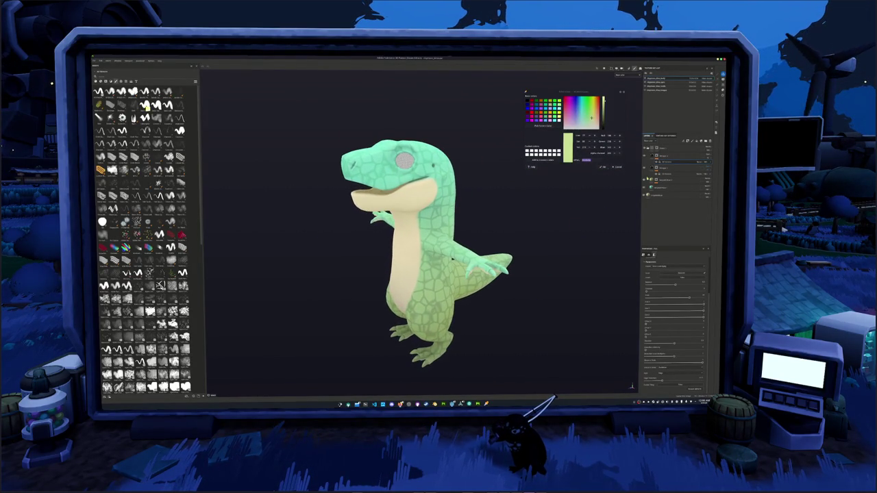
{"action": "left_click", "coordinate": [709, 167]}
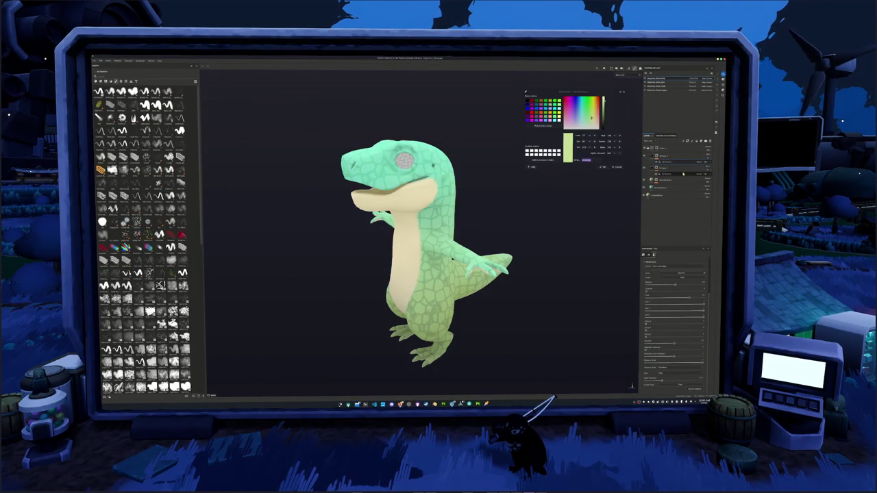
{"action": "left_click", "coordinate": [704, 143]}
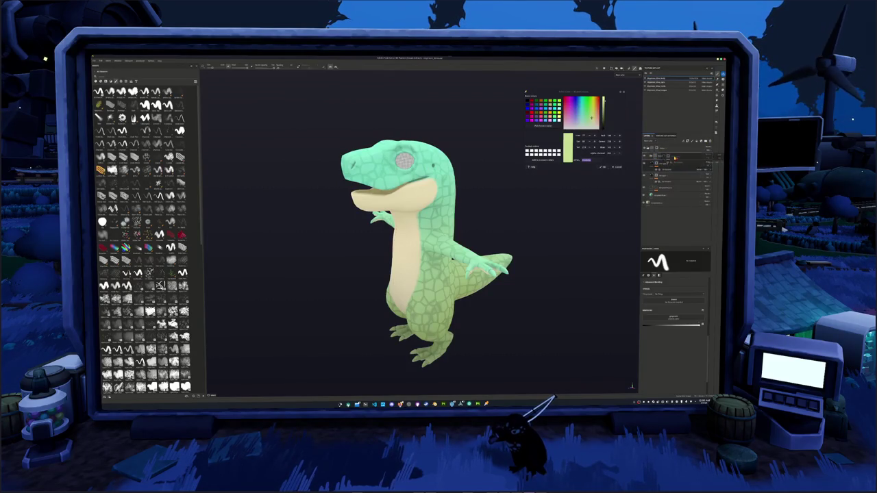
Reorder and rename the new layers, and add a fill generator to the selected one
{"action": "mouse_move", "coordinate": [666, 168]}
{"action": "left_mouse_down"}
{"action": "mouse_move", "coordinate": [667, 175]}
{"action": "mouse_move", "coordinate": [646, 165]}
{"action": "mouse_move", "coordinate": [663, 165]}
{"action": "left_mouse_up"}
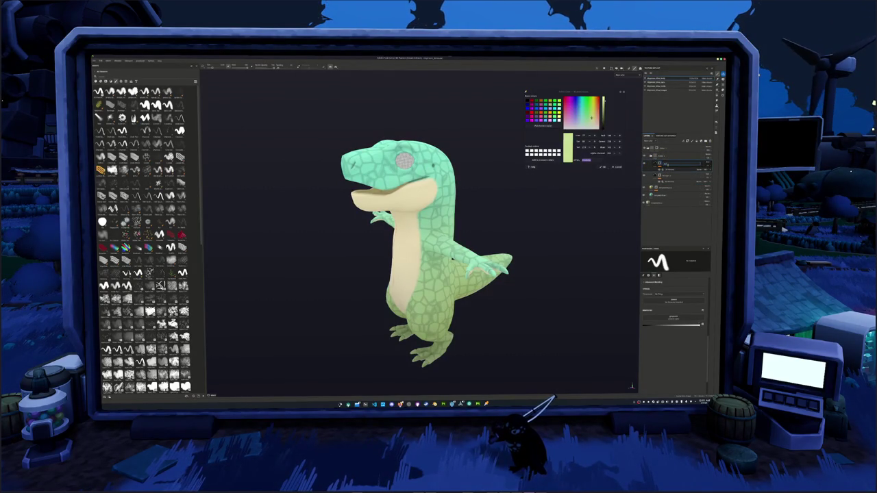
{"action": "key", "text": "Return"}
{"action": "left_click_drag", "start_coordinate": [667, 166], "coordinate": [666, 175]}
{"action": "double_click", "coordinate": [666, 176]}
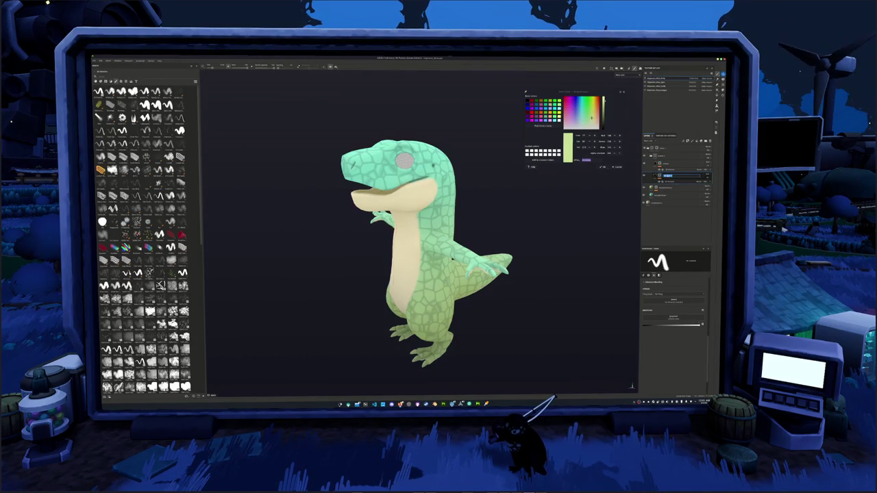
{"action": "key", "text": "Return"}
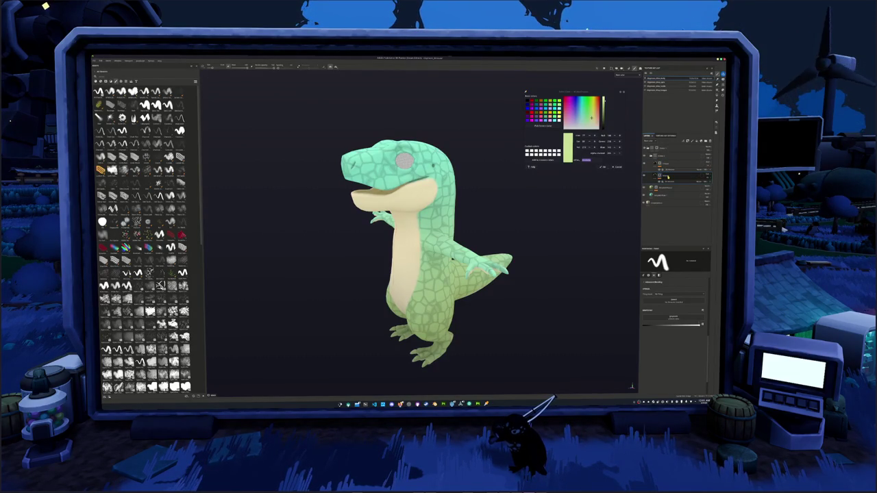
{"action": "left_click", "coordinate": [687, 140]}
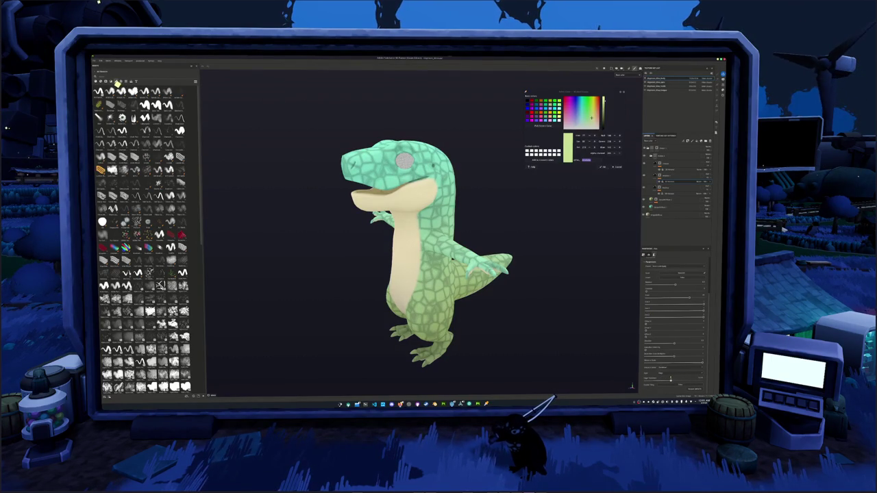
{"action": "left_click", "coordinate": [681, 176]}
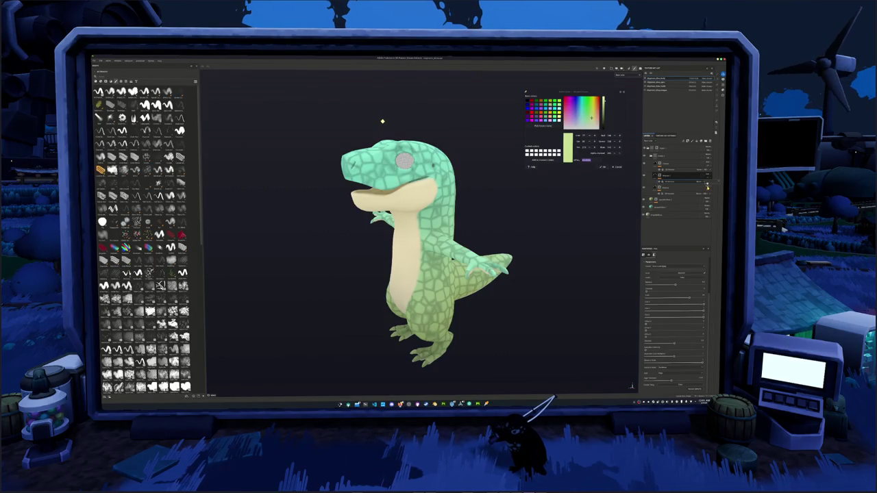
Group the selected layer into a new folder with Ctrl+G and open the group's options
{"action": "key", "text": "ctrl+g"}
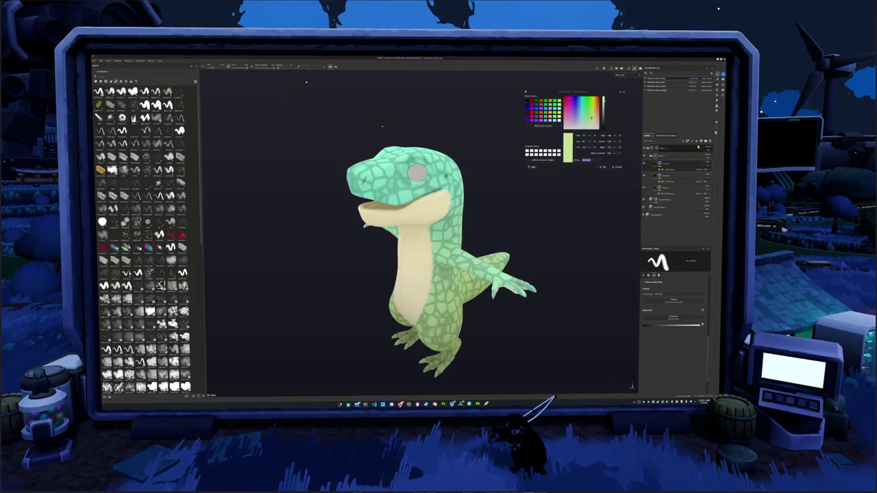
{"action": "left_click", "coordinate": [674, 166]}
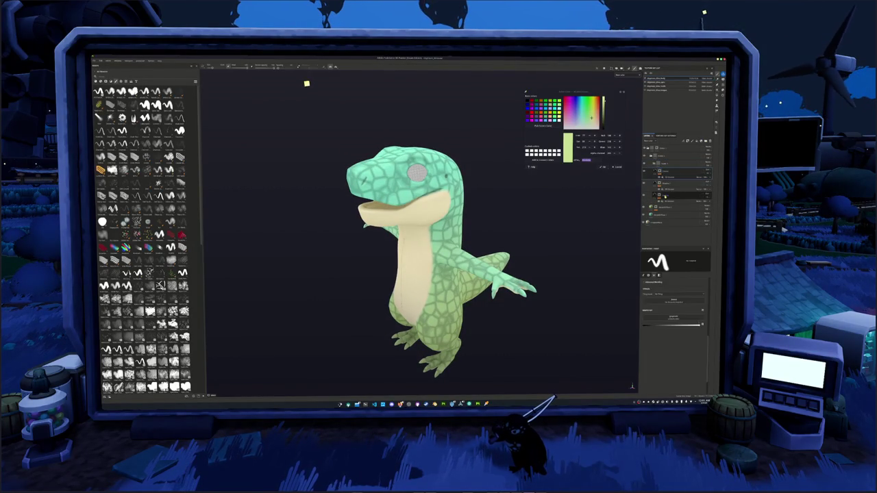
{"action": "right_click", "coordinate": [698, 163]}
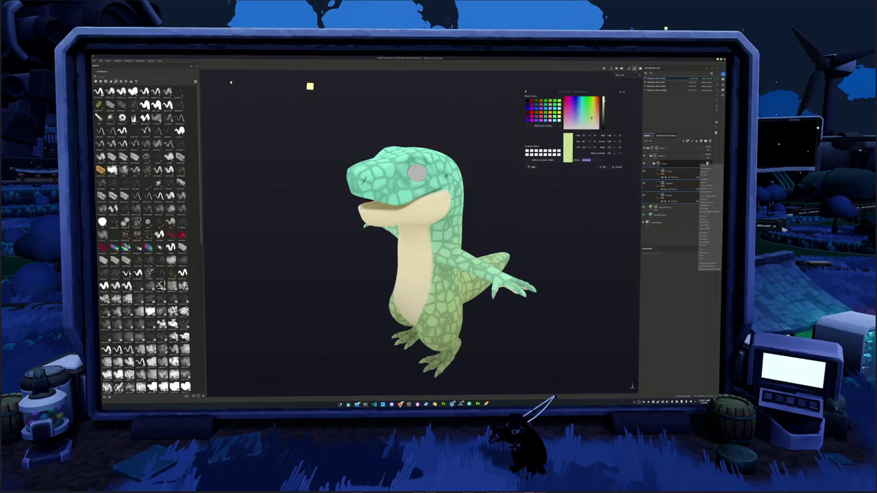
{"action": "left_click", "coordinate": [703, 213]}
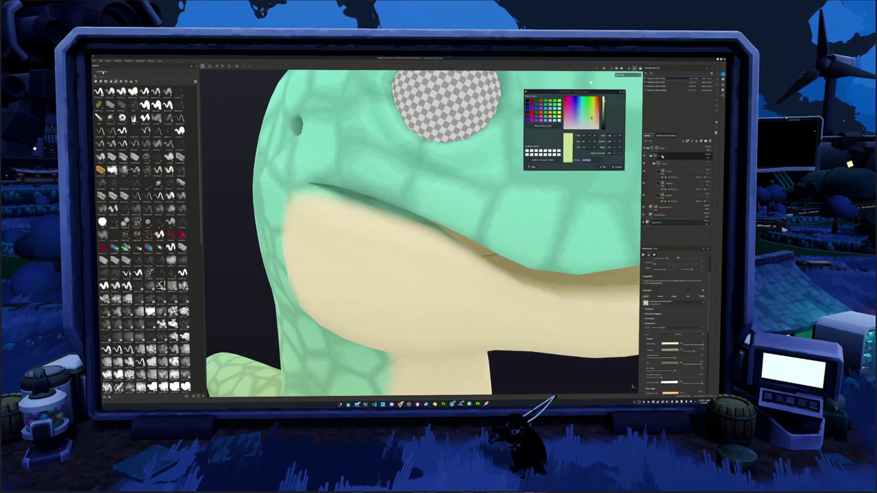
On the top paint layer, paint a beige patch above the T-rex's mouth crease
{"action": "left_click", "coordinate": [674, 147]}
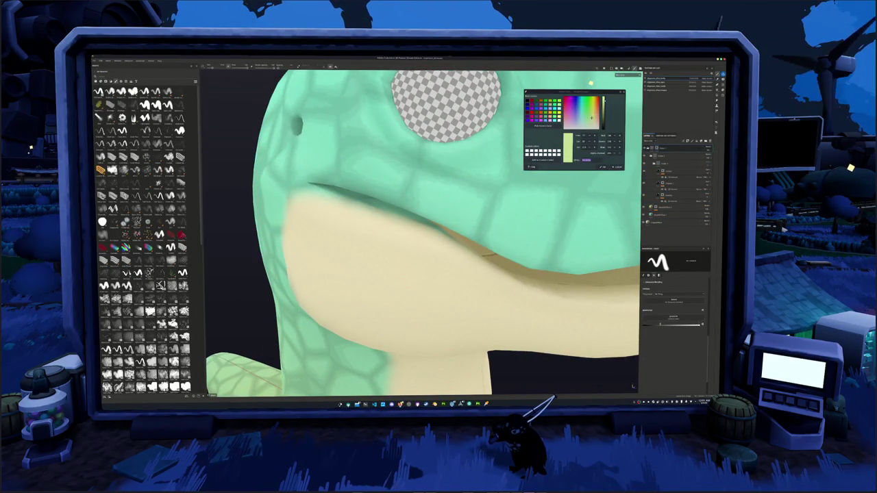
{"action": "middle_click_drag", "start_coordinate": [383, 246], "coordinate": [405, 267]}
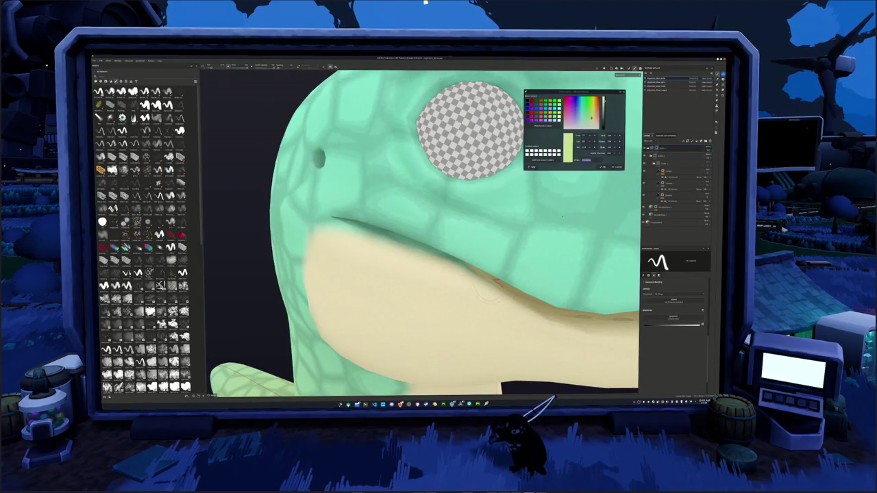
{"action": "scroll", "coordinate": [474, 285], "scroll_direction": "up", "scroll_amount": 5}
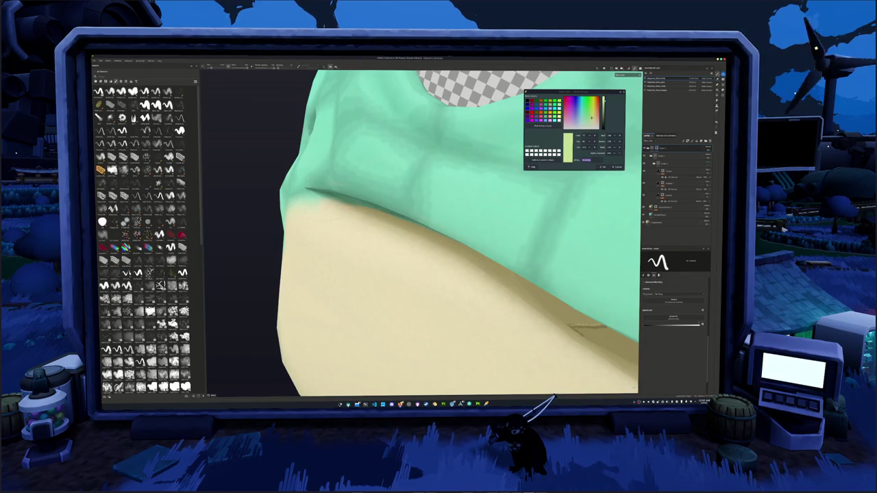
{"action": "mouse_move", "coordinate": [315, 222]}
{"action": "left_mouse_down", "text": "alt"}
{"action": "mouse_move", "coordinate": [363, 256]}
{"action": "mouse_move", "coordinate": [433, 252]}
{"action": "left_mouse_up", "text": "alt"}
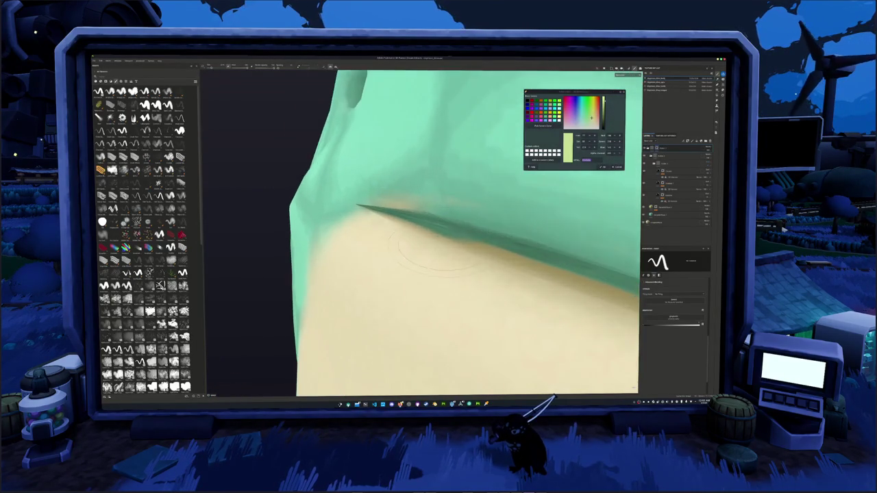
{"action": "left_click_drag", "start_coordinate": [394, 202], "coordinate": [407, 185]}
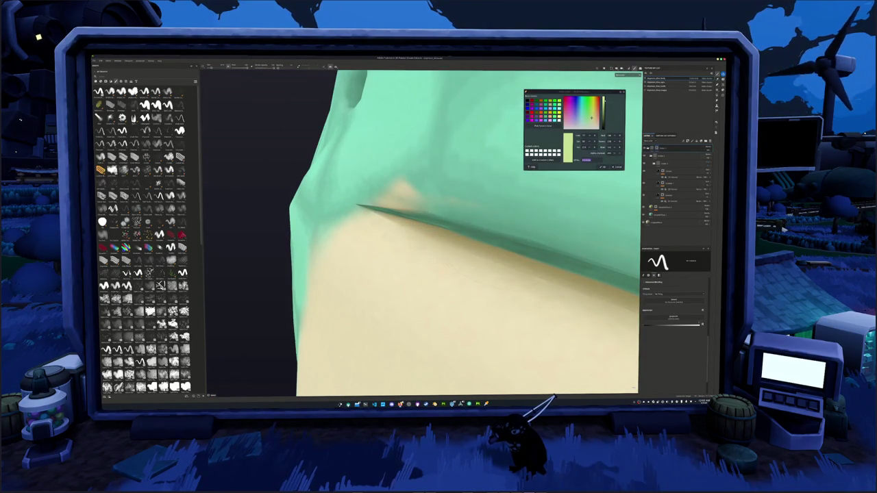
Paint cream over the teal shading under the crease and teal over the peach spot above it
{"action": "scroll", "coordinate": [494, 299], "scroll_direction": "down", "scroll_amount": 2}
{"action": "scroll", "coordinate": [493, 299], "scroll_direction": "down", "scroll_amount": 3}
{"action": "scroll", "coordinate": [493, 300], "scroll_direction": "down", "scroll_amount": 3}
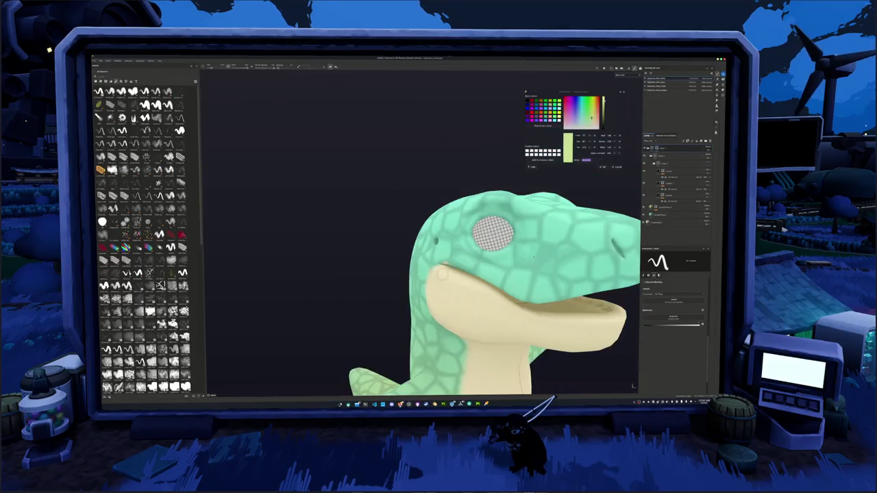
{"action": "scroll", "coordinate": [493, 299], "scroll_direction": "up", "scroll_amount": 2}
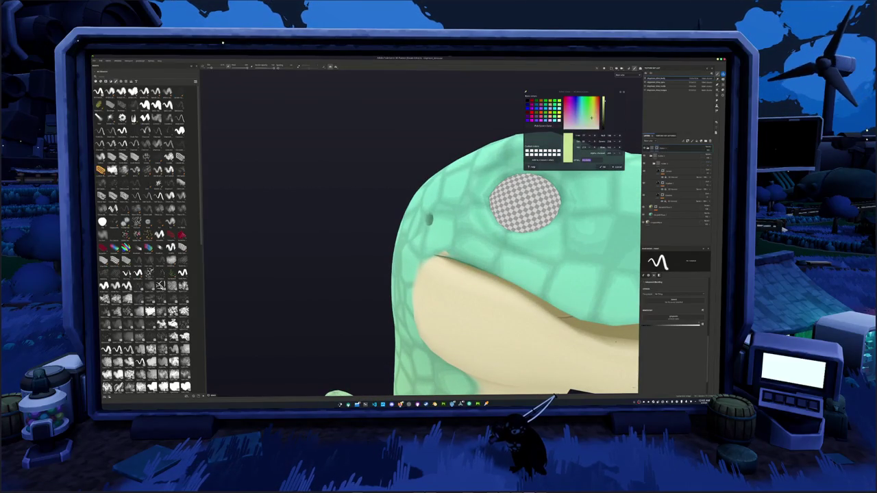
{"action": "scroll", "coordinate": [493, 274], "scroll_direction": "up", "scroll_amount": 2}
{"action": "scroll", "coordinate": [493, 274], "scroll_direction": "up", "scroll_amount": 2}
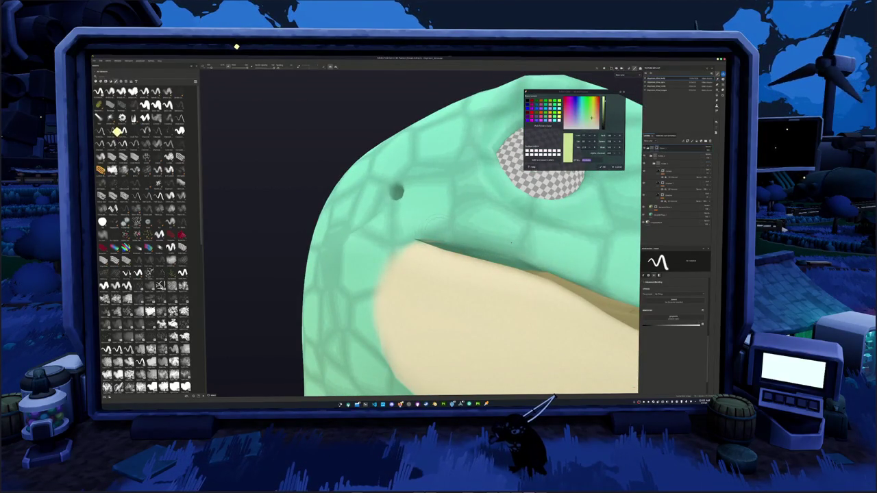
{"action": "middle_click_drag", "start_coordinate": [511, 242], "coordinate": [545, 265]}
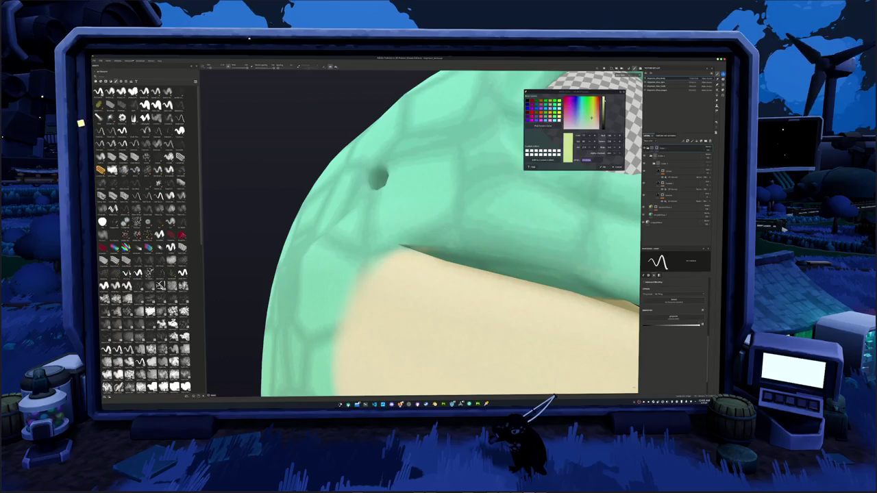
{"action": "middle_click_drag", "start_coordinate": [479, 260], "coordinate": [555, 274]}
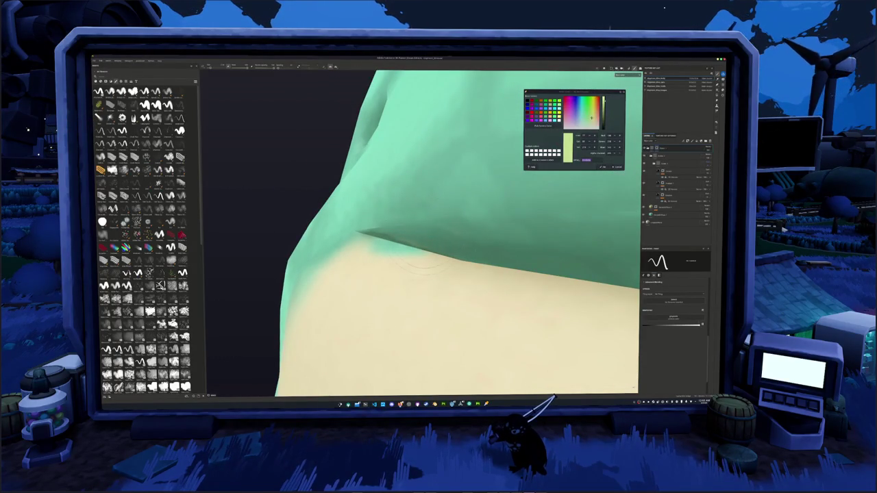
{"action": "middle_click_drag", "start_coordinate": [418, 265], "coordinate": [503, 342]}
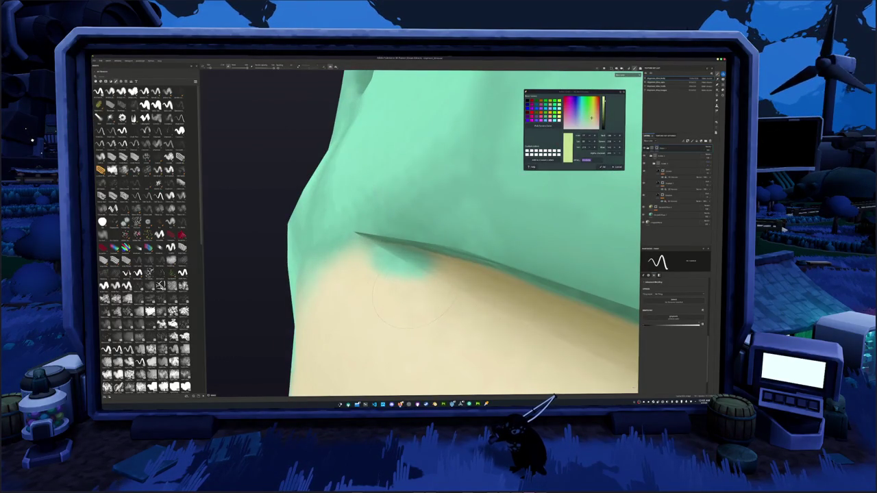
{"action": "left_click_drag", "start_coordinate": [414, 300], "coordinate": [383, 286]}
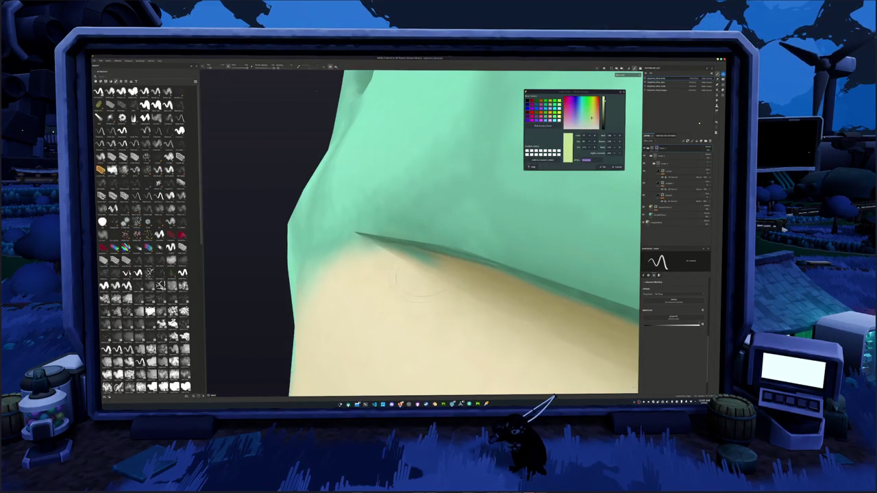
{"action": "mouse_move", "coordinate": [405, 272]}
{"action": "left_mouse_down"}
{"action": "mouse_move", "coordinate": [400, 266]}
{"action": "mouse_move", "coordinate": [412, 274]}
{"action": "left_mouse_up"}
Reframe the jaw, then switch the viewport to the flat 2D texture view
{"action": "mouse_move", "coordinate": [267, 193]}
{"action": "left_mouse_down", "text": "alt"}
{"action": "mouse_move", "coordinate": [251, 256]}
{"action": "mouse_move", "coordinate": [250, 376]}
{"action": "left_mouse_up", "text": "alt"}
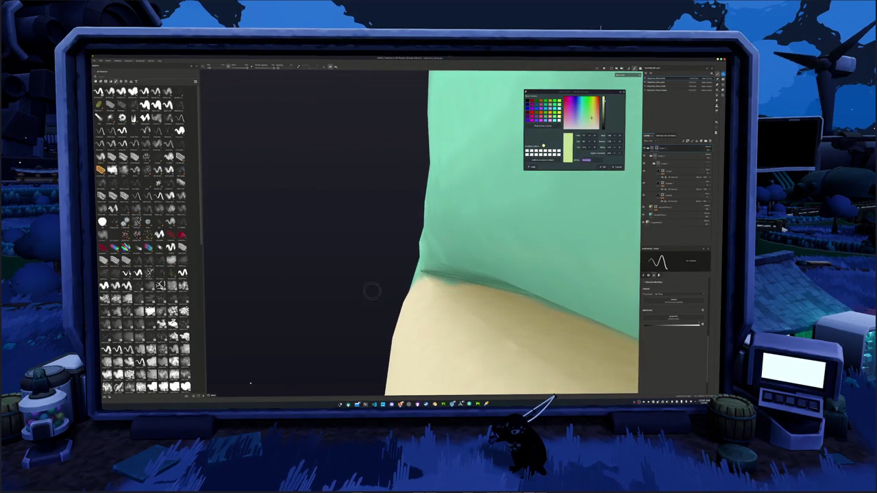
{"action": "left_click_drag", "start_coordinate": [363, 289], "coordinate": [422, 306], "text": "alt"}
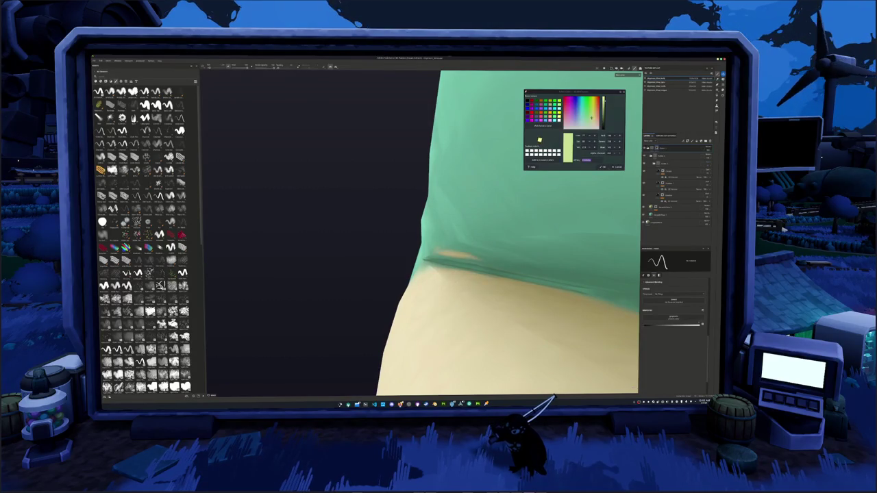
{"action": "left_click_drag", "start_coordinate": [424, 288], "coordinate": [375, 250], "text": "alt"}
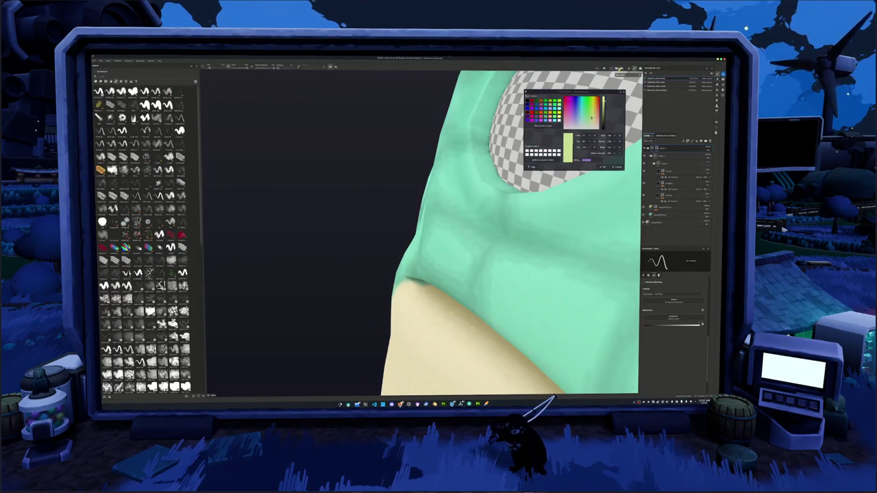
{"action": "left_click", "coordinate": [612, 68]}
{"action": "left_click", "coordinate": [620, 76]}
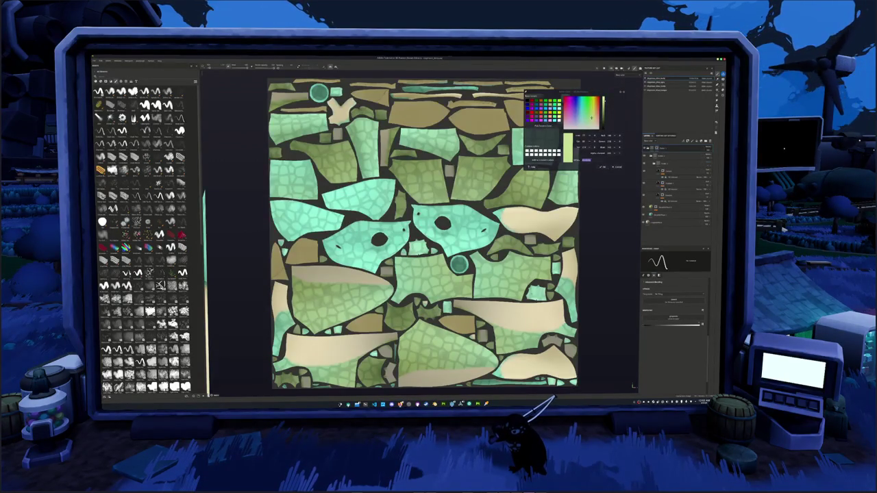
Show the 3D model and 2D texture side by side with F1
{"action": "scroll", "coordinate": [468, 244], "scroll_direction": "down", "scroll_amount": 2}
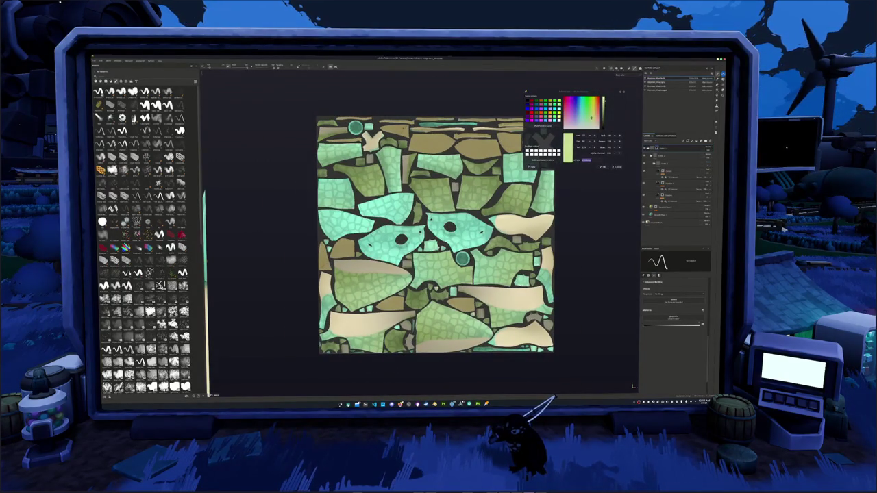
{"action": "key", "text": "F1"}
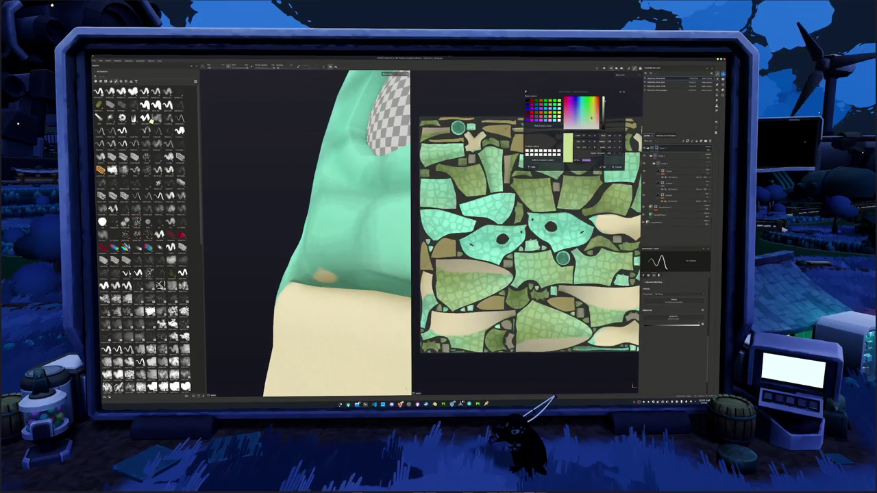
{"action": "scroll", "coordinate": [491, 281], "scroll_direction": "down", "scroll_amount": 2}
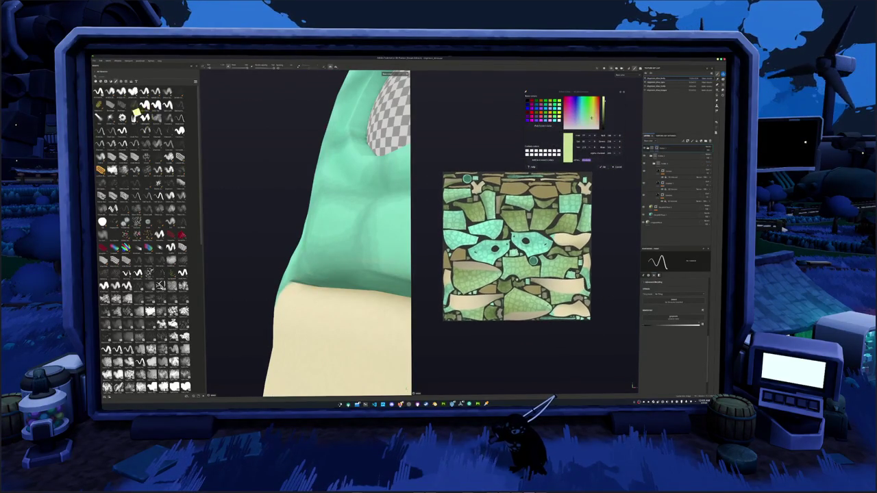
Try orange spiral strokes on the teal neck and fold, undoing each one
{"action": "left_click_drag", "start_coordinate": [302, 278], "coordinate": [296, 268]}
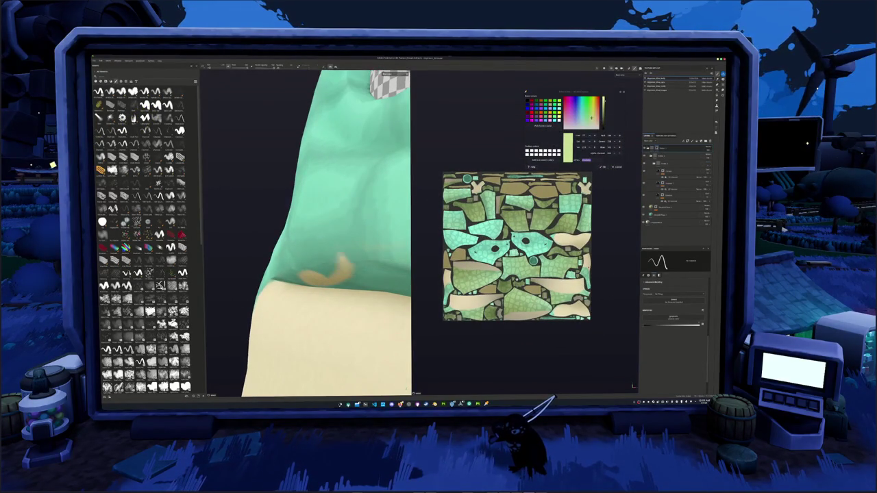
{"action": "left_click_drag", "start_coordinate": [353, 277], "coordinate": [298, 250]}
{"action": "key", "text": "ctrl+z"}
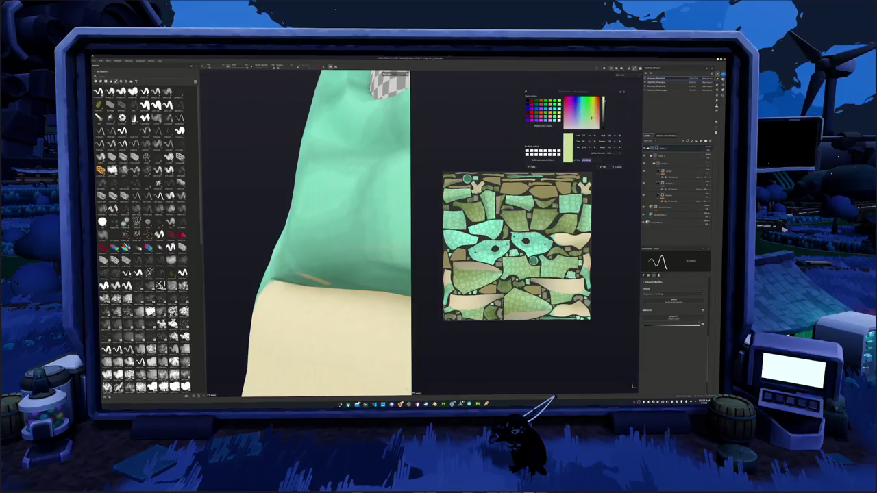
{"action": "left_click_drag", "start_coordinate": [308, 274], "coordinate": [317, 186]}
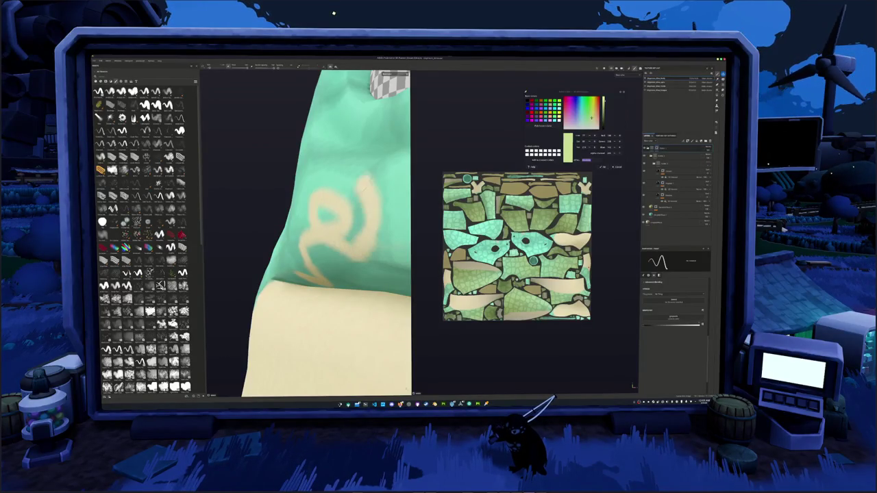
{"action": "key", "text": "ctrl+z"}
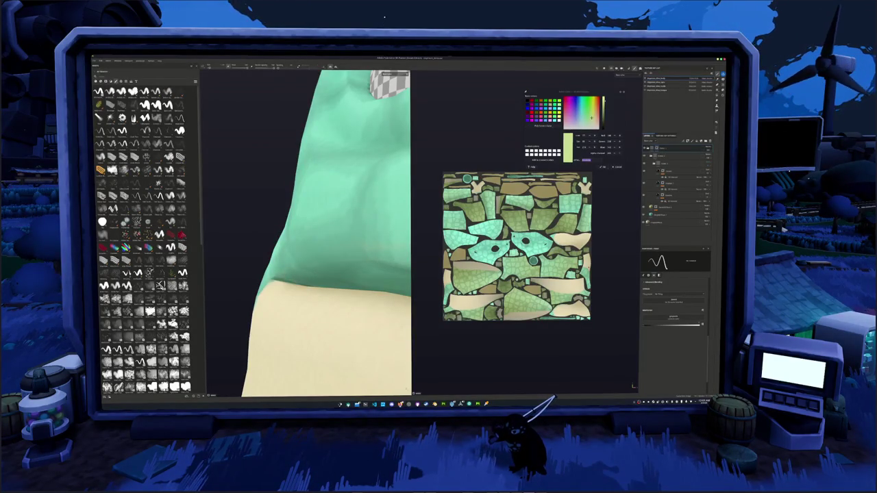
{"action": "left_click_drag", "start_coordinate": [308, 233], "coordinate": [284, 240], "text": "alt"}
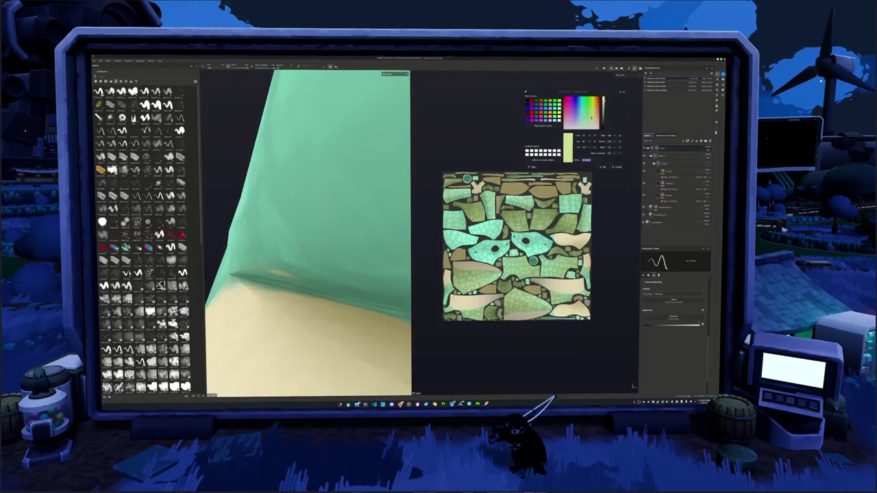
{"action": "key", "text": "ctrl+z"}
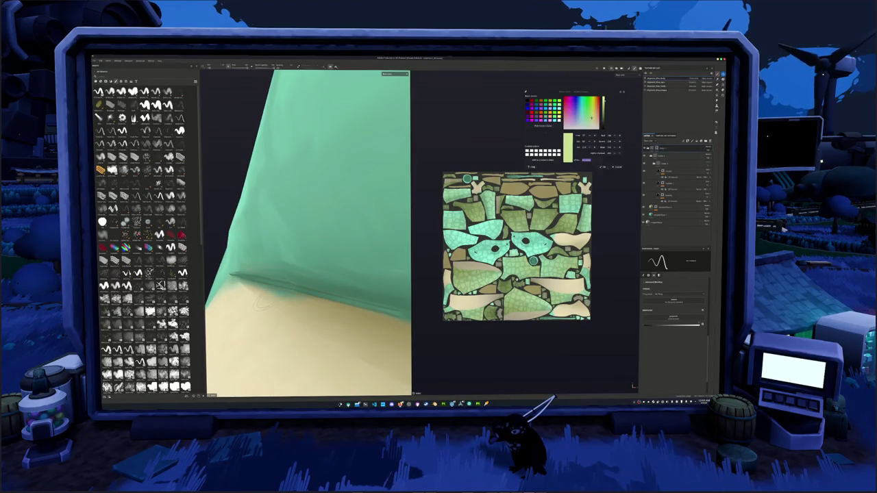
Paint beige along the fold above the belly, then undo it after comparing with redo
{"action": "scroll", "coordinate": [526, 246], "scroll_direction": "up", "scroll_amount": 3}
{"action": "scroll", "coordinate": [526, 246], "scroll_direction": "up", "scroll_amount": 3}
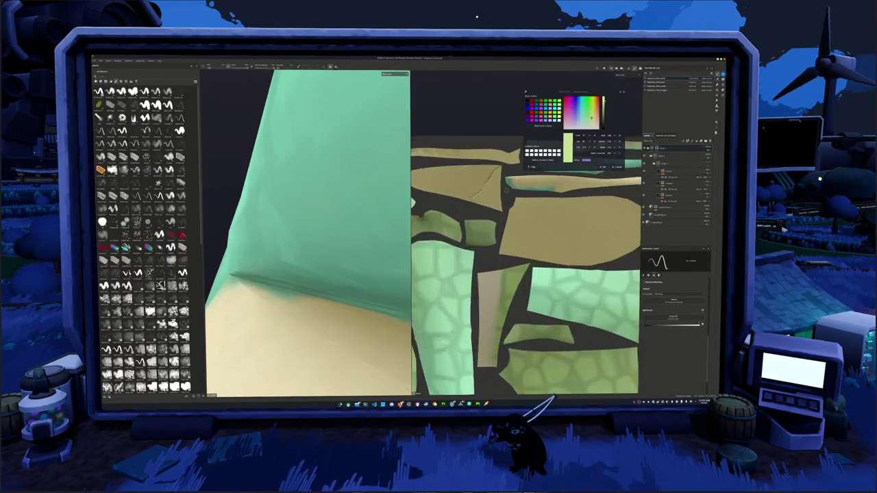
{"action": "scroll", "coordinate": [525, 246], "scroll_direction": "up", "scroll_amount": 3}
{"action": "scroll", "coordinate": [525, 246], "scroll_direction": "up", "scroll_amount": 2}
{"action": "left_click_drag", "start_coordinate": [325, 286], "coordinate": [248, 237]}
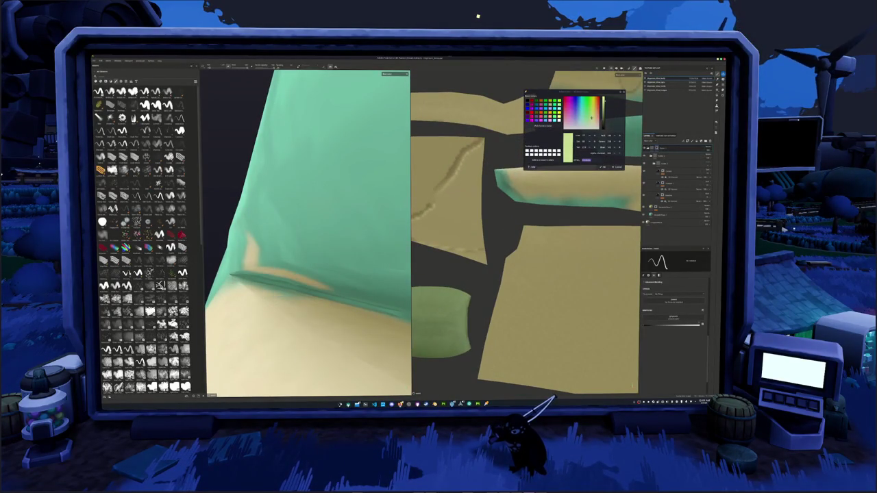
{"action": "scroll", "coordinate": [526, 246], "scroll_direction": "down", "scroll_amount": 1}
{"action": "key", "text": "ctrl+z"}
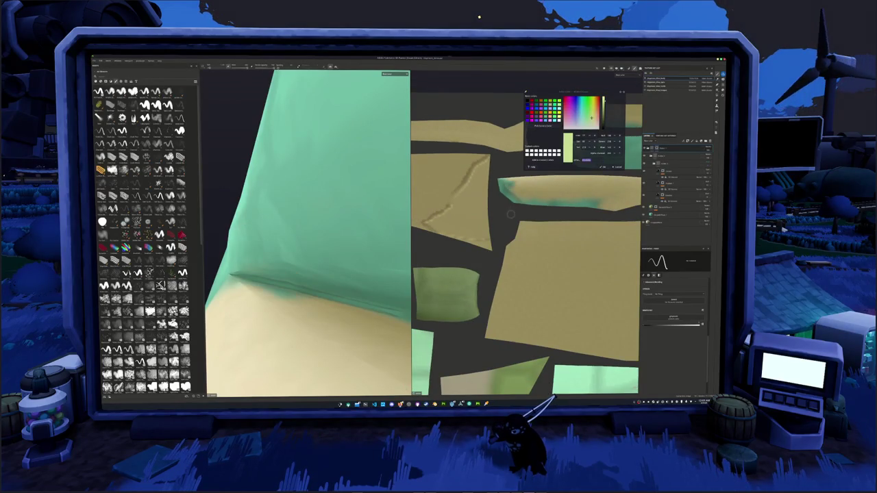
{"action": "scroll", "coordinate": [526, 246], "scroll_direction": "down", "scroll_amount": 1}
{"action": "scroll", "coordinate": [526, 246], "scroll_direction": "down", "scroll_amount": 1}
{"action": "key", "text": "ctrl+y"}
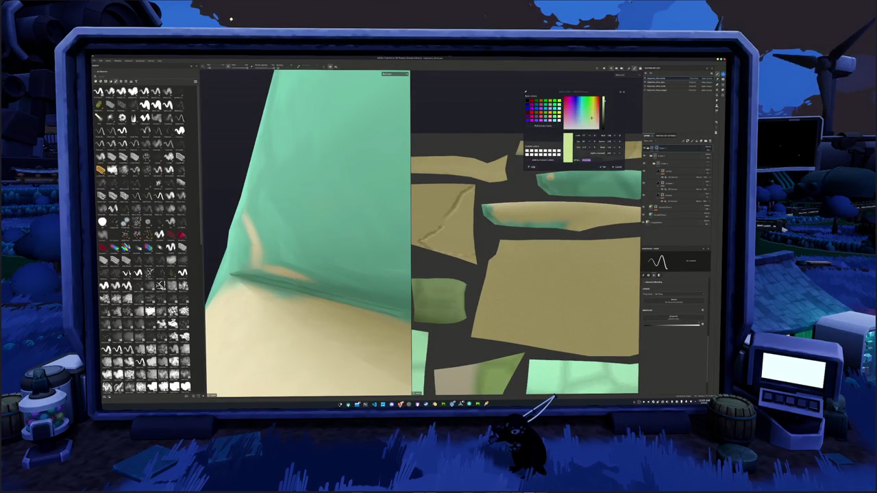
{"action": "key", "text": "ctrl+z"}
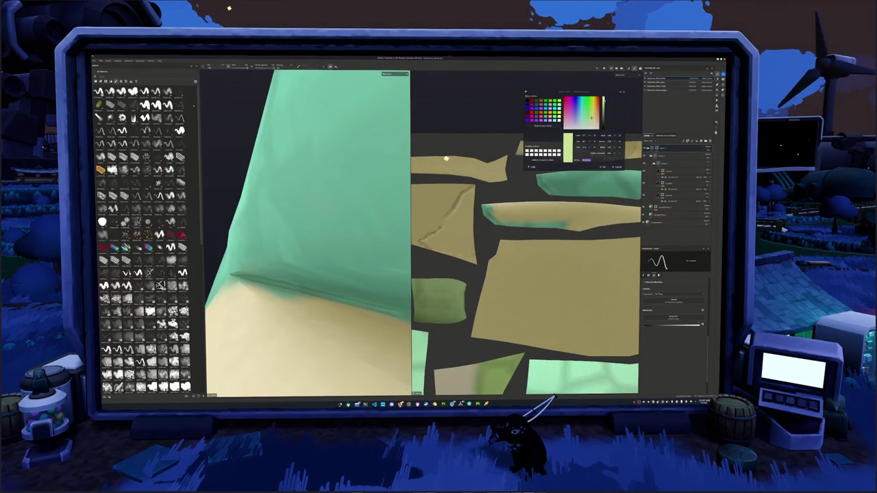
Zoom out and orbit to a three-quarter view of the whole T-rex
{"action": "scroll", "coordinate": [548, 234], "scroll_direction": "down", "scroll_amount": 1}
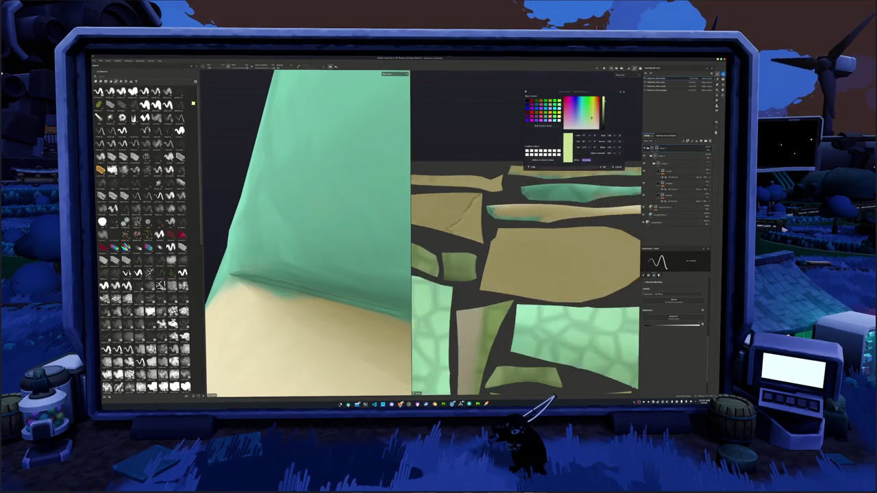
{"action": "scroll", "coordinate": [549, 235], "scroll_direction": "down", "scroll_amount": 1}
{"action": "scroll", "coordinate": [526, 288], "scroll_direction": "down", "scroll_amount": 1}
{"action": "scroll", "coordinate": [309, 233], "scroll_direction": "down", "scroll_amount": 3}
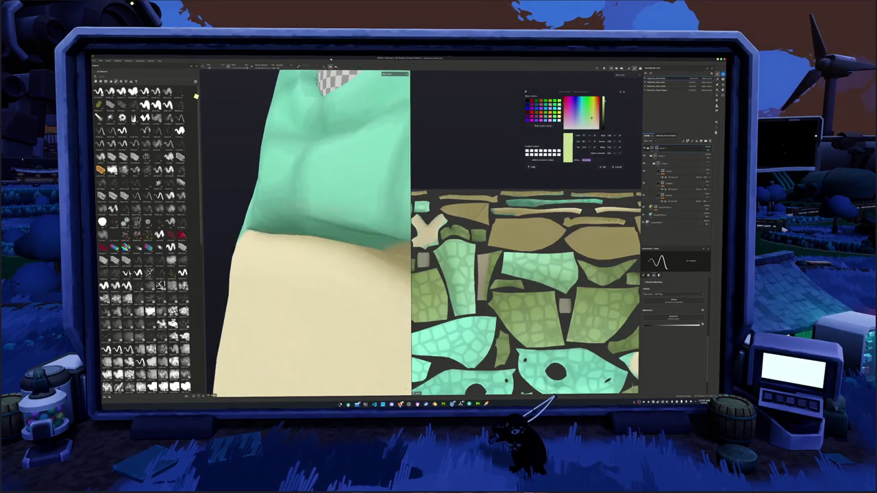
{"action": "scroll", "coordinate": [308, 233], "scroll_direction": "down", "scroll_amount": 5}
{"action": "scroll", "coordinate": [309, 233], "scroll_direction": "down", "scroll_amount": 2}
{"action": "left_click_drag", "start_coordinate": [308, 233], "coordinate": [383, 233], "text": "alt"}
Switch the viewport to show only the 3D T-rex and adjust the view
{"action": "left_click", "coordinate": [615, 68]}
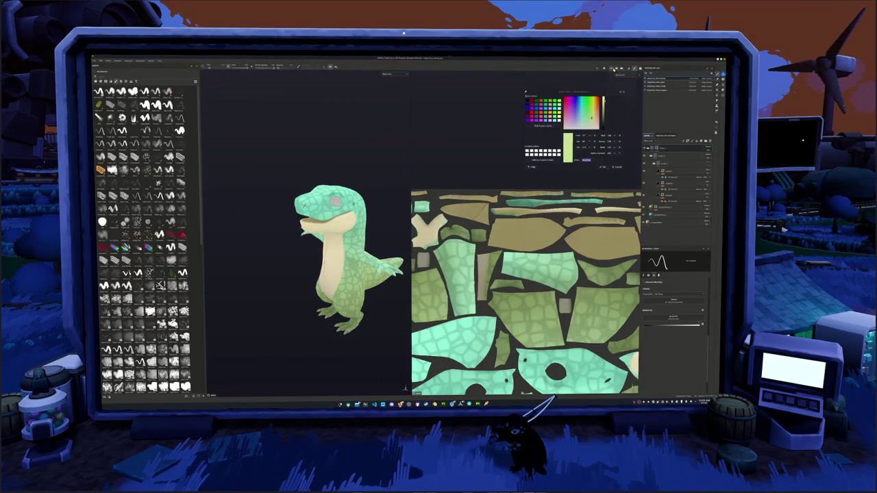
{"action": "left_click", "coordinate": [620, 77]}
{"action": "left_click_drag", "start_coordinate": [356, 172], "coordinate": [392, 172], "text": "alt"}
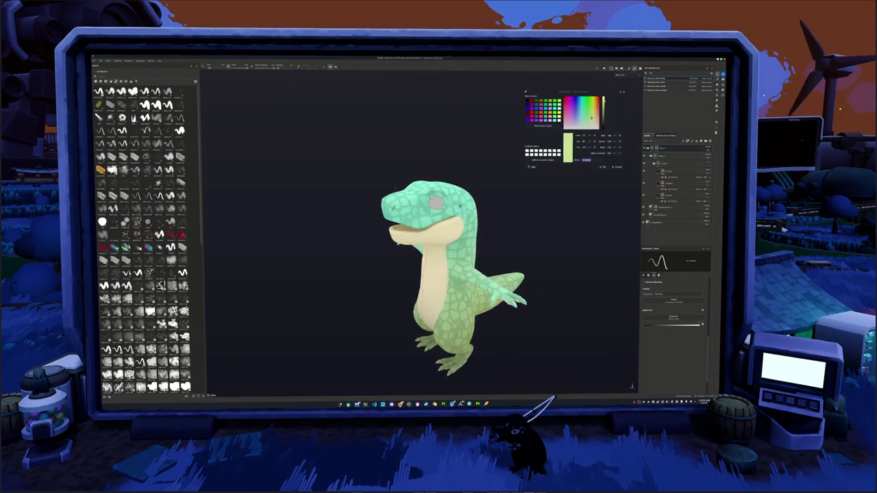
{"action": "middle_click_drag", "start_coordinate": [392, 172], "coordinate": [361, 172], "text": "alt"}
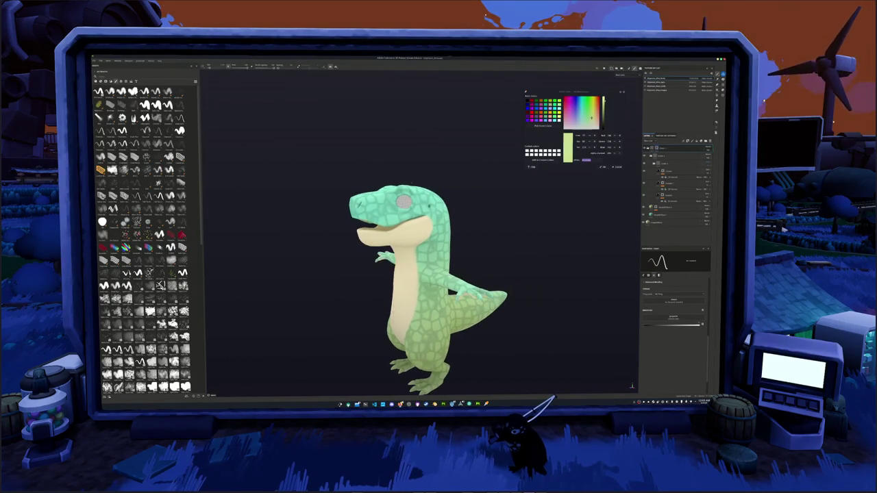
Set the lower gradient layer's base colour to blue for the legs
{"action": "left_click", "coordinate": [674, 215]}
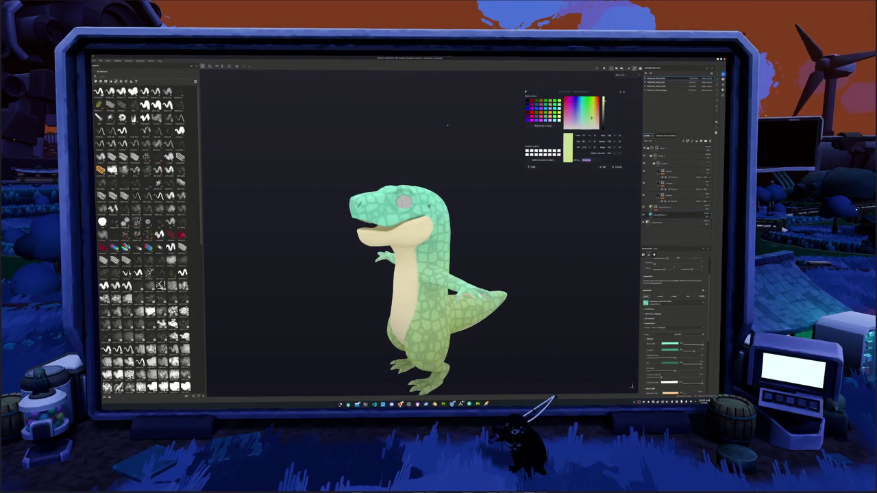
{"action": "left_click", "coordinate": [667, 344]}
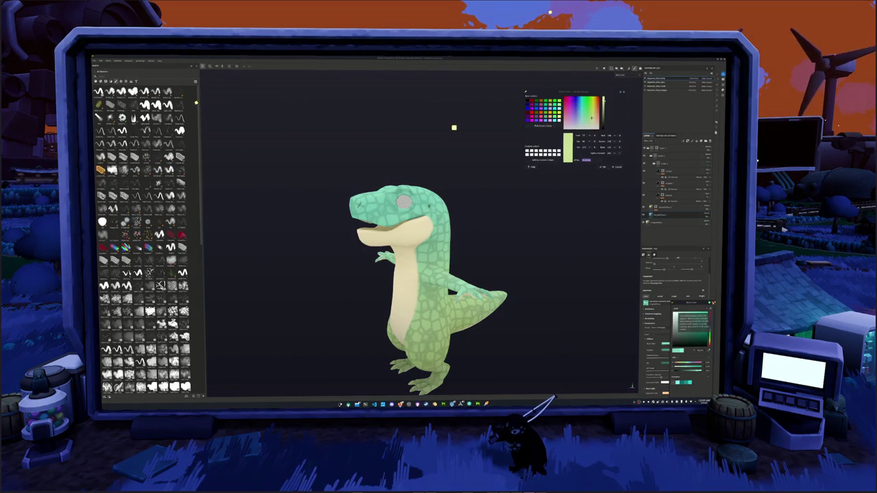
{"action": "left_click", "coordinate": [448, 136]}
{"action": "key", "text": "ctrl+z"}
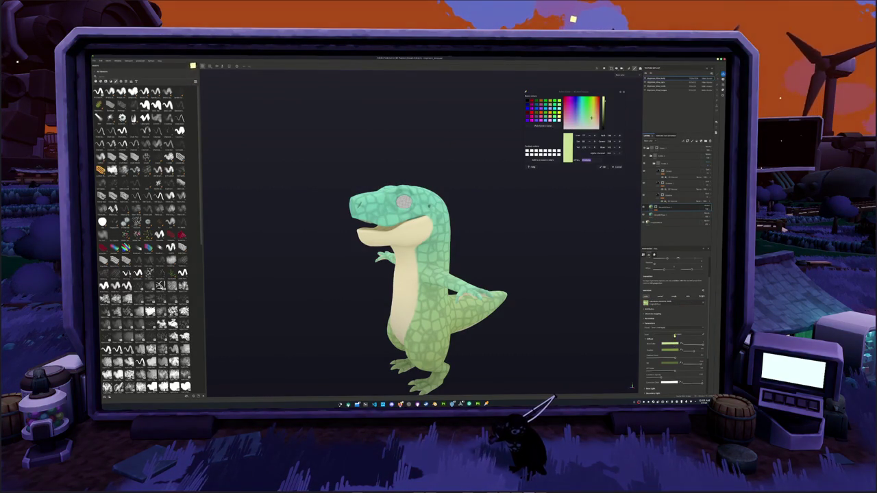
{"action": "left_click", "coordinate": [671, 343]}
{"action": "left_click", "coordinate": [710, 332]}
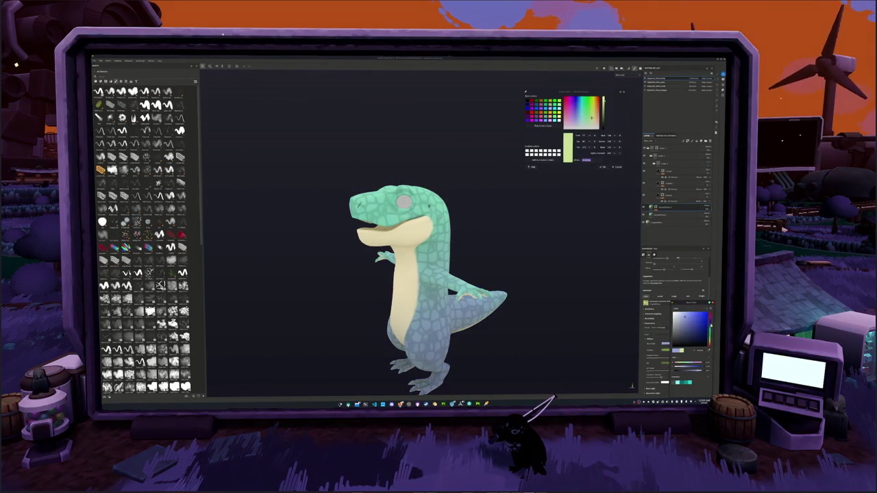
{"action": "left_click_drag", "start_coordinate": [685, 319], "coordinate": [699, 334]}
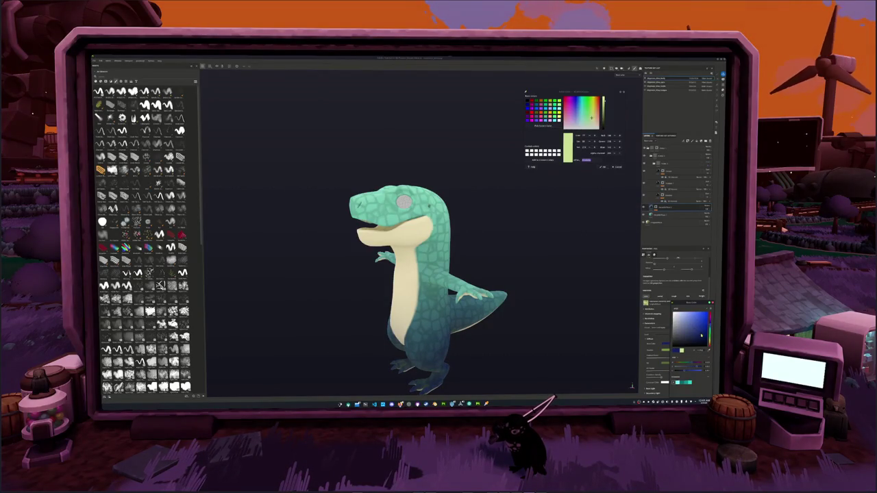
Shift the upper body gradient colour to teal and darken the lower body's blue
{"action": "left_click", "coordinate": [668, 214]}
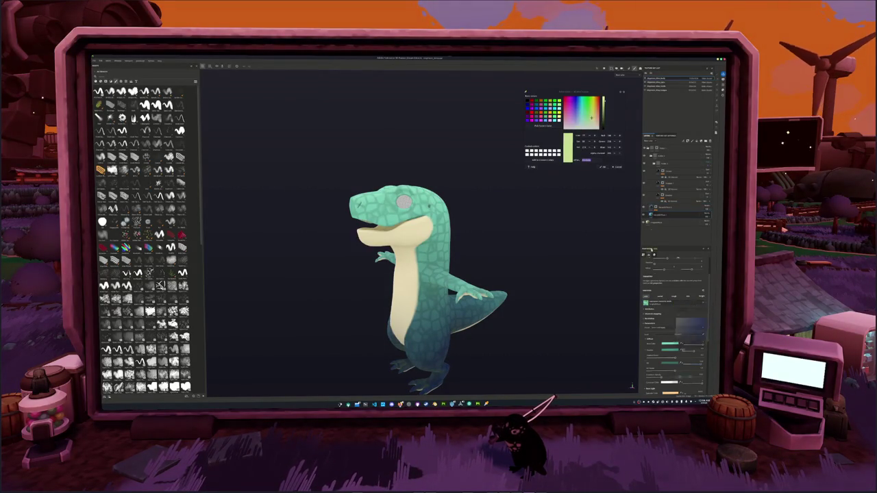
{"action": "left_click", "coordinate": [675, 343]}
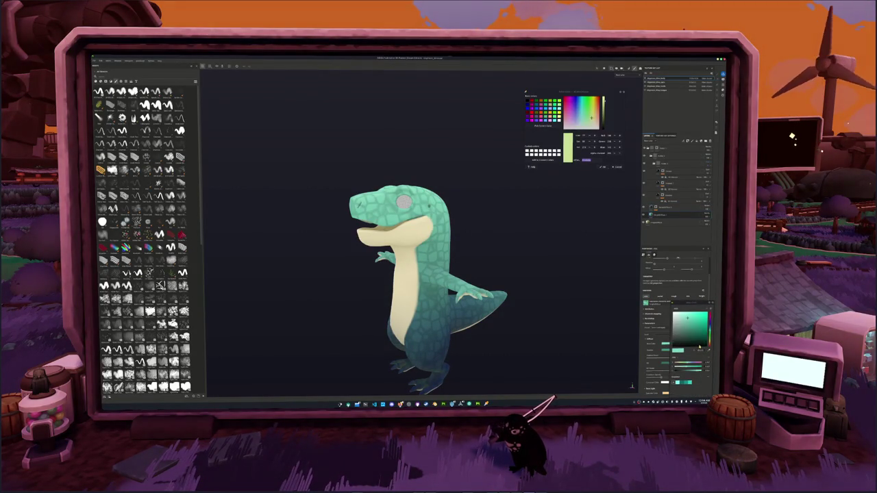
{"action": "left_click", "coordinate": [687, 317]}
{"action": "left_click_drag", "start_coordinate": [710, 330], "coordinate": [710, 324]}
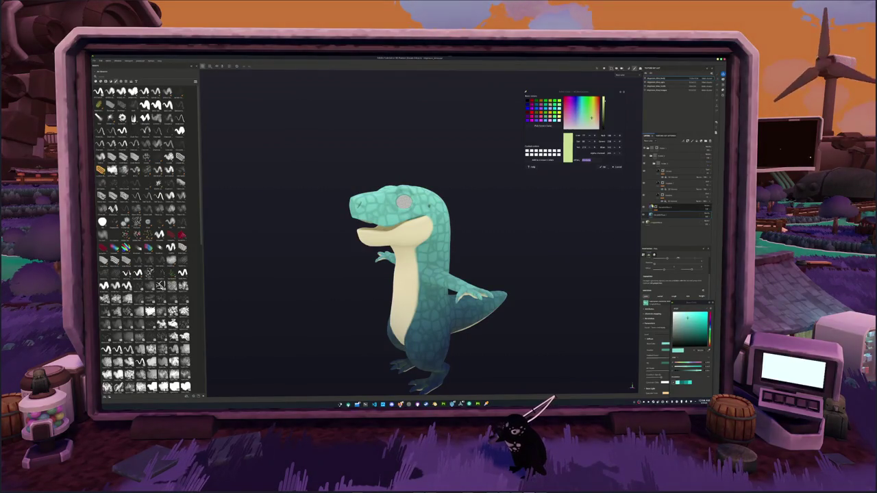
{"action": "left_click", "coordinate": [668, 206]}
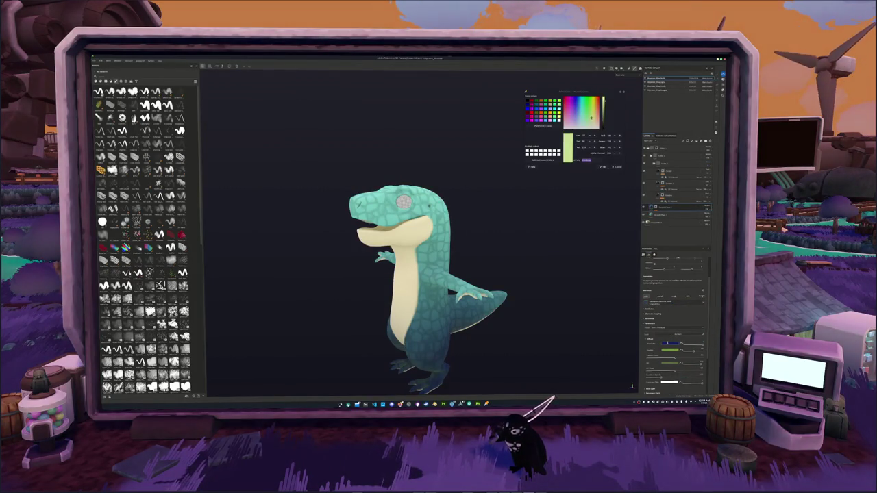
{"action": "left_click", "coordinate": [672, 342]}
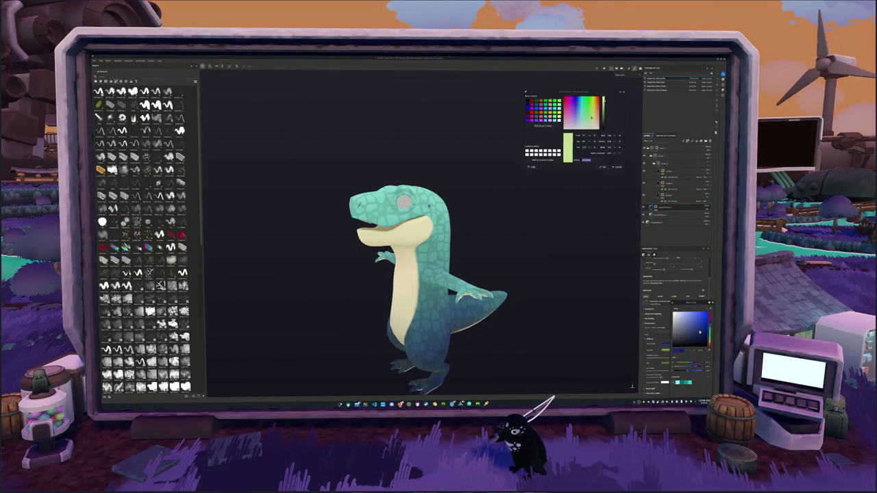
{"action": "left_click", "coordinate": [700, 332]}
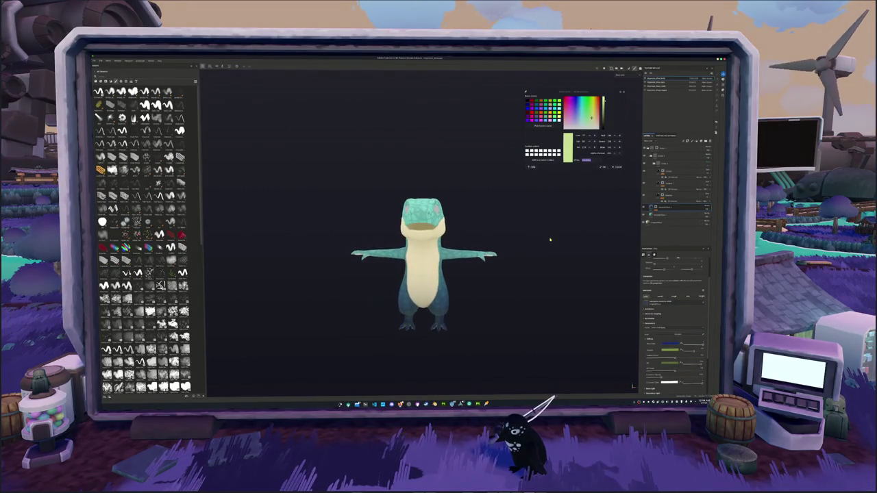
Add a new effect to the selected layer and assign it a resource
{"action": "scroll", "coordinate": [513, 226], "scroll_direction": "up", "scroll_amount": 5}
{"action": "mouse_move", "coordinate": [513, 229]}
{"action": "left_mouse_down", "text": "alt"}
{"action": "mouse_move", "coordinate": [504, 259]}
{"action": "mouse_move", "coordinate": [534, 219]}
{"action": "mouse_move", "coordinate": [568, 198]}
{"action": "left_mouse_up", "text": "alt"}
{"action": "left_click", "coordinate": [663, 149]}
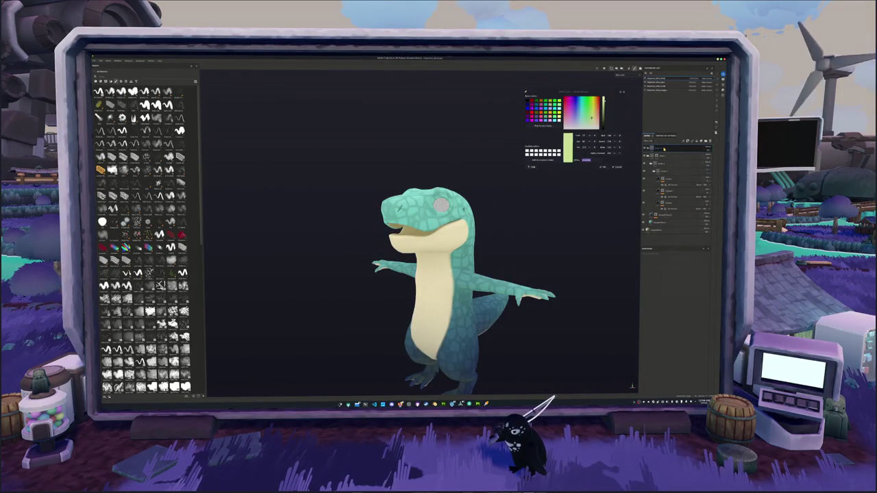
{"action": "right_click", "coordinate": [663, 149]}
{"action": "left_click", "coordinate": [675, 285]}
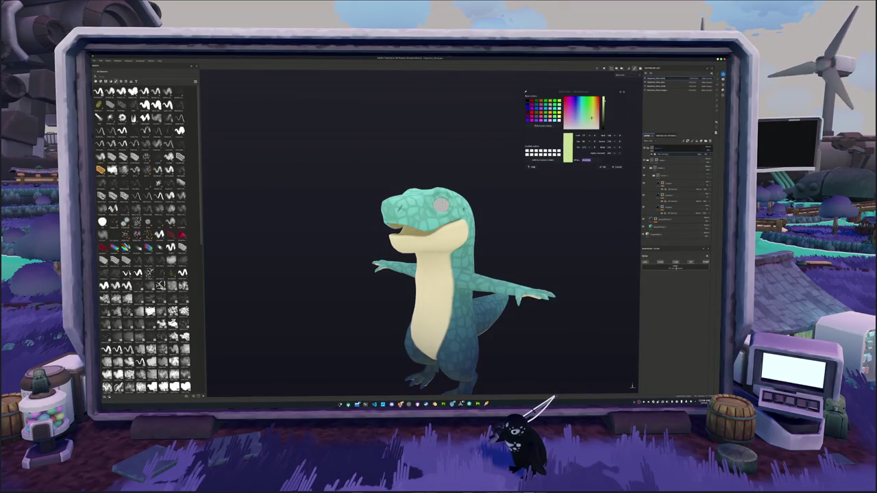
{"action": "left_click", "coordinate": [676, 268]}
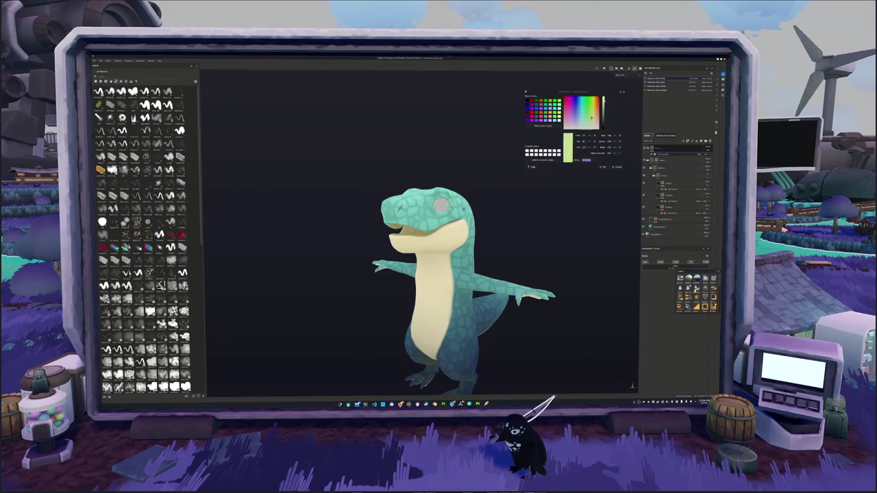
{"action": "scroll", "coordinate": [697, 293], "scroll_direction": "down", "scroll_amount": 3}
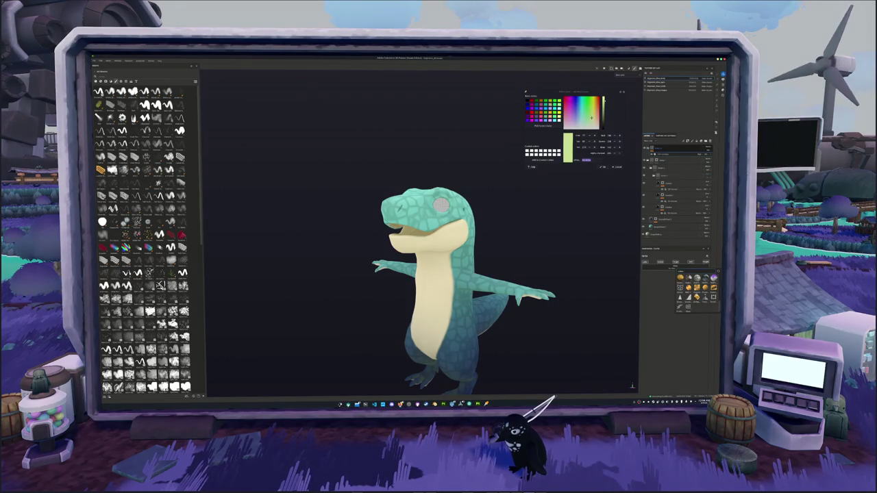
{"action": "left_click", "coordinate": [701, 291]}
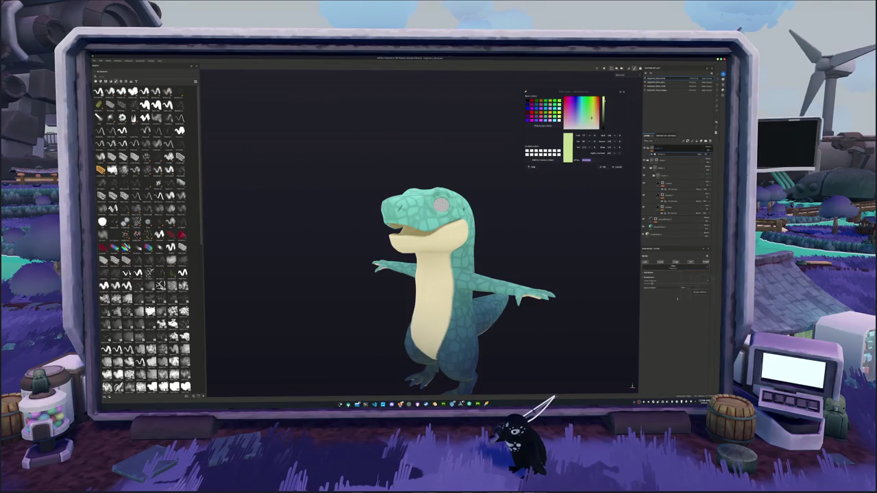
Add a filter to the top layer and change its blend mode
{"action": "right_click", "coordinate": [652, 149]}
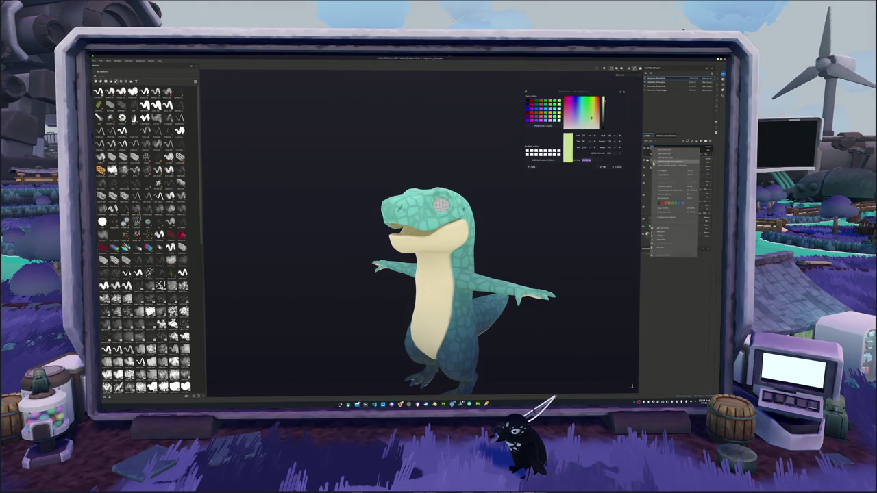
{"action": "left_click", "coordinate": [664, 248]}
{"action": "left_click", "coordinate": [678, 263]}
{"action": "left_click", "coordinate": [681, 276]}
{"action": "left_click", "coordinate": [705, 149]}
{"action": "left_click", "coordinate": [707, 155]}
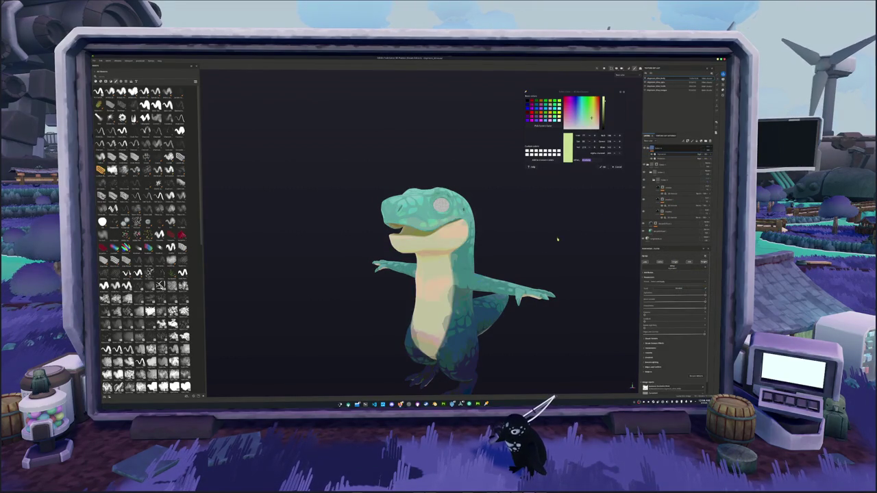
Select the scale pattern layer and change one of its dropdown settings
{"action": "left_click_drag", "start_coordinate": [557, 243], "coordinate": [633, 165], "text": "alt"}
{"action": "left_click", "coordinate": [678, 158]}
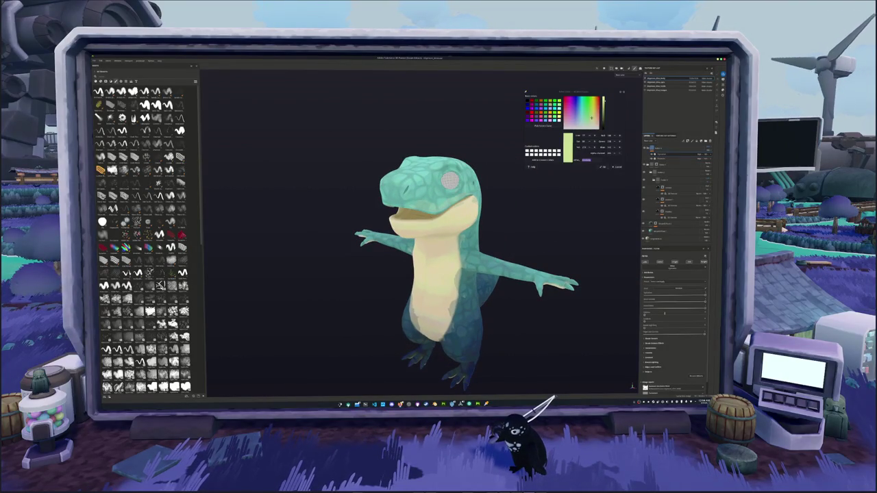
{"action": "left_click", "coordinate": [678, 282]}
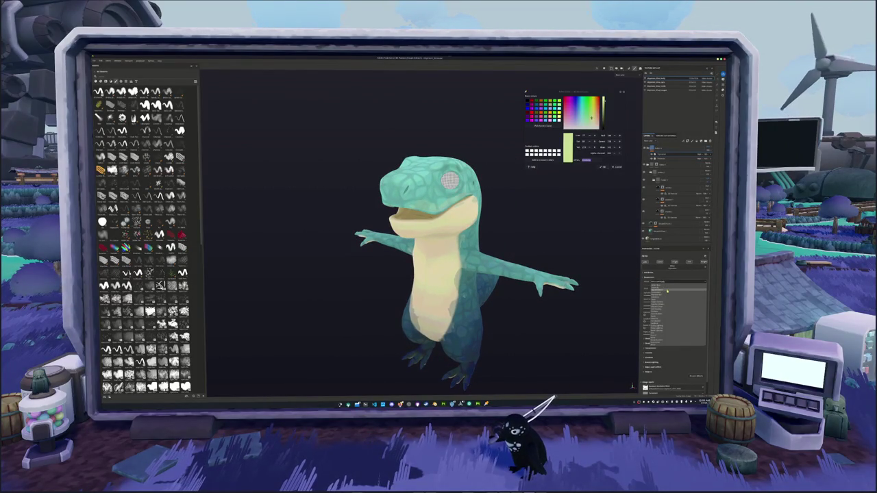
{"action": "left_click", "coordinate": [667, 294]}
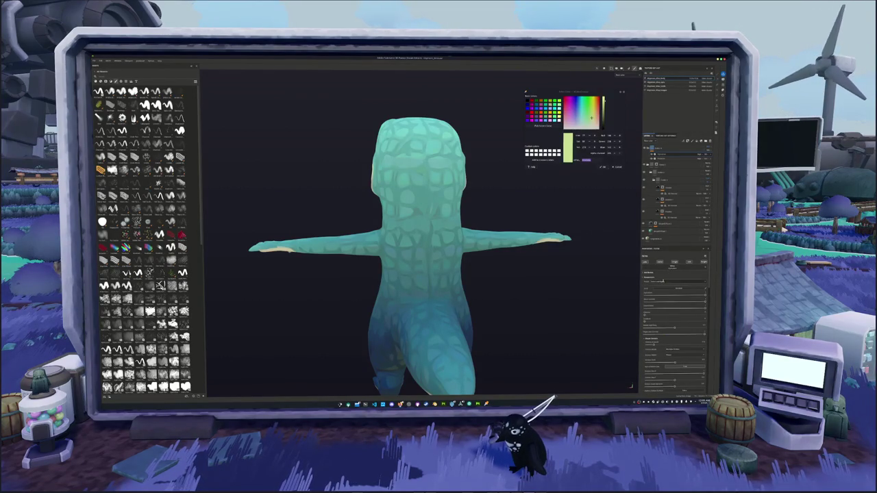
Change a second dropdown setting on the layer and scroll through the filter's properties
{"action": "left_click", "coordinate": [663, 280]}
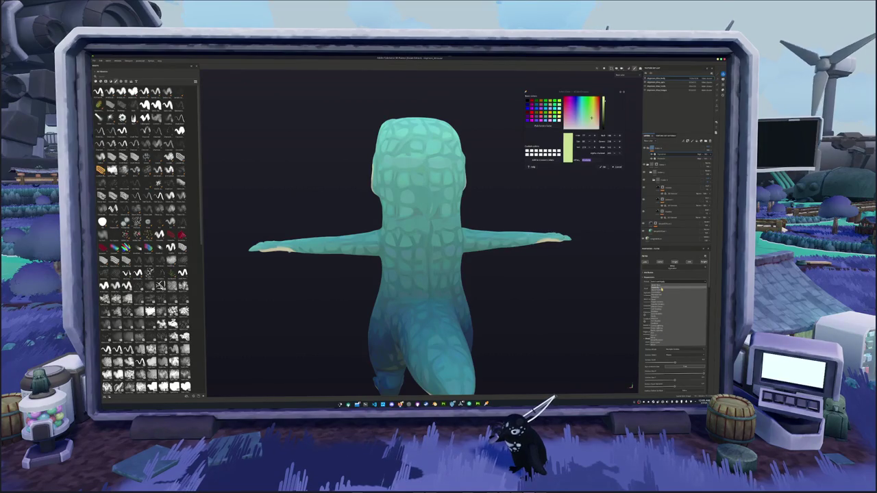
{"action": "left_click", "coordinate": [661, 290]}
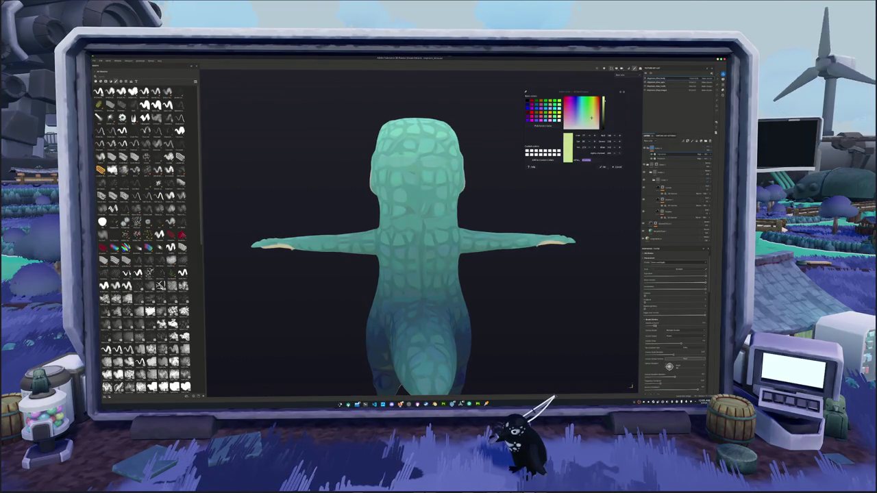
{"action": "scroll", "coordinate": [417, 234], "scroll_direction": "up", "scroll_amount": 2}
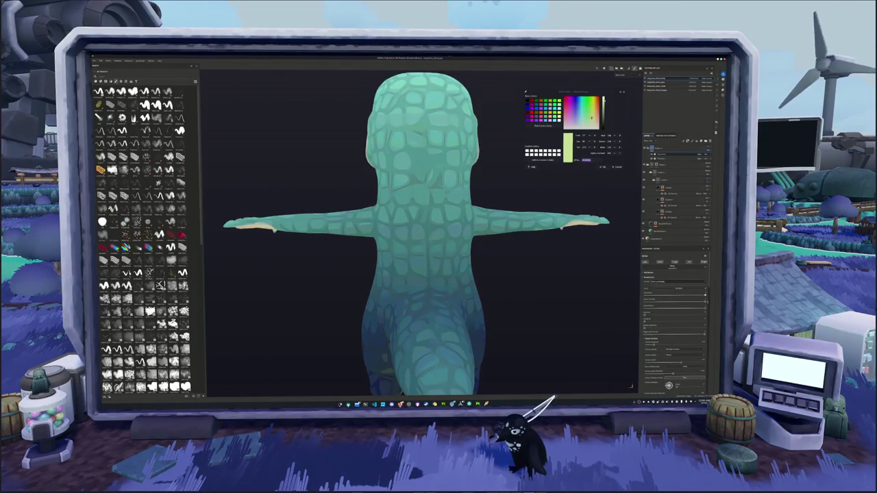
{"action": "left_click_drag", "start_coordinate": [560, 313], "coordinate": [556, 335], "text": "alt"}
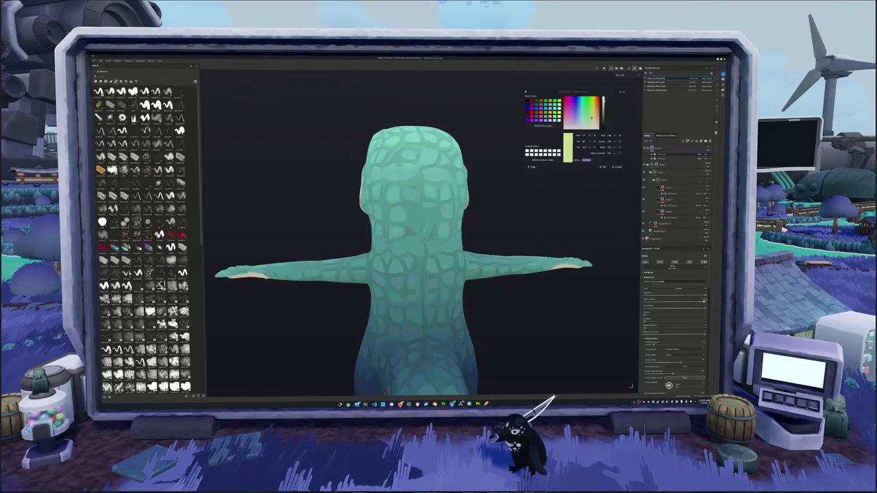
{"action": "scroll", "coordinate": [674, 315], "scroll_direction": "down", "scroll_amount": 5}
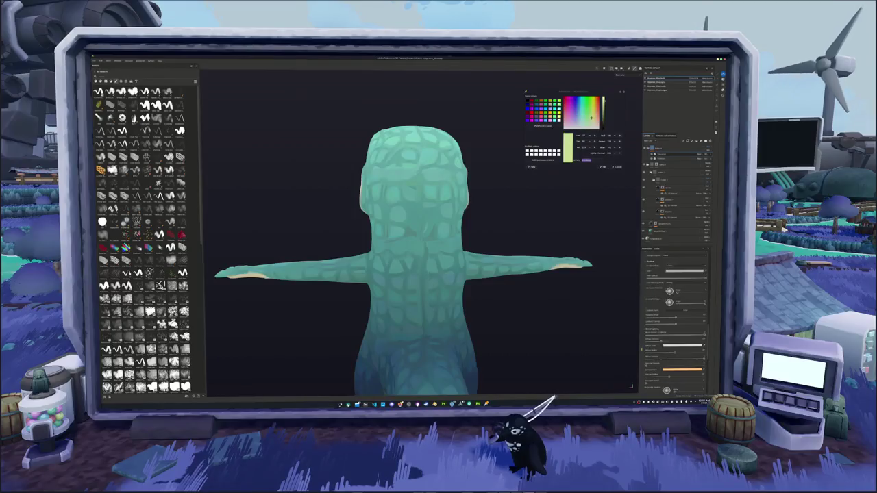
{"action": "scroll", "coordinate": [674, 308], "scroll_direction": "down", "scroll_amount": 2}
{"action": "scroll", "coordinate": [675, 308], "scroll_direction": "down", "scroll_amount": 2}
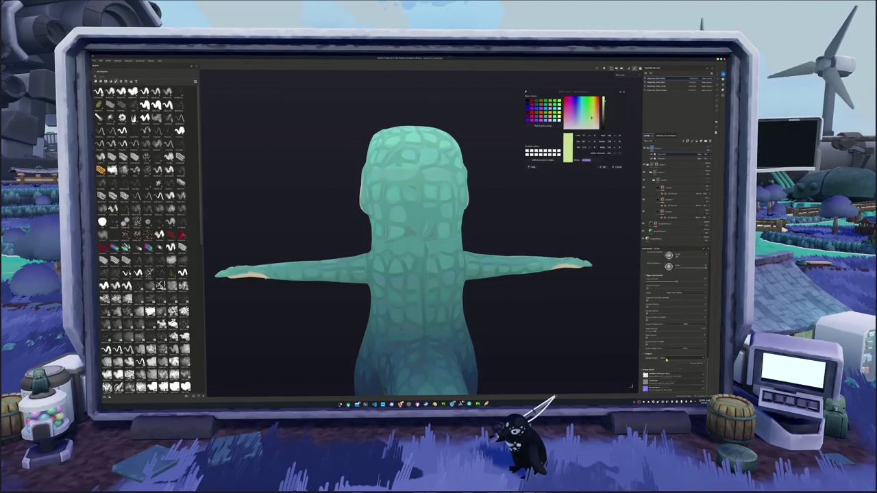
Preview the filter's greyscale channel, then its black-and-white mask, on the model
{"action": "left_click", "coordinate": [667, 358]}
{"action": "left_click", "coordinate": [663, 373]}
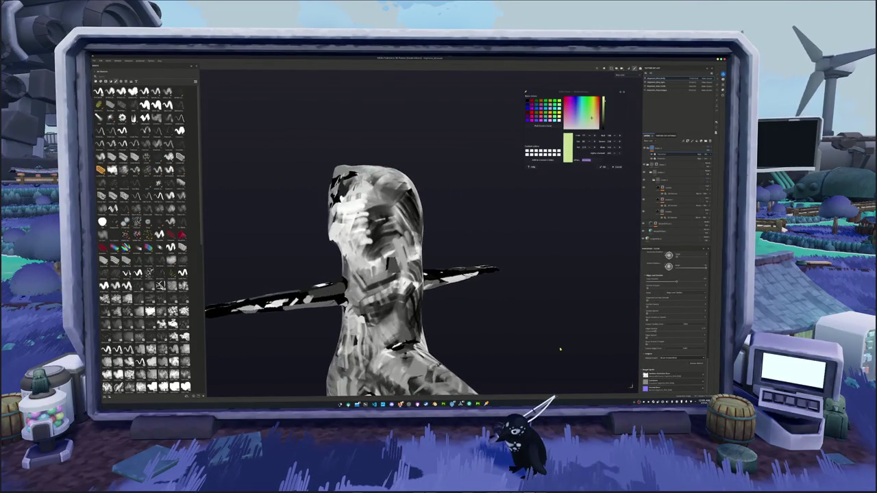
{"action": "left_click", "coordinate": [674, 357]}
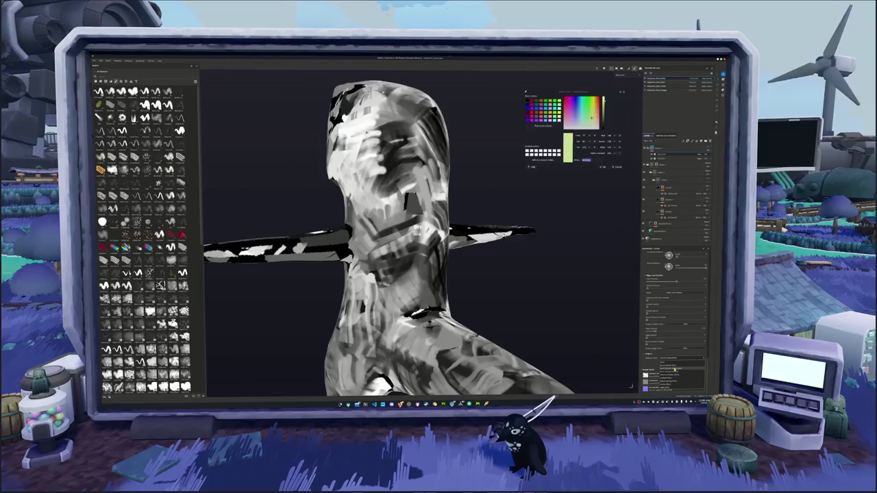
{"action": "left_click", "coordinate": [674, 375]}
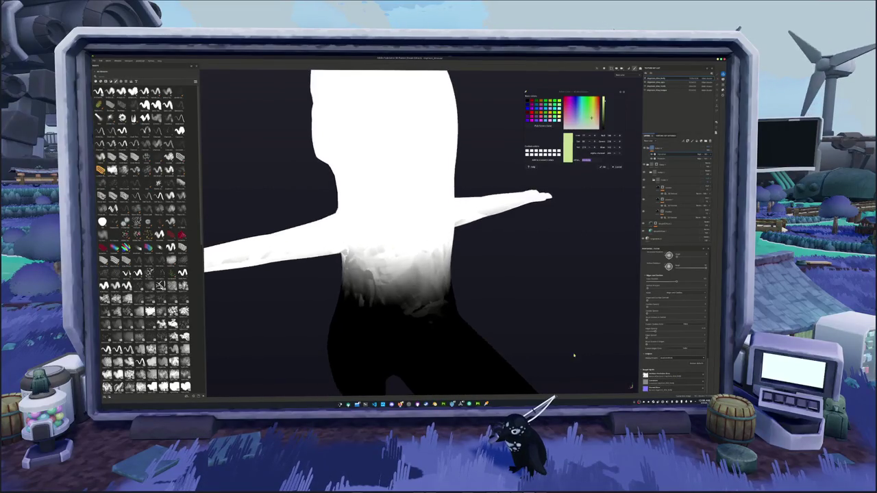
{"action": "left_click_drag", "start_coordinate": [480, 309], "coordinate": [572, 331], "text": "alt"}
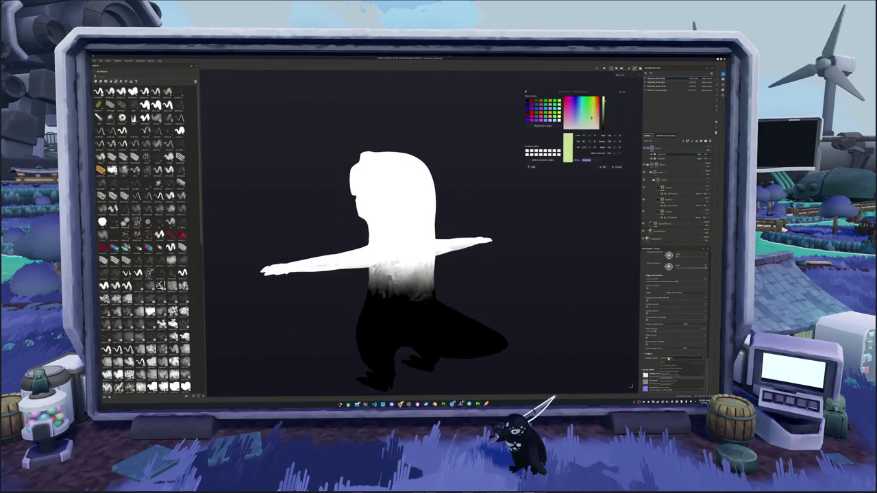
Return to material view and raise the Brush Stroke slider so the scales stand out
{"action": "key", "text": "m"}
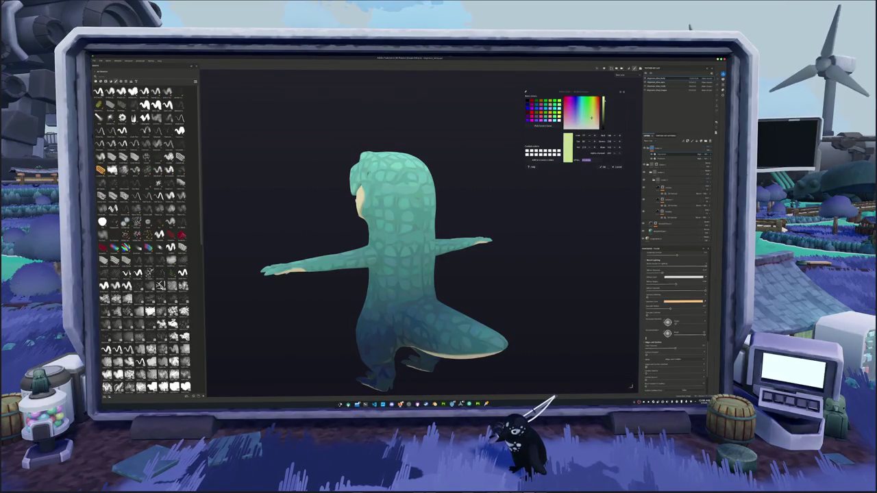
{"action": "scroll", "coordinate": [674, 308], "scroll_direction": "up", "scroll_amount": 3}
{"action": "scroll", "coordinate": [674, 315], "scroll_direction": "up", "scroll_amount": 2}
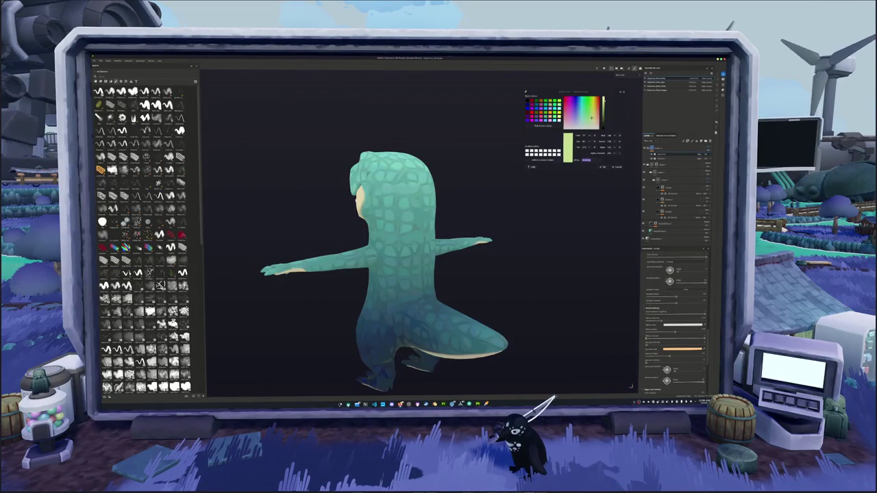
{"action": "scroll", "coordinate": [675, 315], "scroll_direction": "up", "scroll_amount": 1}
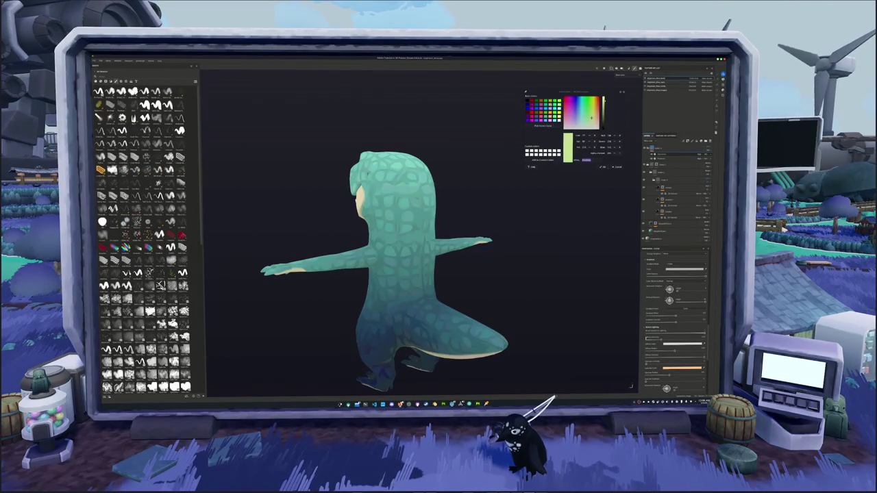
{"action": "scroll", "coordinate": [675, 322], "scroll_direction": "up", "scroll_amount": 1}
{"action": "scroll", "coordinate": [675, 318], "scroll_direction": "up", "scroll_amount": 1}
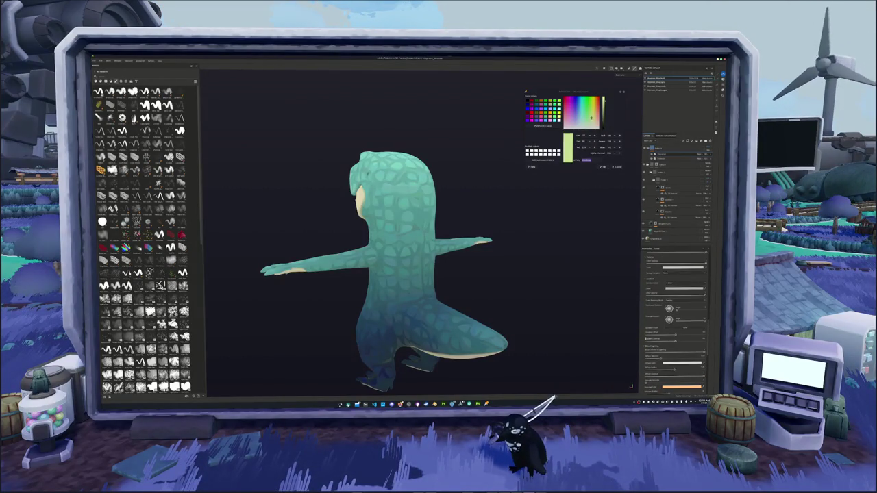
{"action": "scroll", "coordinate": [674, 322], "scroll_direction": "up", "scroll_amount": 1}
{"action": "scroll", "coordinate": [674, 322], "scroll_direction": "up", "scroll_amount": 1}
{"action": "scroll", "coordinate": [675, 322], "scroll_direction": "up", "scroll_amount": 2}
{"action": "scroll", "coordinate": [675, 322], "scroll_direction": "up", "scroll_amount": 1}
{"action": "scroll", "coordinate": [675, 318], "scroll_direction": "up", "scroll_amount": 2}
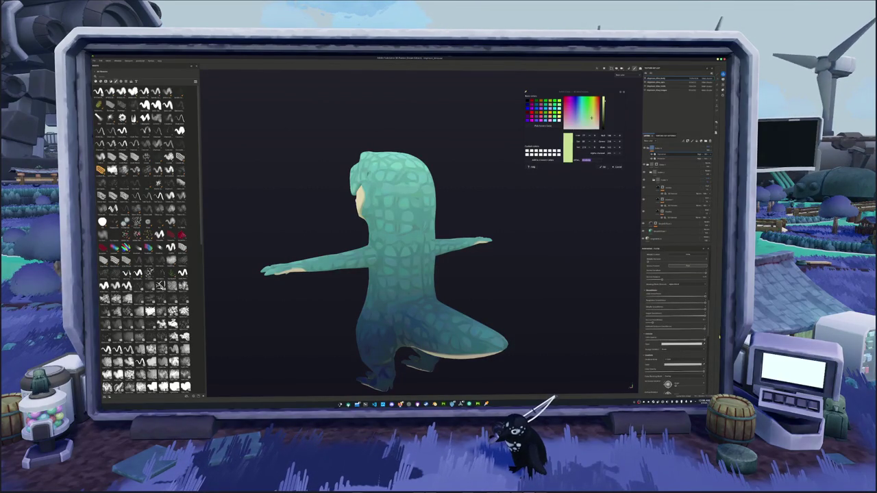
{"action": "scroll", "coordinate": [675, 318], "scroll_direction": "up", "scroll_amount": 1}
{"action": "scroll", "coordinate": [675, 318], "scroll_direction": "up", "scroll_amount": 2}
{"action": "scroll", "coordinate": [675, 318], "scroll_direction": "up", "scroll_amount": 2}
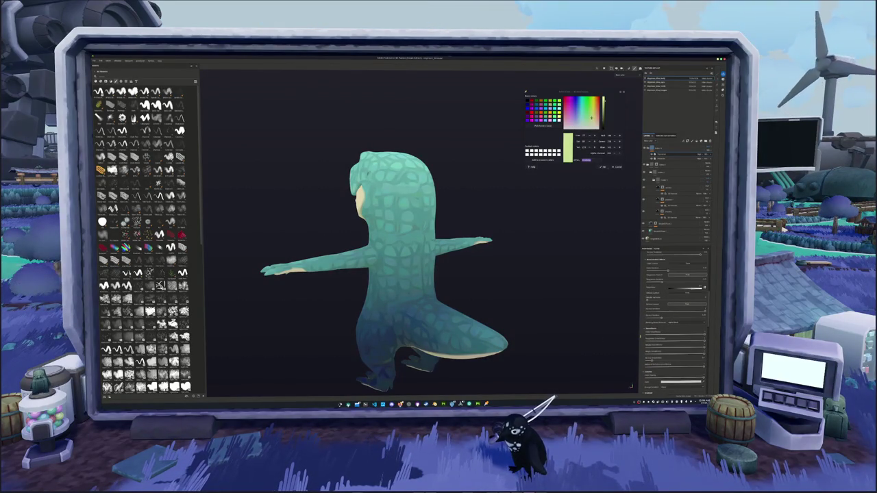
{"action": "scroll", "coordinate": [675, 318], "scroll_direction": "up", "scroll_amount": 1}
{"action": "scroll", "coordinate": [675, 319], "scroll_direction": "up", "scroll_amount": 2}
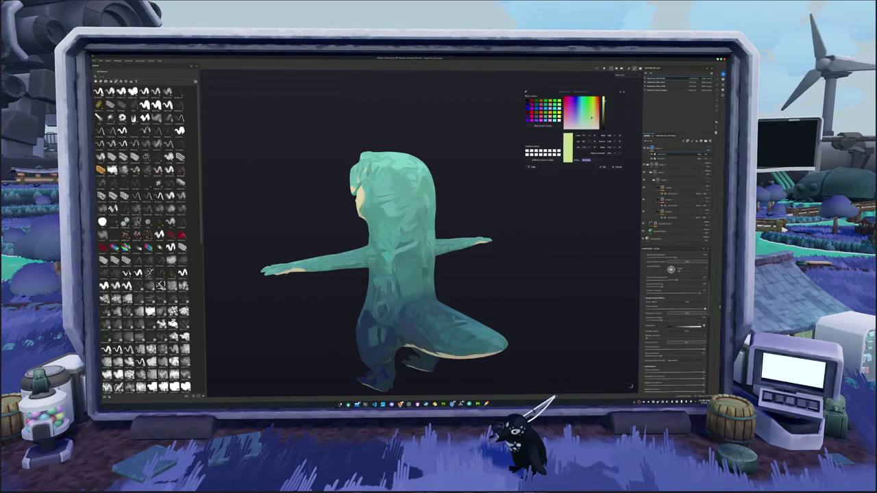
{"action": "scroll", "coordinate": [675, 318], "scroll_direction": "up", "scroll_amount": 3}
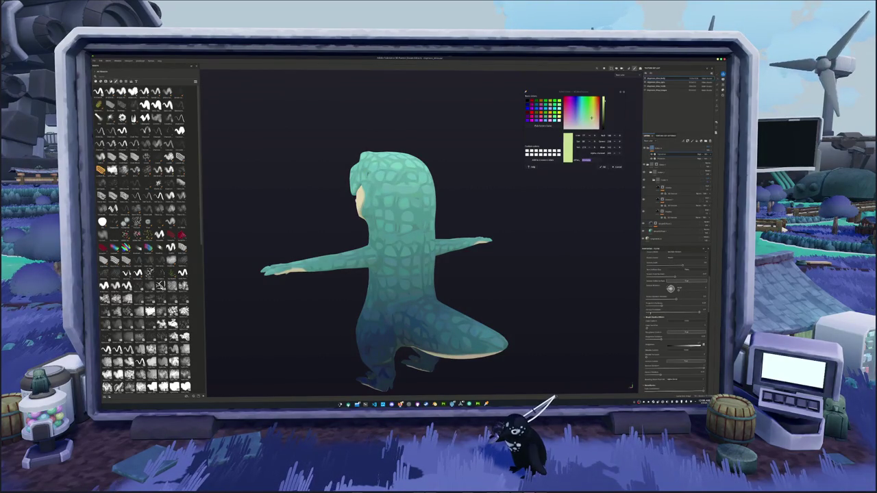
{"action": "scroll", "coordinate": [675, 318], "scroll_direction": "up", "scroll_amount": 2}
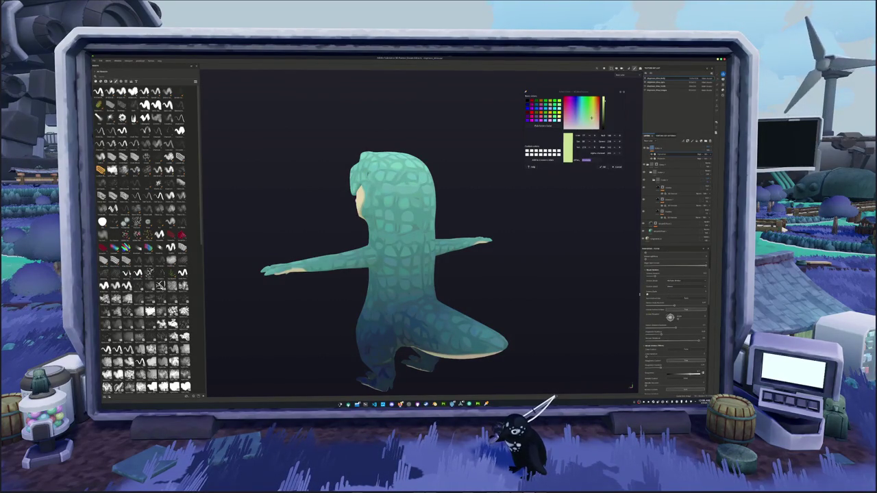
{"action": "scroll", "coordinate": [675, 319], "scroll_direction": "up", "scroll_amount": 1}
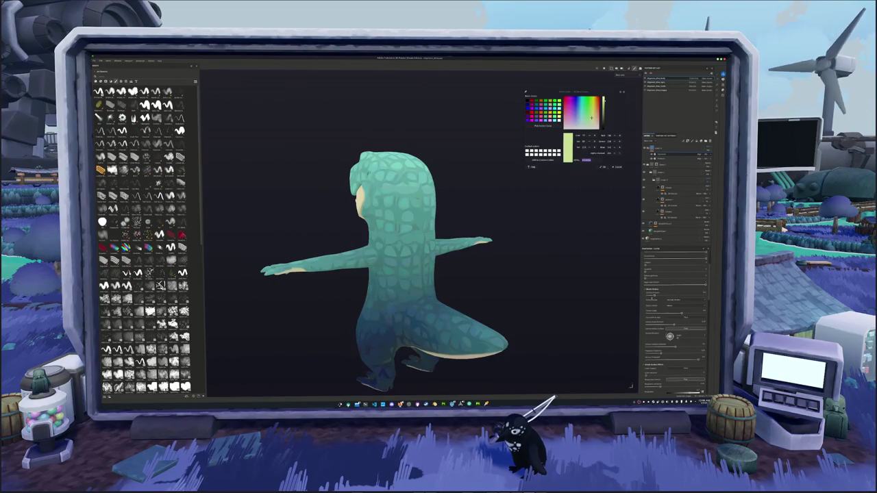
{"action": "scroll", "coordinate": [674, 319], "scroll_direction": "up", "scroll_amount": 2}
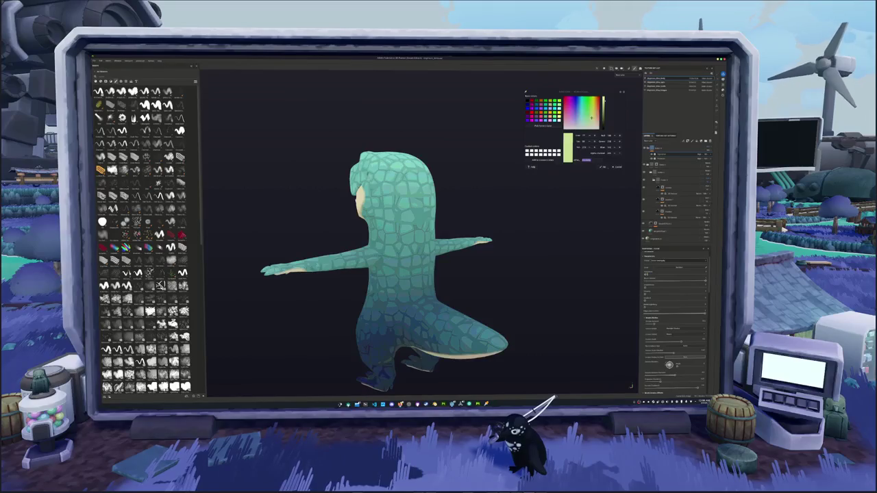
{"action": "left_click_drag", "start_coordinate": [648, 272], "coordinate": [688, 273]}
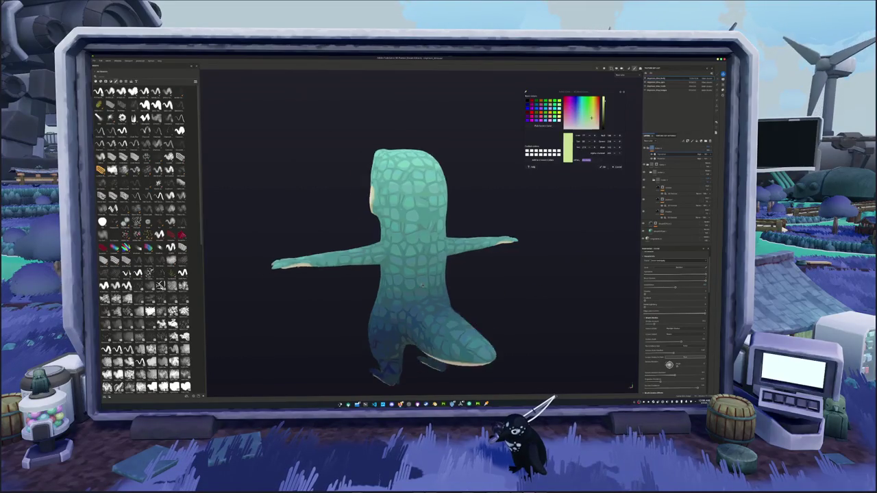
Orbit to show the T-rex's side and arm, then bring up the layer's context menu
{"action": "left_click_drag", "start_coordinate": [411, 274], "coordinate": [362, 290], "text": "alt"}
{"action": "scroll", "coordinate": [425, 260], "scroll_direction": "up", "scroll_amount": 3}
{"action": "left_click_drag", "start_coordinate": [462, 238], "coordinate": [369, 293], "text": "alt"}
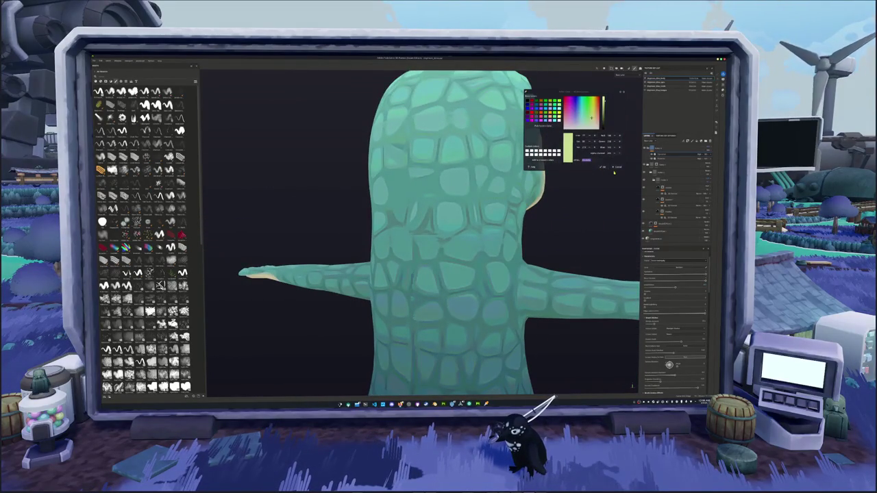
{"action": "right_click", "coordinate": [663, 149]}
Group the selected layers into a new folder and review the dinosaur from several angles
{"action": "left_click", "coordinate": [673, 153]}
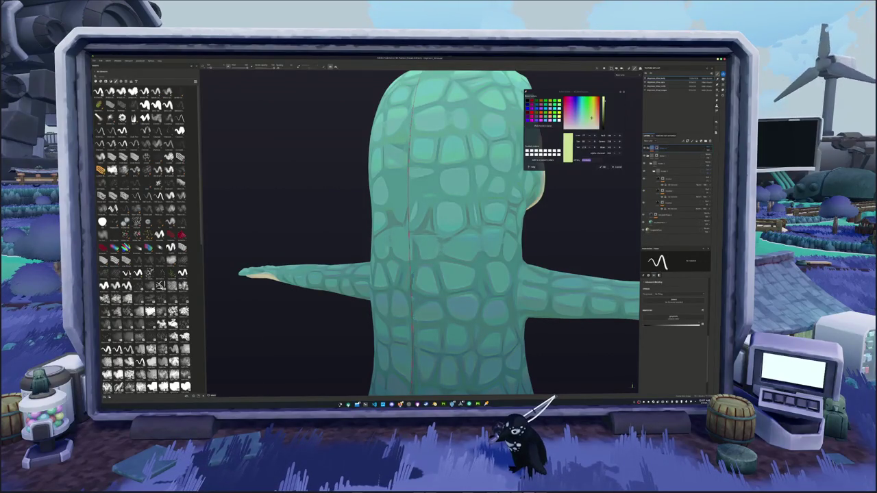
{"action": "left_click_drag", "start_coordinate": [411, 240], "coordinate": [466, 239], "text": "alt"}
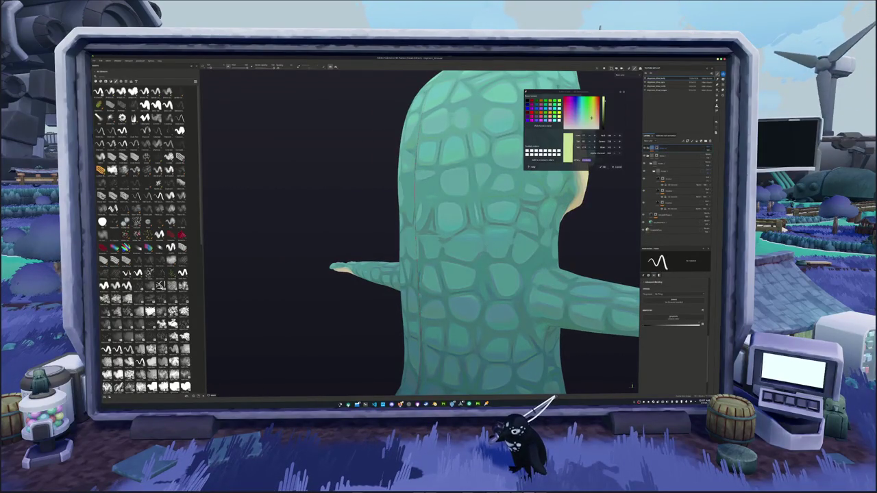
{"action": "scroll", "coordinate": [402, 258], "scroll_direction": "down", "scroll_amount": 5}
{"action": "scroll", "coordinate": [402, 258], "scroll_direction": "down", "scroll_amount": 5}
{"action": "mouse_move", "coordinate": [370, 259]}
{"action": "left_mouse_down", "text": "alt"}
{"action": "mouse_move", "coordinate": [402, 259]}
{"action": "mouse_move", "coordinate": [394, 281]}
{"action": "mouse_move", "coordinate": [361, 290]}
{"action": "mouse_move", "coordinate": [391, 276]}
{"action": "left_mouse_up", "text": "alt"}
{"action": "scroll", "coordinate": [417, 249], "scroll_direction": "up", "scroll_amount": 3}
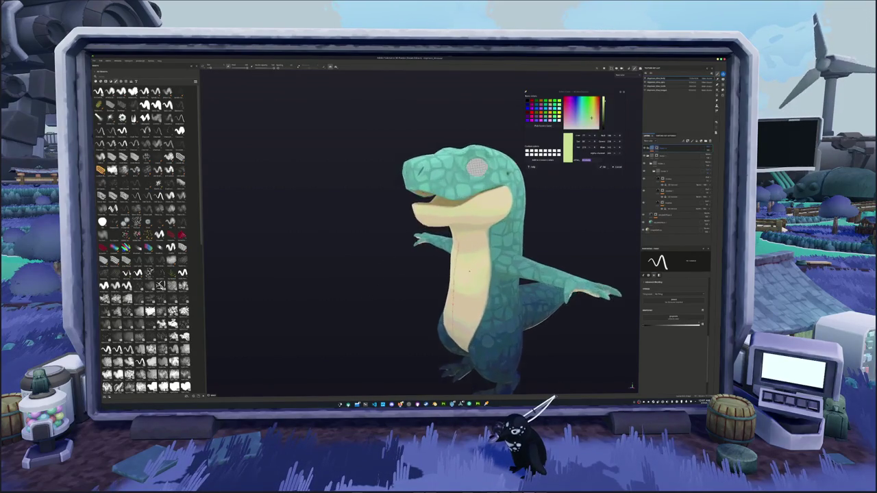
{"action": "scroll", "coordinate": [458, 222], "scroll_direction": "up", "scroll_amount": 5}
{"action": "left_click_drag", "start_coordinate": [458, 223], "coordinate": [550, 223], "text": "alt"}
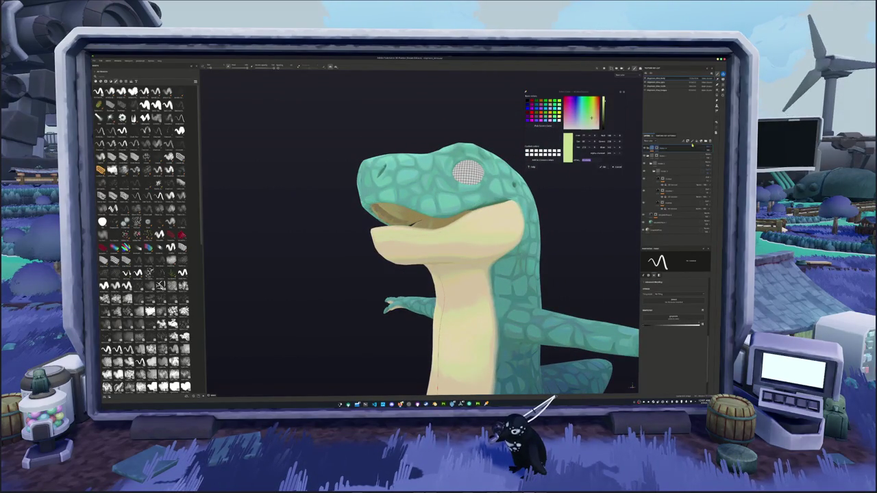
Add a new empty paint layer at the top of the stack and select it
{"action": "left_click", "coordinate": [704, 141]}
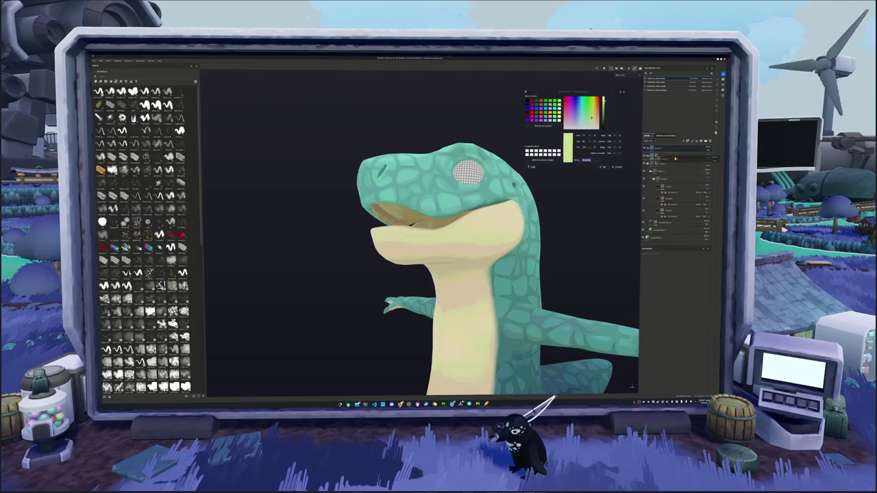
{"action": "left_click", "coordinate": [678, 150]}
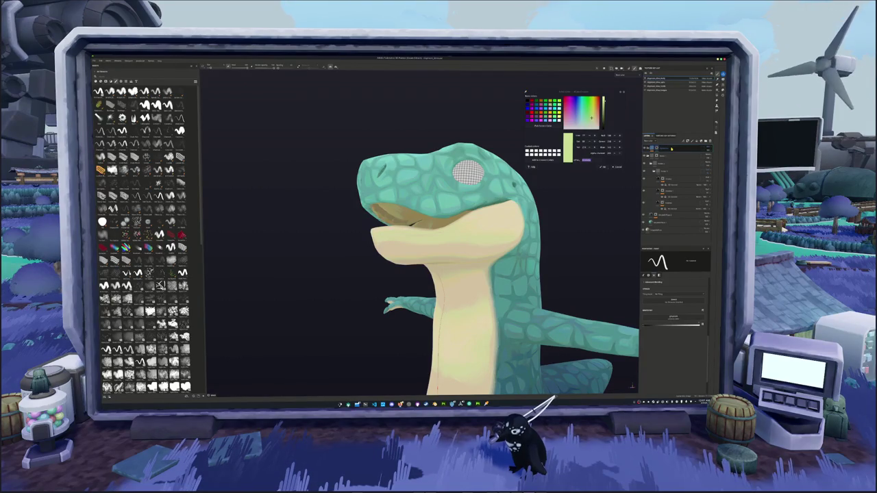
{"action": "right_click", "coordinate": [671, 147]}
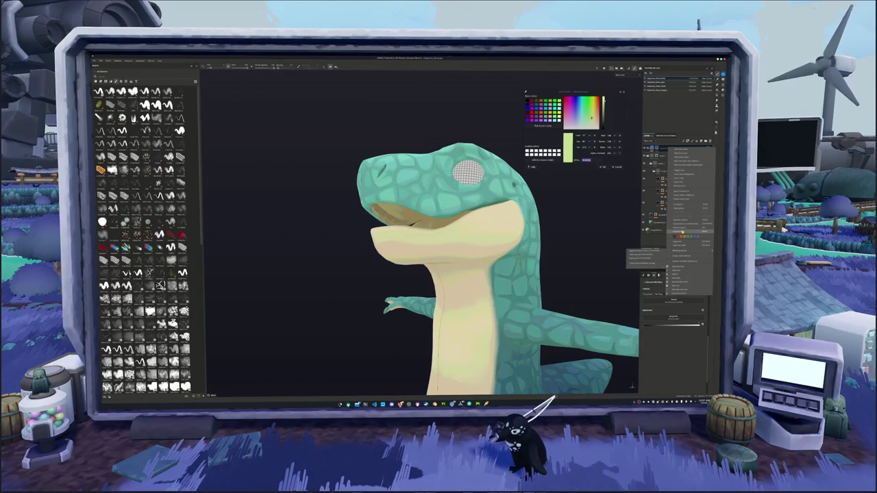
Cancel the new layer's settings dialog and switch the shelf from brushes to Materials
{"action": "left_click", "coordinate": [682, 226]}
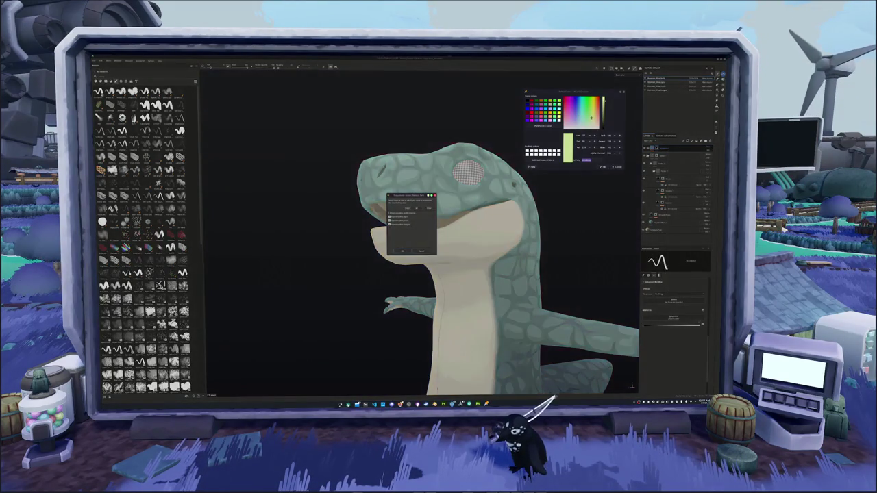
{"action": "left_click", "coordinate": [403, 251]}
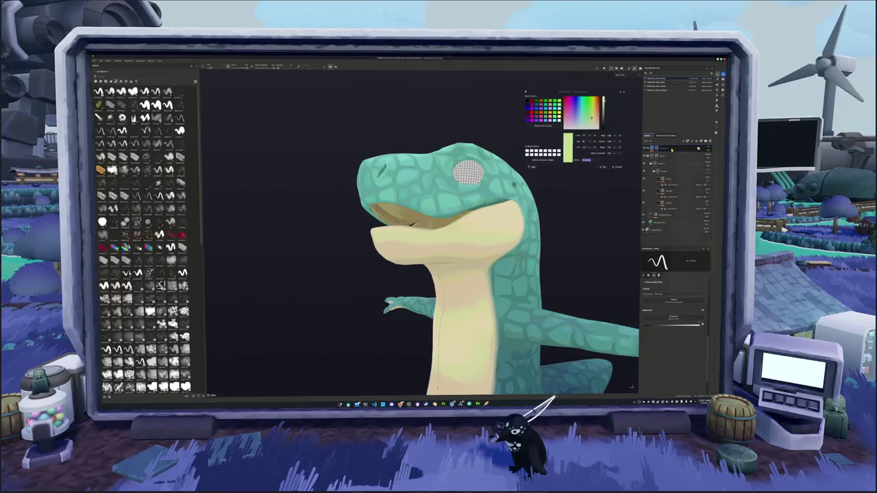
{"action": "right_click", "coordinate": [671, 149]}
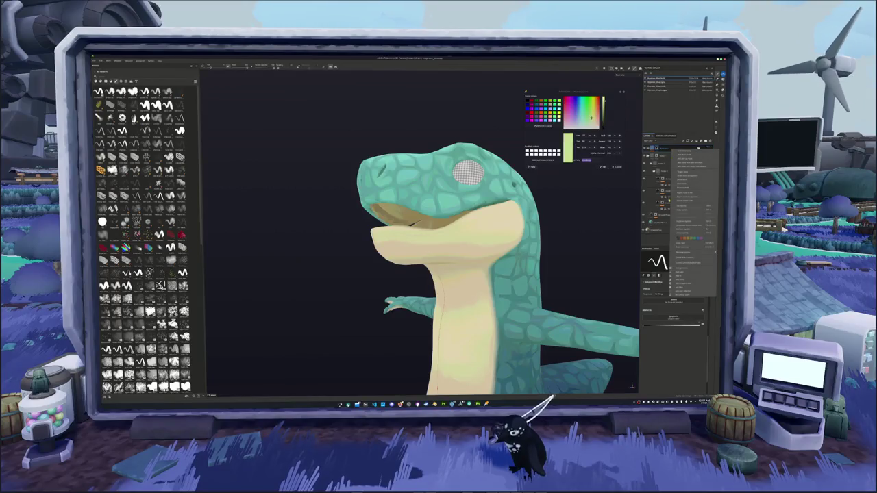
{"action": "left_click", "coordinate": [692, 258]}
{"action": "mouse_move", "coordinate": [411, 233]}
{"action": "left_mouse_down", "text": "alt"}
{"action": "mouse_move", "coordinate": [368, 239]}
{"action": "mouse_move", "coordinate": [375, 214]}
{"action": "left_mouse_up", "text": "alt"}
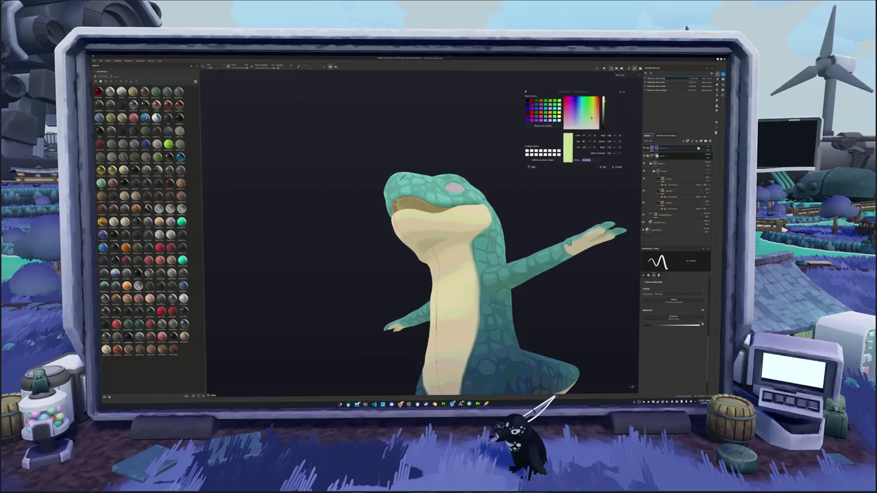
Expand the top layer group and raise its sub-layer's slider to 1.00, then view the side
{"action": "left_click", "coordinate": [678, 156]}
{"action": "left_click", "coordinate": [675, 148]}
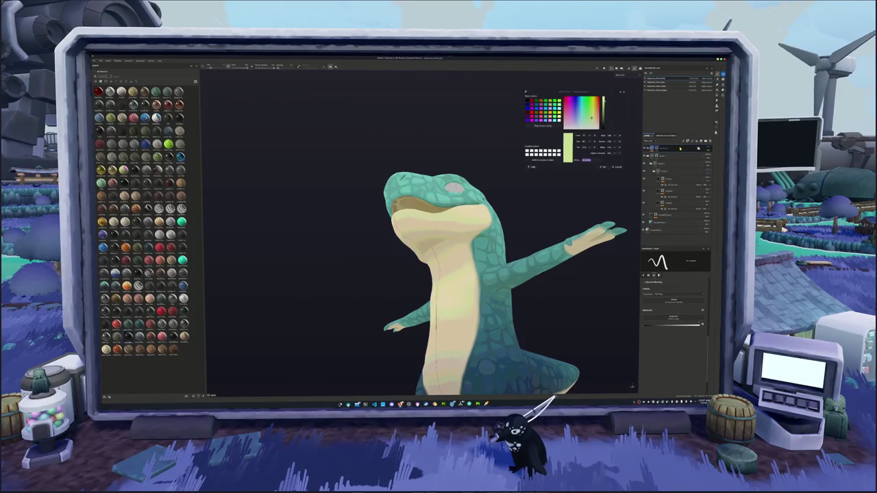
{"action": "right_click", "coordinate": [680, 147]}
{"action": "key", "text": "Escape"}
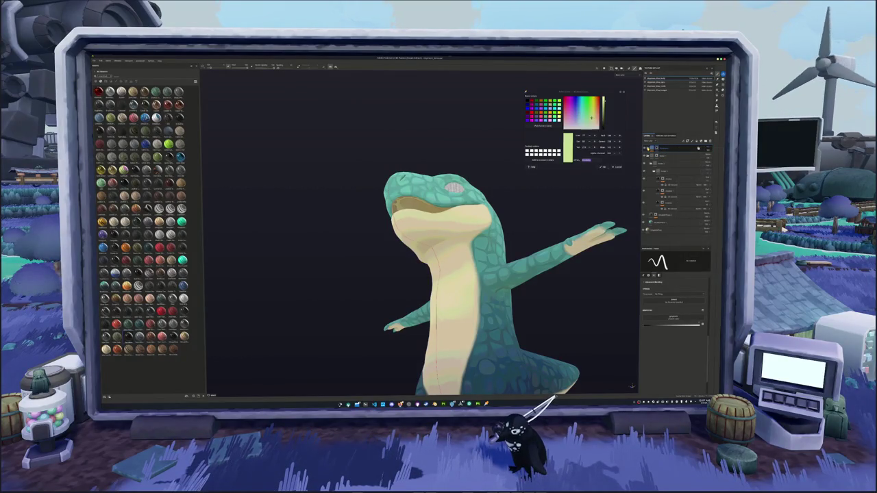
{"action": "left_click", "coordinate": [654, 148]}
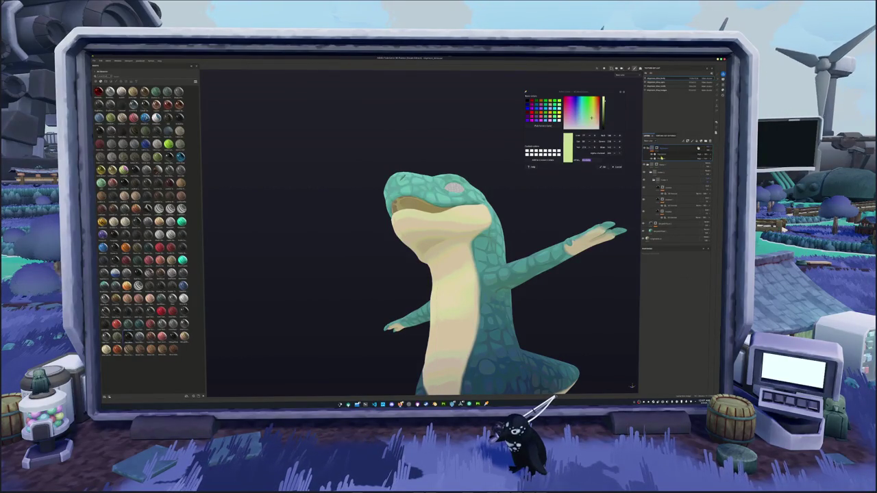
{"action": "left_click", "coordinate": [663, 157]}
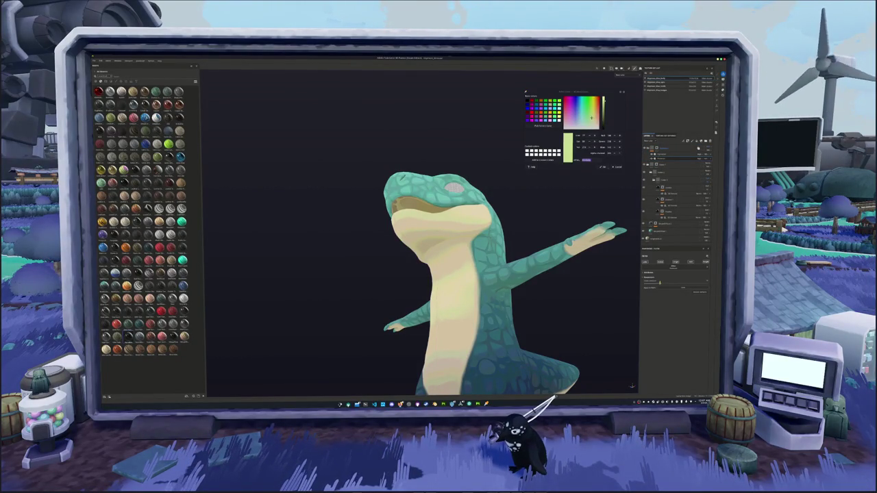
{"action": "left_click_drag", "start_coordinate": [660, 282], "coordinate": [689, 282]}
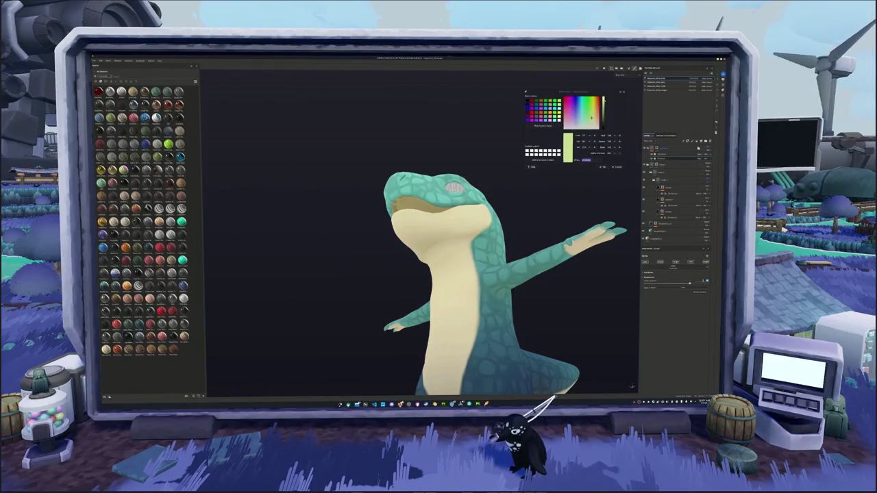
{"action": "mouse_move", "coordinate": [479, 288]}
{"action": "left_mouse_down", "text": "alt"}
{"action": "mouse_move", "coordinate": [428, 291]}
{"action": "mouse_move", "coordinate": [544, 284]}
{"action": "mouse_move", "coordinate": [520, 274]}
{"action": "mouse_move", "coordinate": [399, 290]}
{"action": "mouse_move", "coordinate": [478, 227]}
{"action": "mouse_move", "coordinate": [449, 232]}
{"action": "left_mouse_up", "text": "alt"}
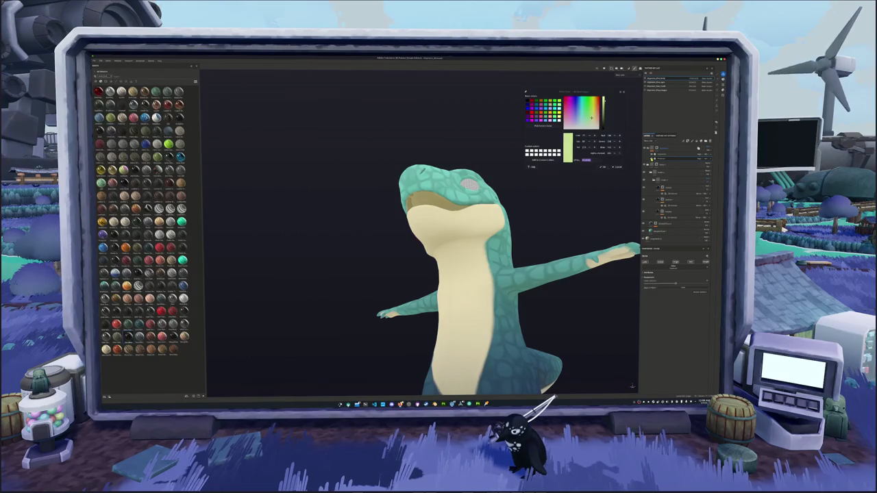
Glance at the preset list, dismiss it, and orbit to a front-right view of the dinosaur
{"action": "left_click", "coordinate": [673, 276]}
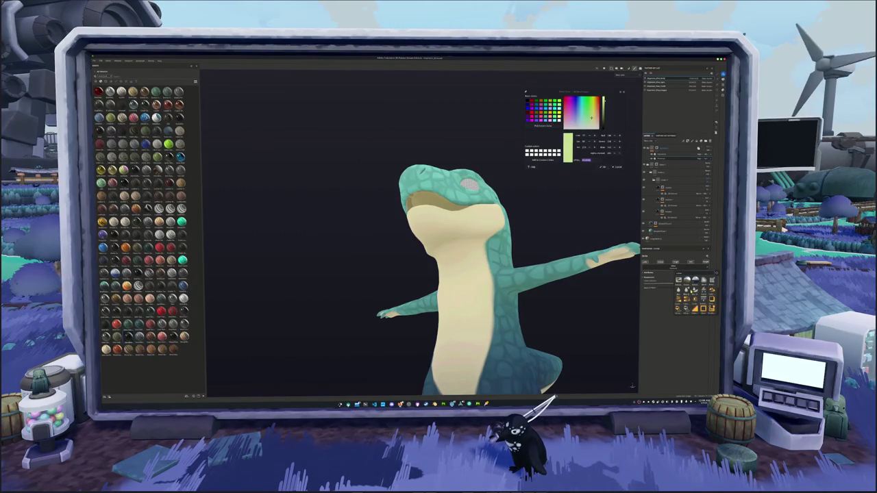
{"action": "key", "text": "Escape"}
{"action": "left_click_drag", "start_coordinate": [480, 274], "coordinate": [411, 274], "text": "alt"}
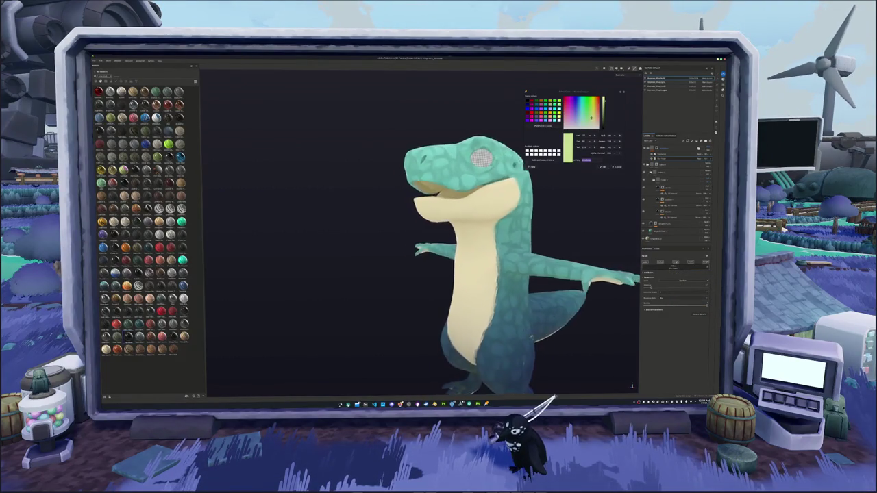
{"action": "mouse_move", "coordinate": [479, 274]}
{"action": "left_mouse_down", "text": "alt"}
{"action": "mouse_move", "coordinate": [439, 274]}
{"action": "mouse_move", "coordinate": [452, 261]}
{"action": "mouse_move", "coordinate": [438, 254]}
{"action": "left_mouse_up", "text": "alt"}
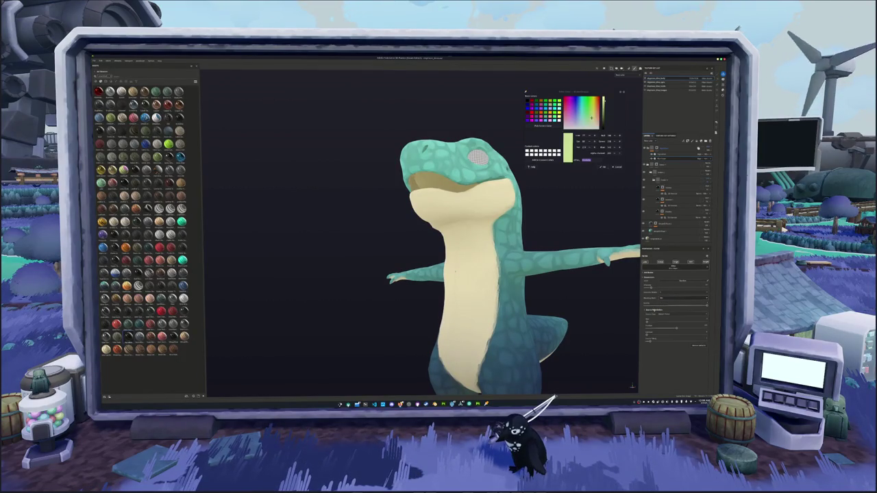
{"action": "scroll", "coordinate": [538, 262], "scroll_direction": "down", "scroll_amount": 3}
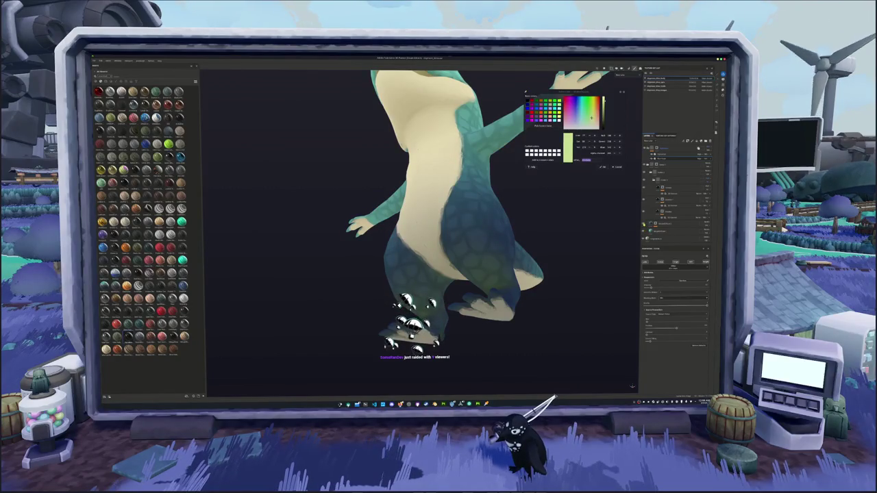
Set the leg gradient fill layer's colour to a deep dark blue and check the result
{"action": "left_click", "coordinate": [674, 224]}
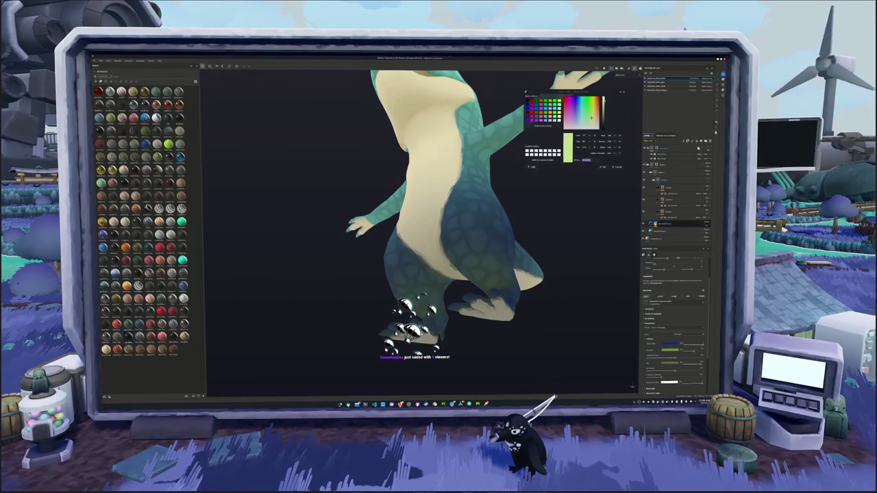
{"action": "left_click_drag", "start_coordinate": [527, 255], "coordinate": [561, 260], "text": "alt"}
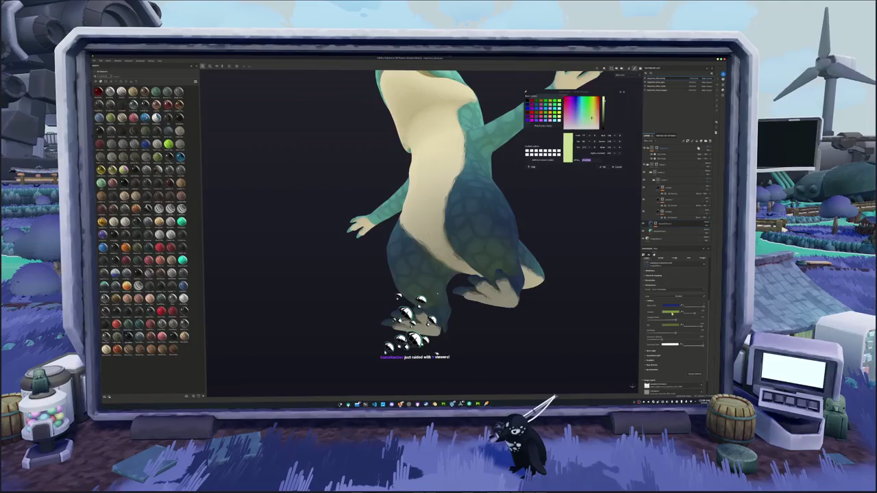
{"action": "left_click", "coordinate": [671, 312]}
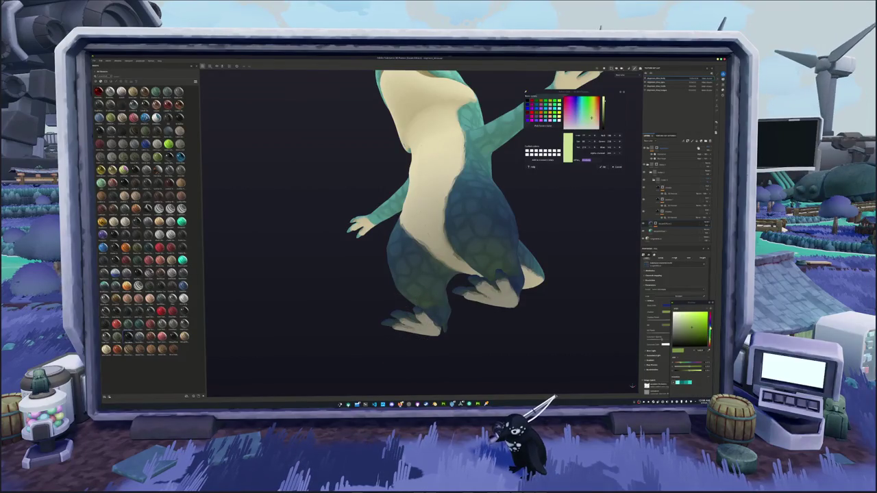
{"action": "left_click", "coordinate": [709, 328]}
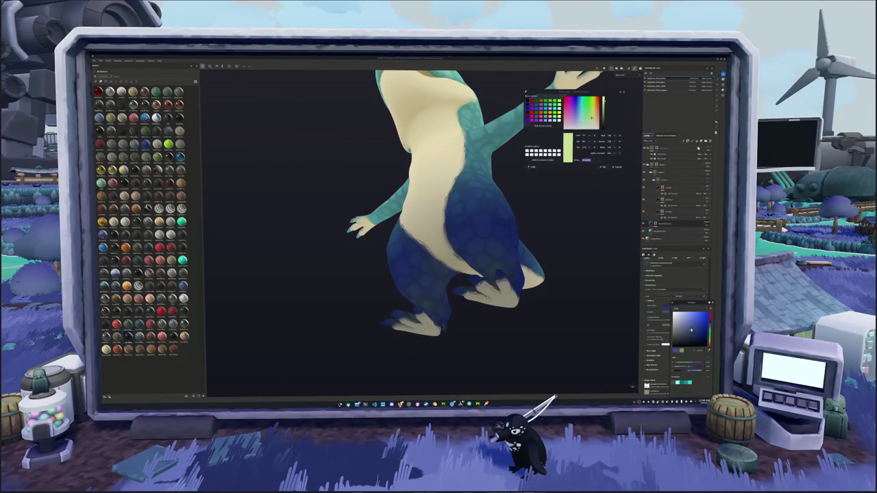
{"action": "left_click", "coordinate": [709, 334]}
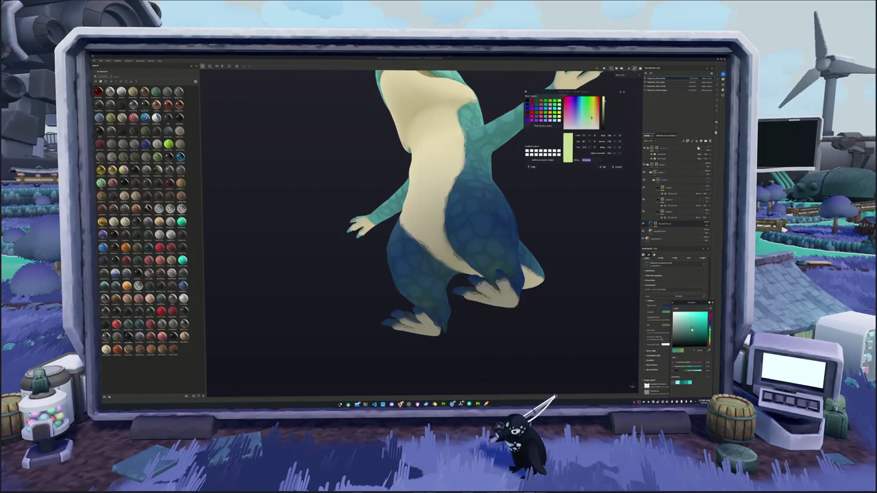
{"action": "left_click", "coordinate": [701, 337]}
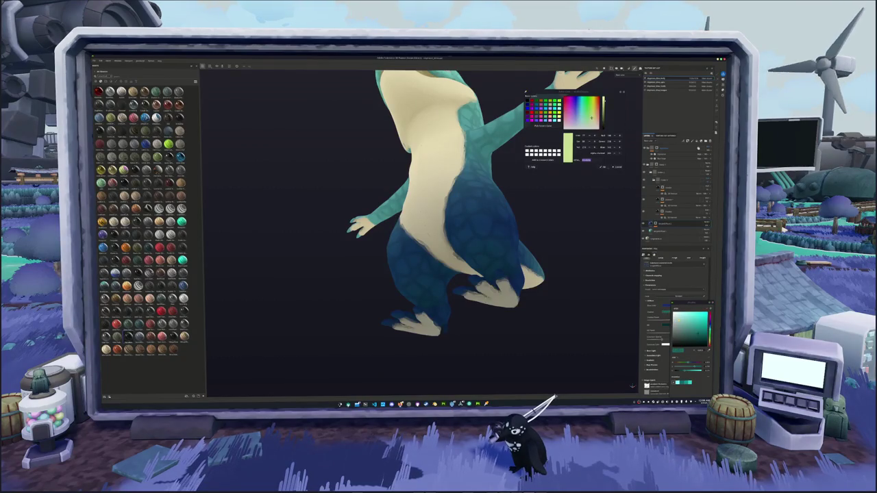
{"action": "left_click_drag", "start_coordinate": [710, 330], "coordinate": [711, 328]}
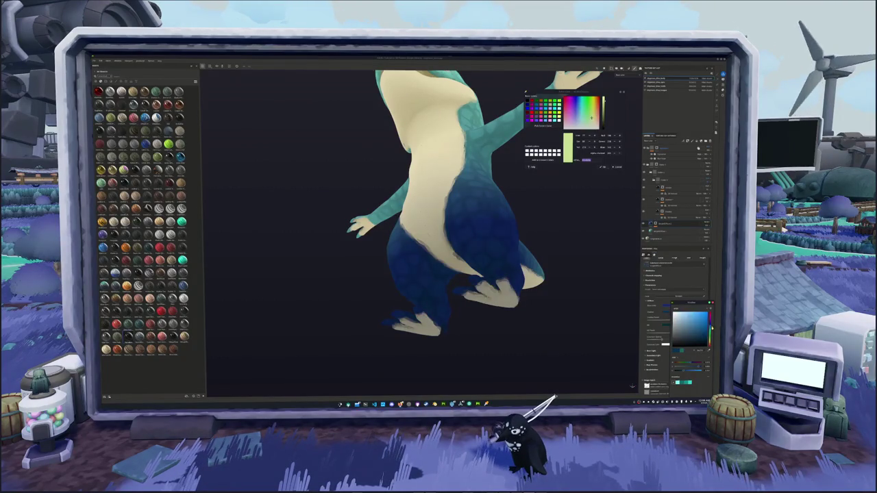
{"action": "mouse_move", "coordinate": [555, 300]}
{"action": "left_mouse_down", "text": "alt"}
{"action": "mouse_move", "coordinate": [528, 321]}
{"action": "mouse_move", "coordinate": [529, 313]}
{"action": "mouse_move", "coordinate": [548, 332]}
{"action": "left_mouse_up", "text": "alt"}
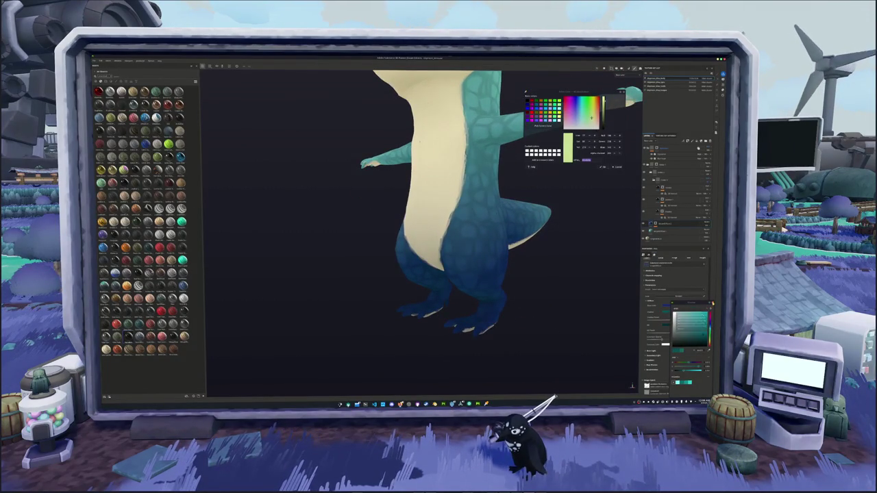
{"action": "scroll", "coordinate": [525, 311], "scroll_direction": "down", "scroll_amount": 3}
{"action": "scroll", "coordinate": [517, 301], "scroll_direction": "down", "scroll_amount": 2}
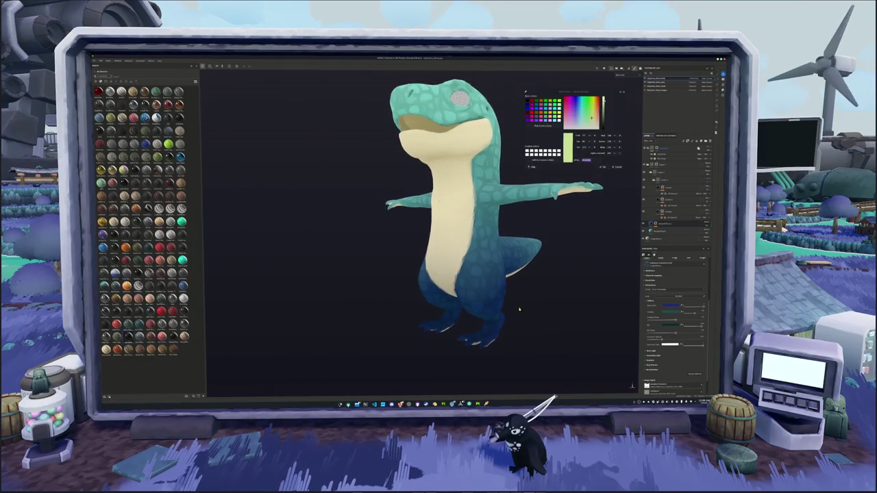
{"action": "scroll", "coordinate": [541, 303], "scroll_direction": "up", "scroll_amount": 3}
{"action": "scroll", "coordinate": [524, 309], "scroll_direction": "up", "scroll_amount": 2}
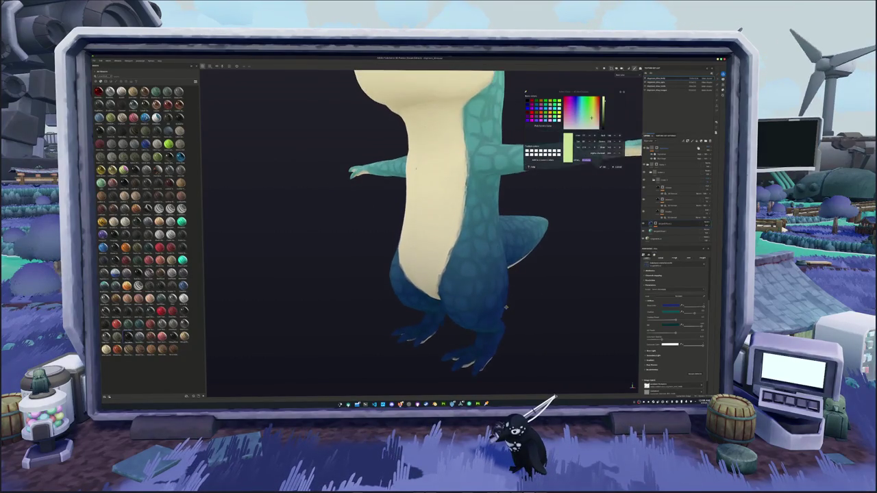
{"action": "scroll", "coordinate": [504, 308], "scroll_direction": "down", "scroll_amount": 3}
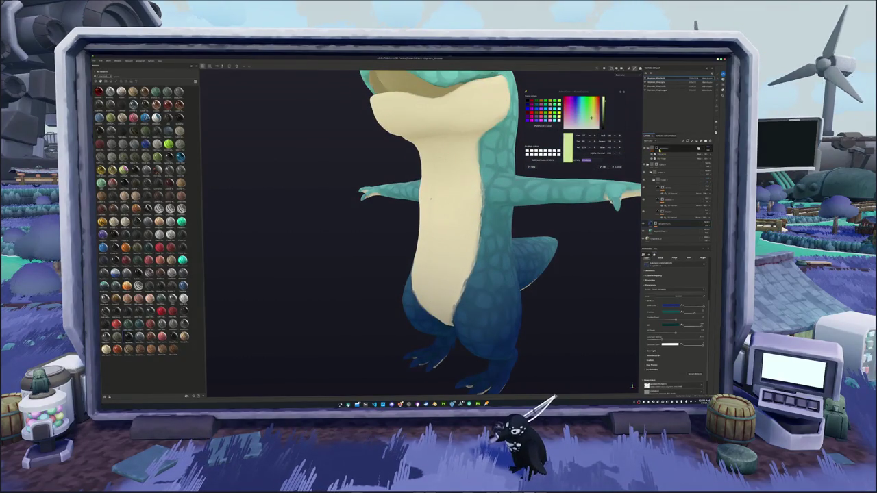
Inspect the belly and back of the head, then expand the top layer group's sub-layers
{"action": "left_click", "coordinate": [659, 148]}
{"action": "right_click", "coordinate": [659, 148]}
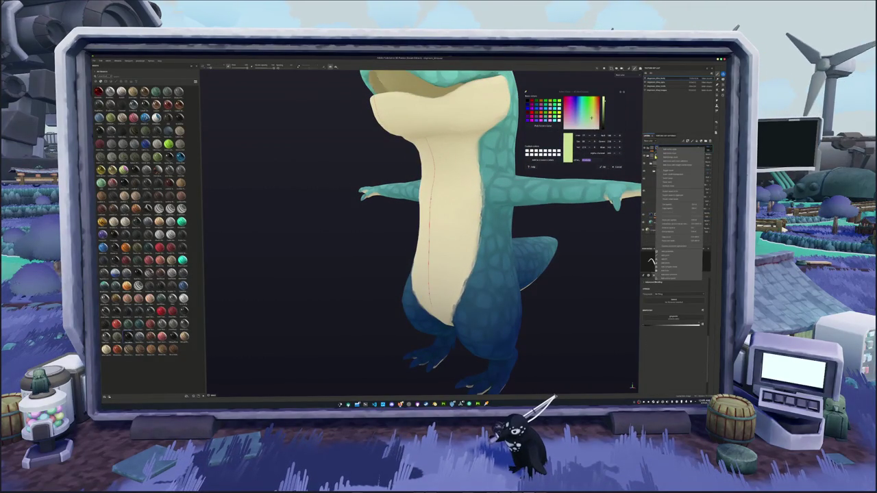
{"action": "key", "text": "Escape"}
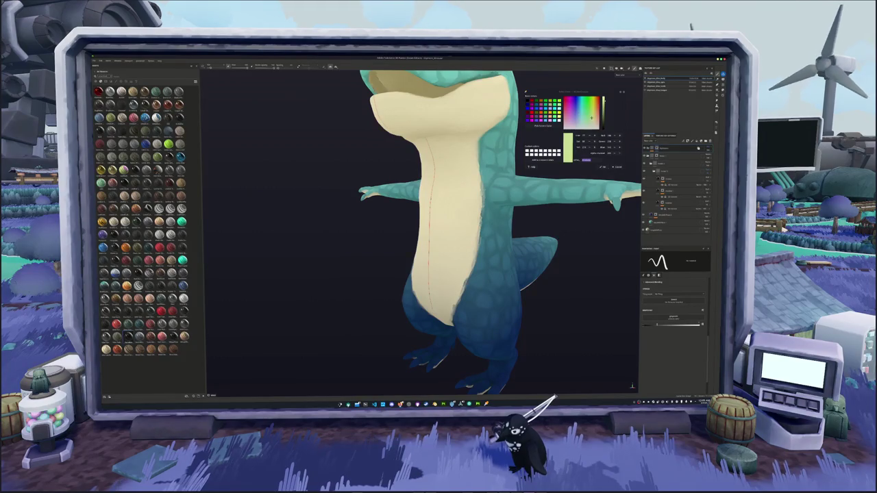
{"action": "scroll", "coordinate": [435, 204], "scroll_direction": "up", "scroll_amount": 2}
{"action": "scroll", "coordinate": [436, 203], "scroll_direction": "up", "scroll_amount": 2}
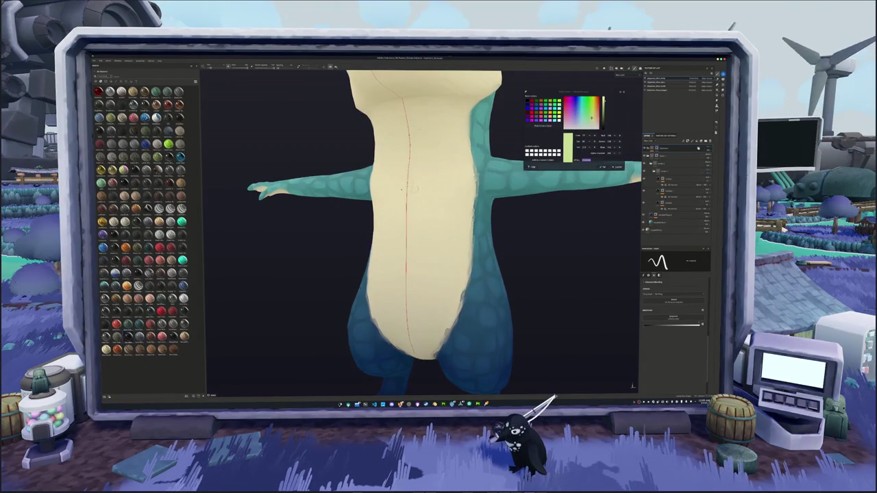
{"action": "scroll", "coordinate": [402, 189], "scroll_direction": "down", "scroll_amount": 3}
{"action": "mouse_move", "coordinate": [402, 189]}
{"action": "left_mouse_down", "text": "alt"}
{"action": "mouse_move", "coordinate": [411, 226]}
{"action": "mouse_move", "coordinate": [398, 255]}
{"action": "mouse_move", "coordinate": [492, 243]}
{"action": "left_mouse_up", "text": "alt"}
{"action": "scroll", "coordinate": [411, 226], "scroll_direction": "up", "scroll_amount": 2}
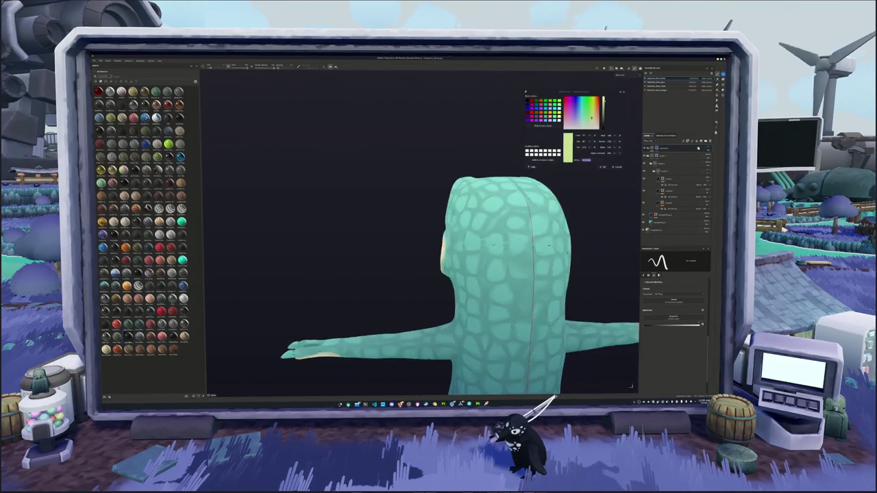
{"action": "scroll", "coordinate": [493, 244], "scroll_direction": "up", "scroll_amount": 2}
{"action": "mouse_move", "coordinate": [577, 242]}
{"action": "left_mouse_down", "text": "alt"}
{"action": "mouse_move", "coordinate": [589, 242]}
{"action": "mouse_move", "coordinate": [514, 246]}
{"action": "left_mouse_up", "text": "alt"}
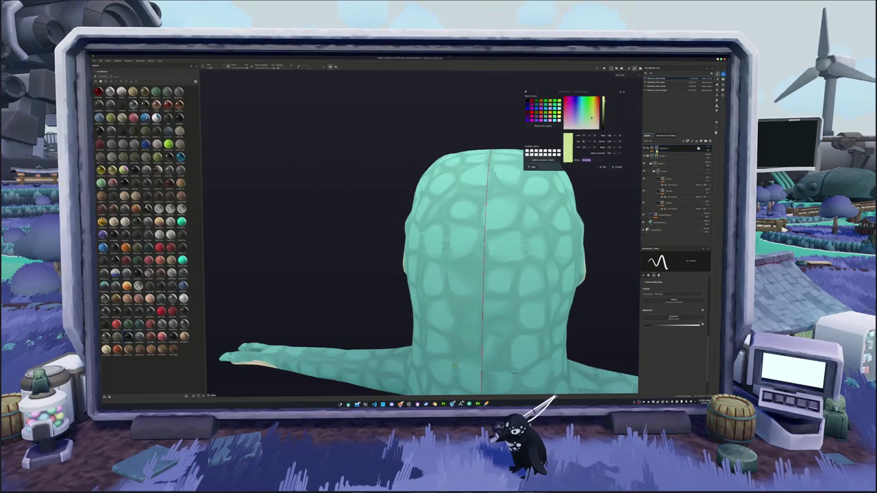
{"action": "left_click", "coordinate": [652, 149]}
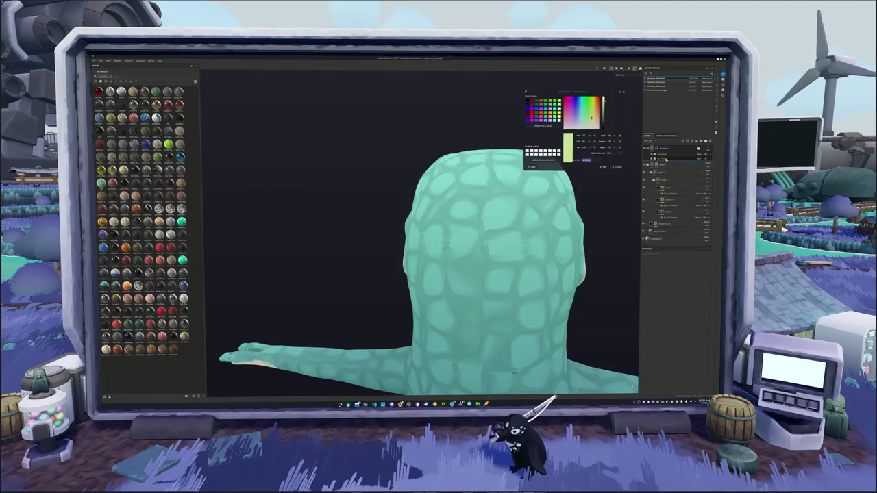
{"action": "scroll", "coordinate": [535, 253], "scroll_direction": "down", "scroll_amount": 2}
{"action": "mouse_move", "coordinate": [535, 252]}
{"action": "left_mouse_down", "text": "alt"}
{"action": "mouse_move", "coordinate": [519, 224]}
{"action": "mouse_move", "coordinate": [577, 248]}
{"action": "left_mouse_up", "text": "alt"}
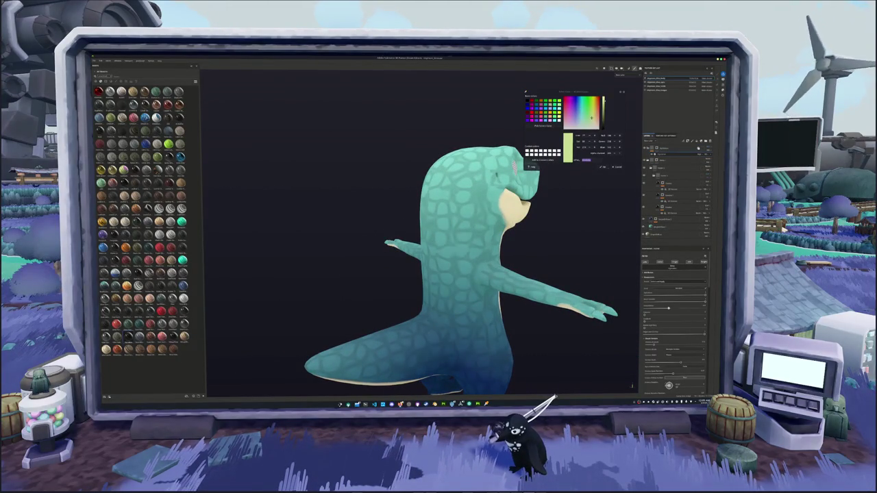
{"action": "mouse_move", "coordinate": [577, 247]}
{"action": "left_mouse_down", "text": "alt"}
{"action": "mouse_move", "coordinate": [463, 262]}
{"action": "mouse_move", "coordinate": [475, 287]}
{"action": "mouse_move", "coordinate": [434, 290]}
{"action": "mouse_move", "coordinate": [288, 337]}
{"action": "mouse_move", "coordinate": [328, 307]}
{"action": "mouse_move", "coordinate": [360, 308]}
{"action": "mouse_move", "coordinate": [337, 269]}
{"action": "mouse_move", "coordinate": [322, 270]}
{"action": "left_mouse_up", "text": "alt"}
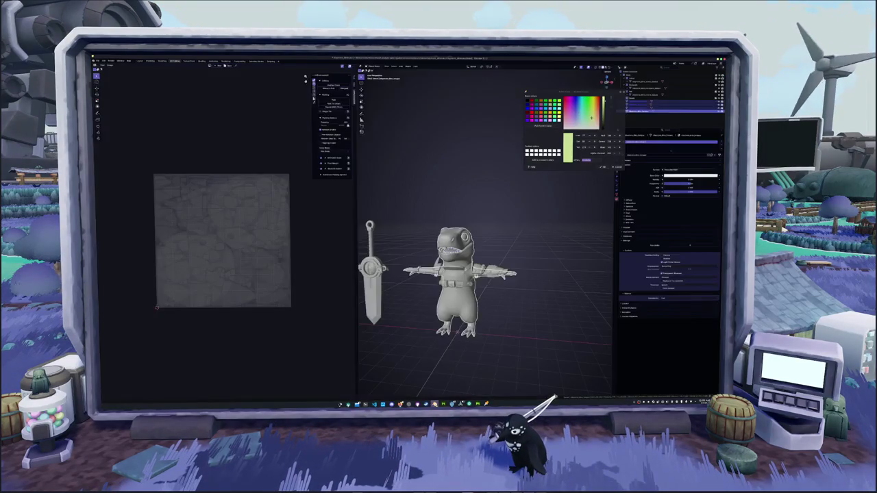
{"action": "mouse_move", "coordinate": [468, 342]}
{"action": "middle_mouse_down"}
{"action": "mouse_move", "coordinate": [589, 337]}
{"action": "mouse_move", "coordinate": [507, 336]}
{"action": "middle_mouse_up"}
{"action": "mouse_move", "coordinate": [411, 308]}
{"action": "left_mouse_down", "text": "alt"}
{"action": "mouse_move", "coordinate": [426, 307]}
{"action": "mouse_move", "coordinate": [347, 310]}
{"action": "left_mouse_up", "text": "alt"}
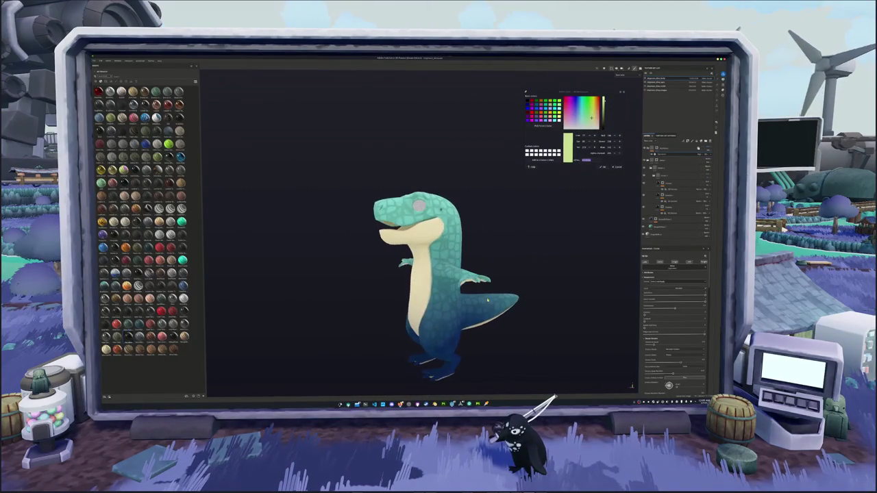
{"action": "middle_click_drag", "start_coordinate": [504, 278], "coordinate": [594, 239], "text": "alt"}
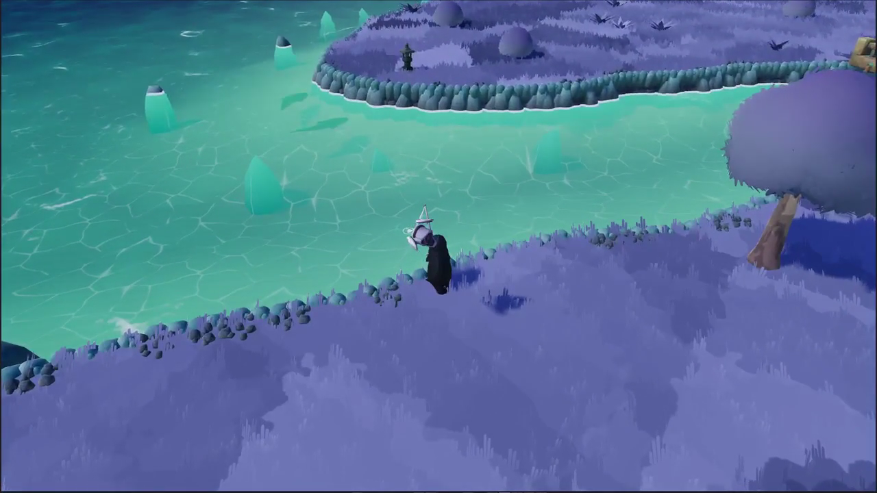
Walk the character away from the river toward the village
{"action": "key", "text": "w"}
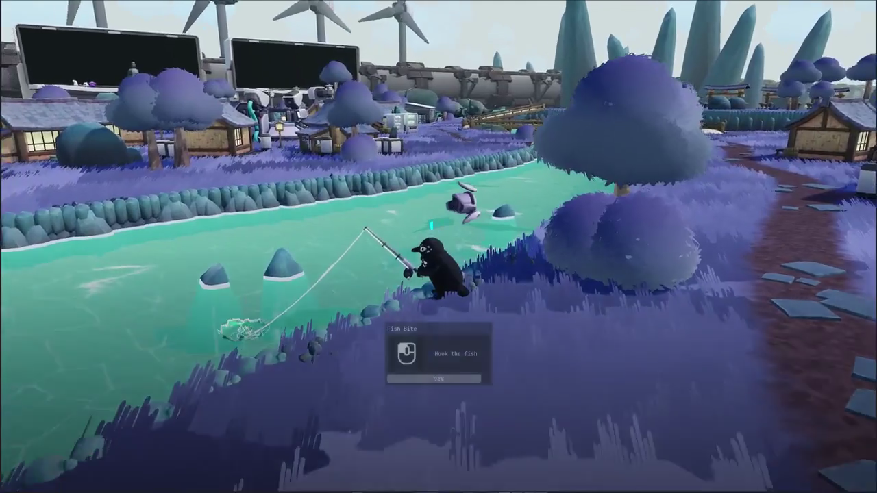
Hook and reel in the Spiny Dogfish by matching the arrow prompts, then collect it
{"action": "left_click", "coordinate": [363, 266]}
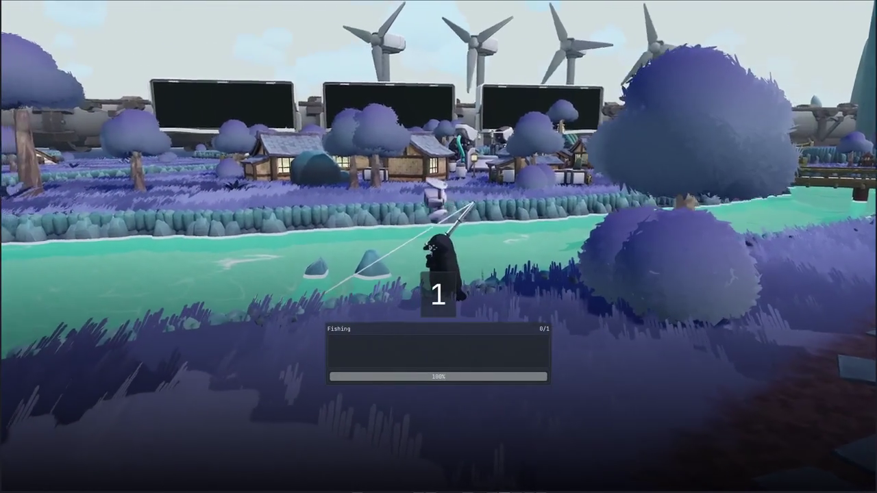
{"action": "key", "text": "Up"}
{"action": "key", "text": "Up"}
{"action": "key", "text": "Up"}
{"action": "key", "text": "Up"}
{"action": "key", "text": "Up"}
{"action": "key", "text": "Down"}
{"action": "key", "text": "Up"}
{"action": "key", "text": "Down"}
{"action": "key", "text": "Down"}
{"action": "key", "text": "Right"}
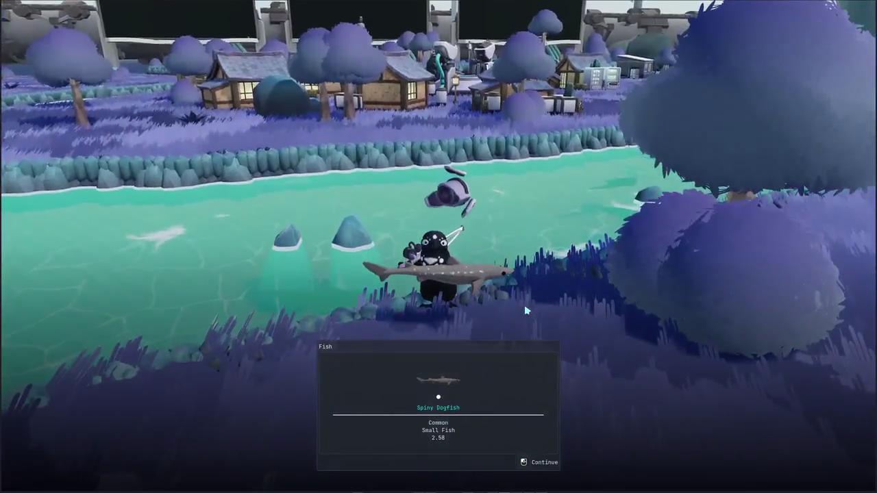
{"action": "left_click", "coordinate": [525, 303]}
Cast the fishing line back into the river and tilt the view toward the spot
{"action": "right_click_drag", "start_coordinate": [382, 279], "coordinate": [381, 246]}
{"action": "left_click", "coordinate": [382, 279]}
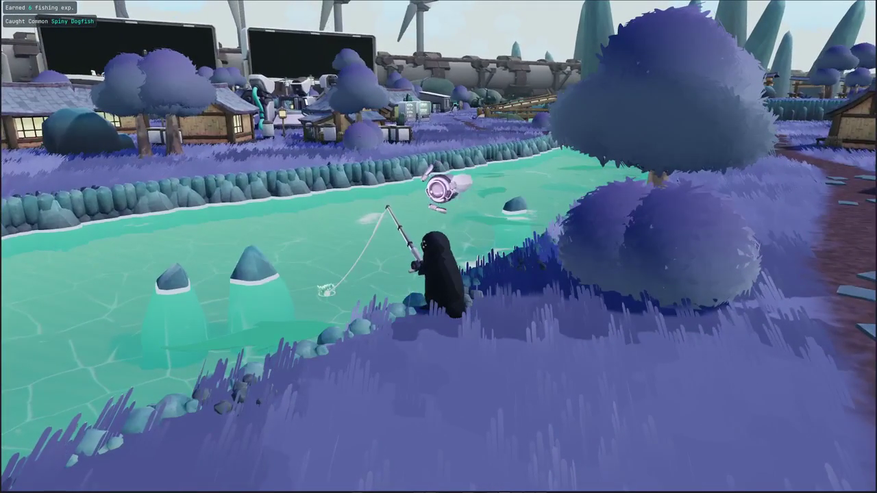
{"action": "scroll", "coordinate": [439, 274], "scroll_direction": "up", "scroll_amount": 2}
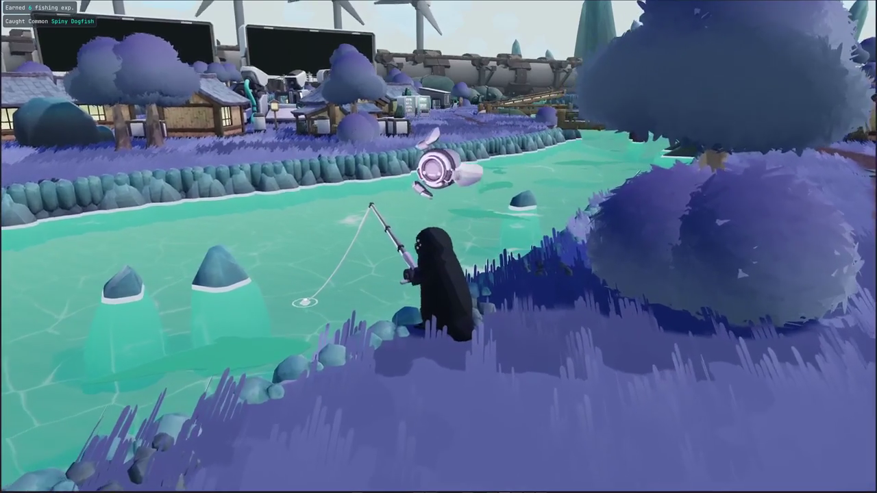
{"action": "right_click_drag", "start_coordinate": [521, 322], "coordinate": [521, 335]}
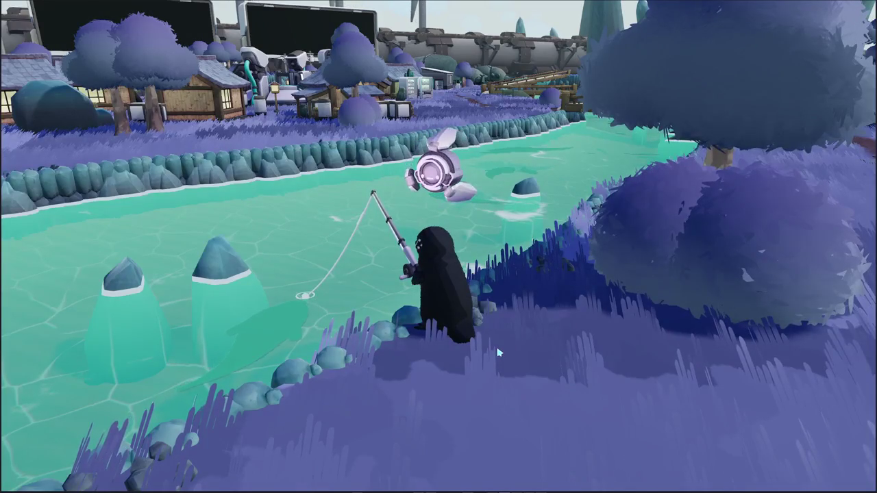
Hook and reel in the red Hussar fish with the arrow sequences, then dismiss its catch card
{"action": "left_click", "coordinate": [495, 348]}
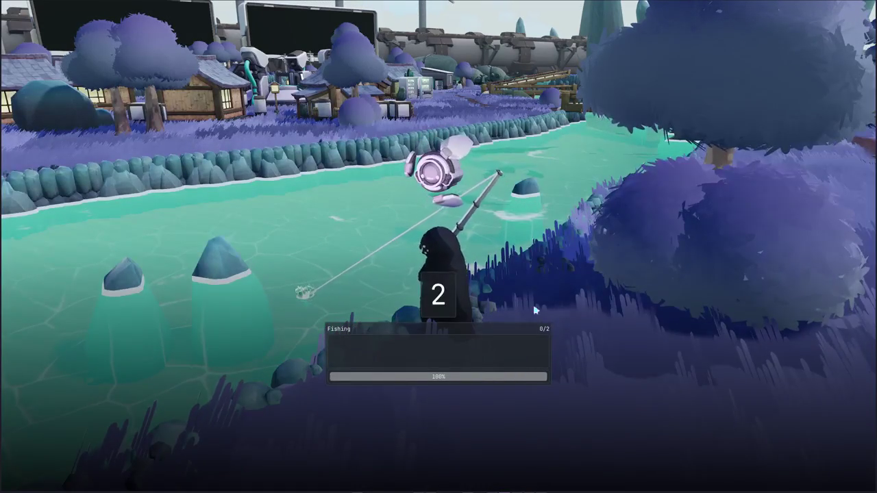
{"action": "right_click_drag", "start_coordinate": [457, 236], "coordinate": [457, 237]}
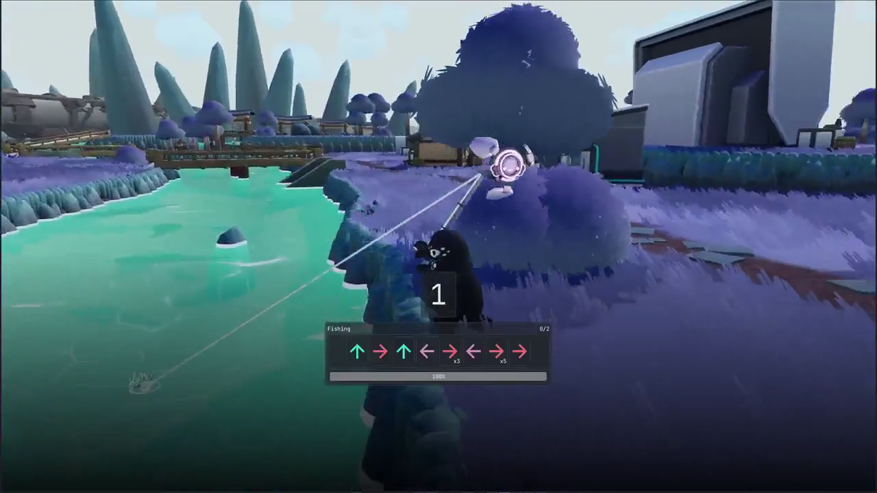
{"action": "key", "text": "Up"}
{"action": "key", "text": "Up"}
{"action": "key", "text": "Down"}
{"action": "key", "text": "Left"}
{"action": "key", "text": "Up"}
{"action": "key", "text": "Right"}
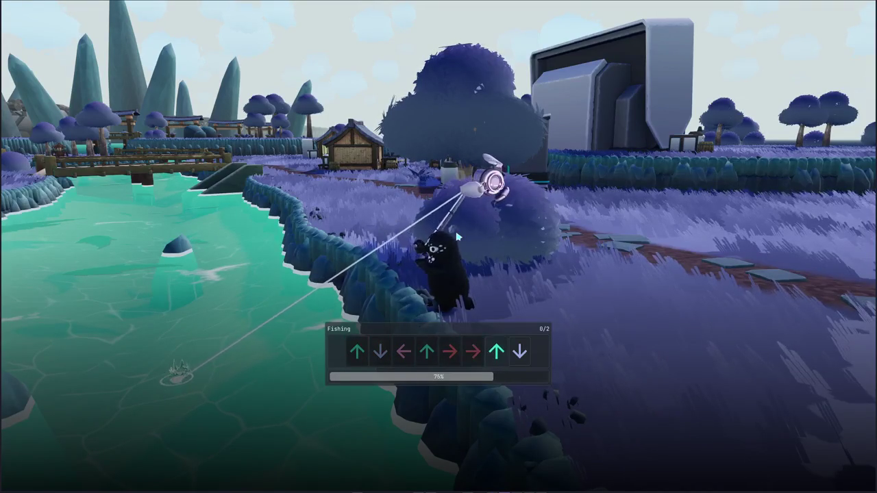
{"action": "key", "text": "Up"}
{"action": "key", "text": "Down"}
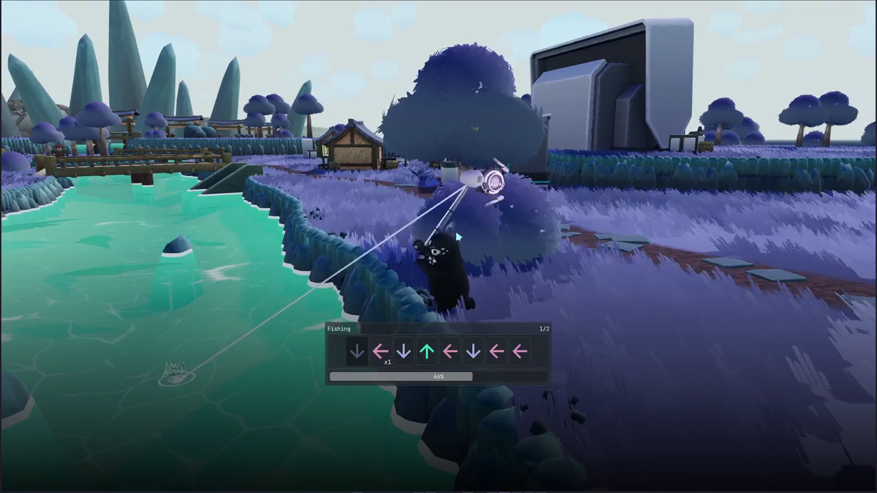
{"action": "key", "text": "Down"}
{"action": "key", "text": "Left"}
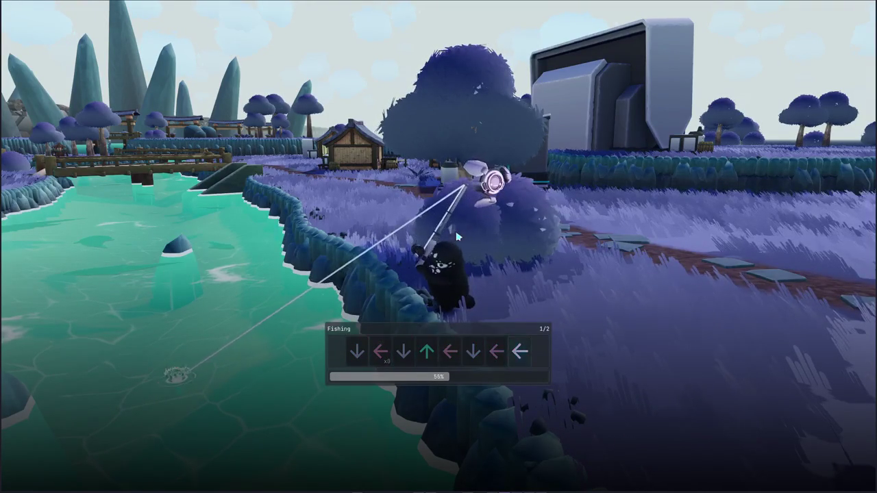
{"action": "key", "text": "Left"}
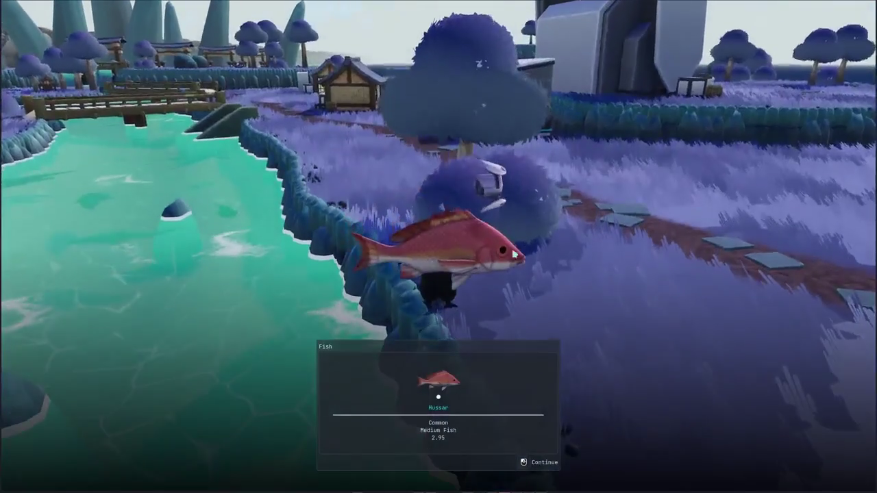
{"action": "left_click", "coordinate": [526, 249]}
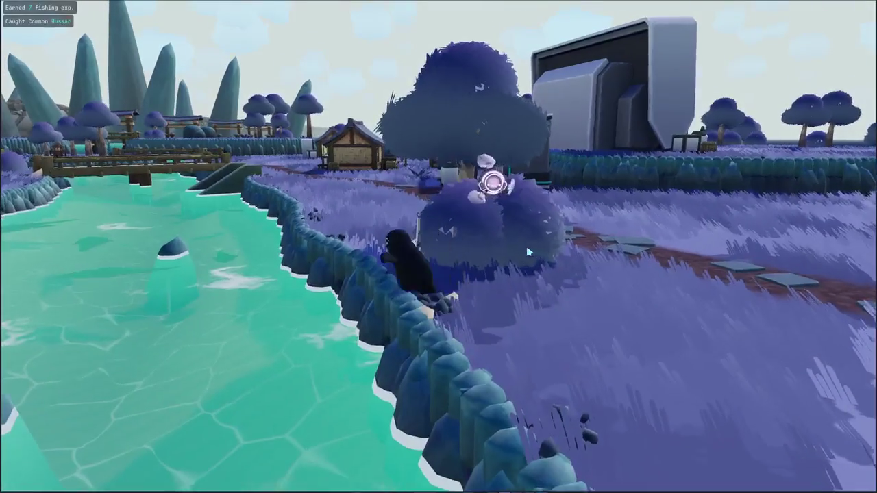
Walk through the shop and across the wooden bridge to the far side
{"action": "key", "text": "w"}
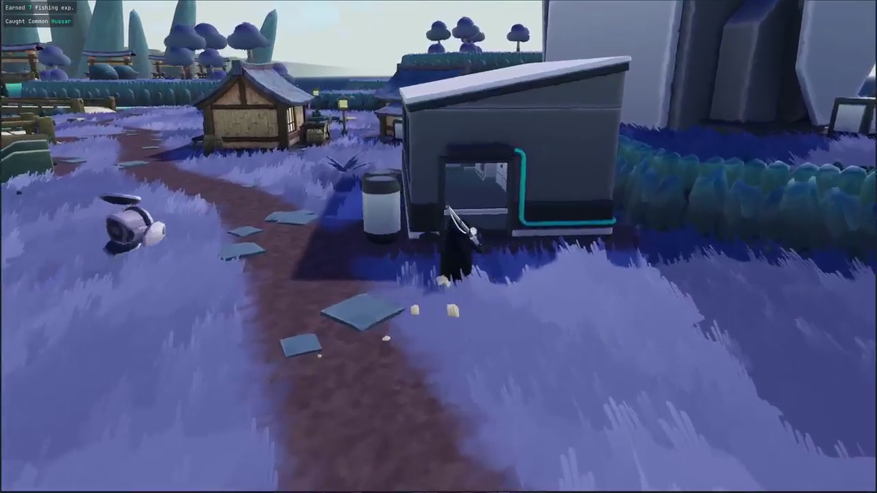
{"action": "key", "text": "w"}
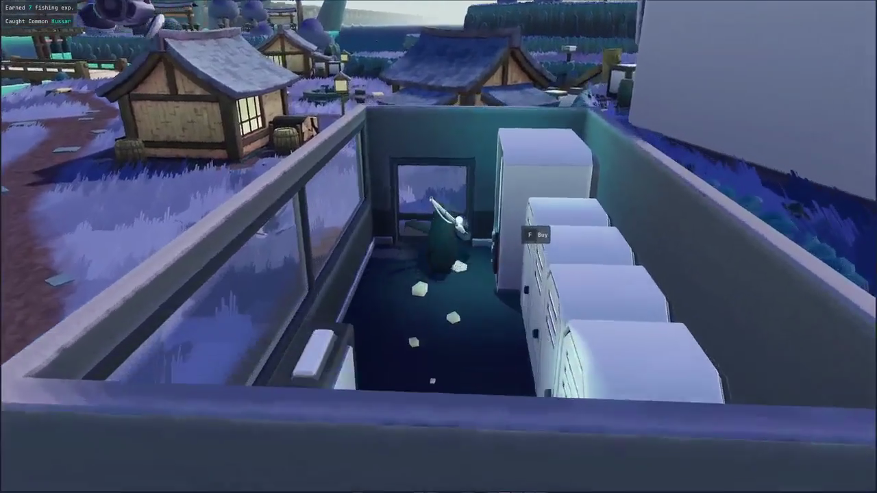
{"action": "key", "text": "w"}
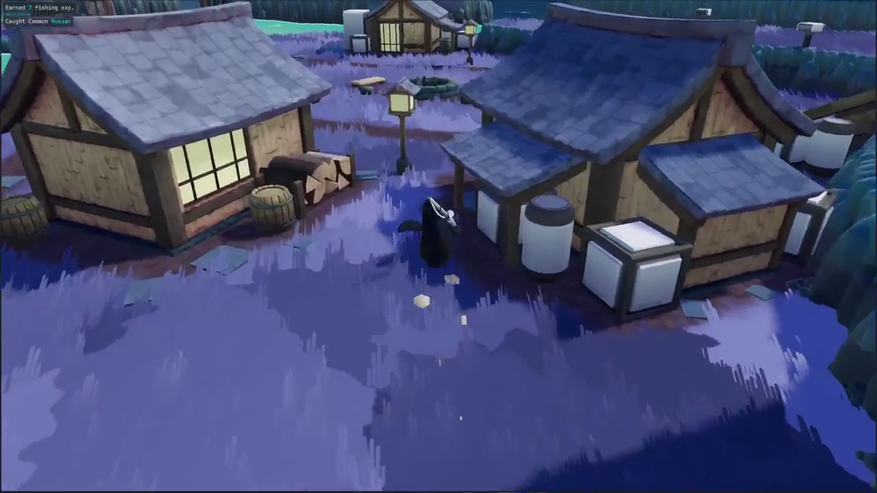
{"action": "key", "text": "Right"}
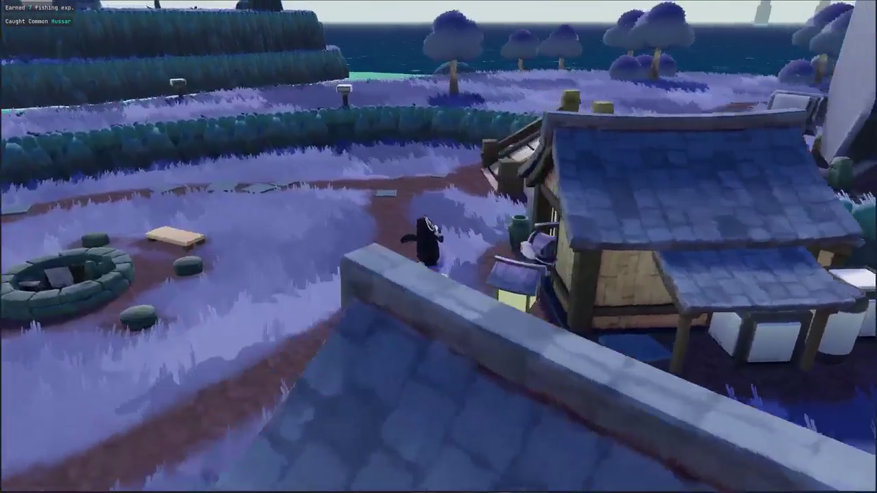
{"action": "key", "text": "Right"}
{"action": "key", "text": "w"}
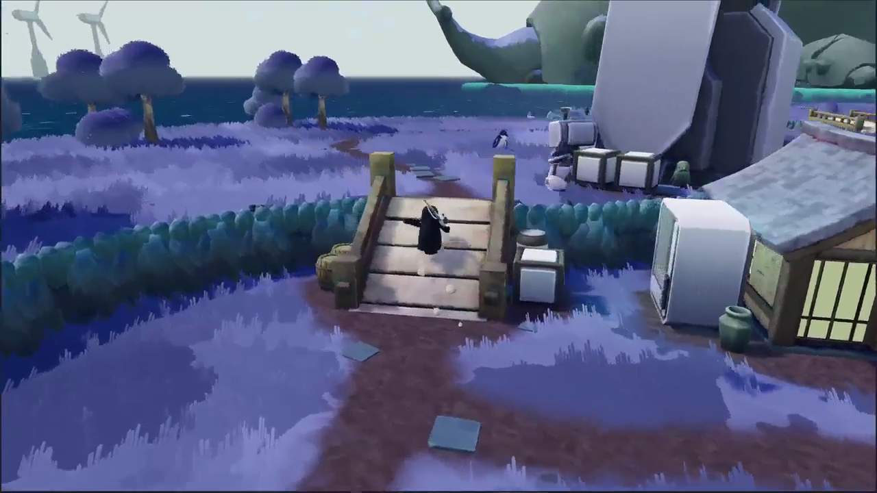
{"action": "key", "text": "w"}
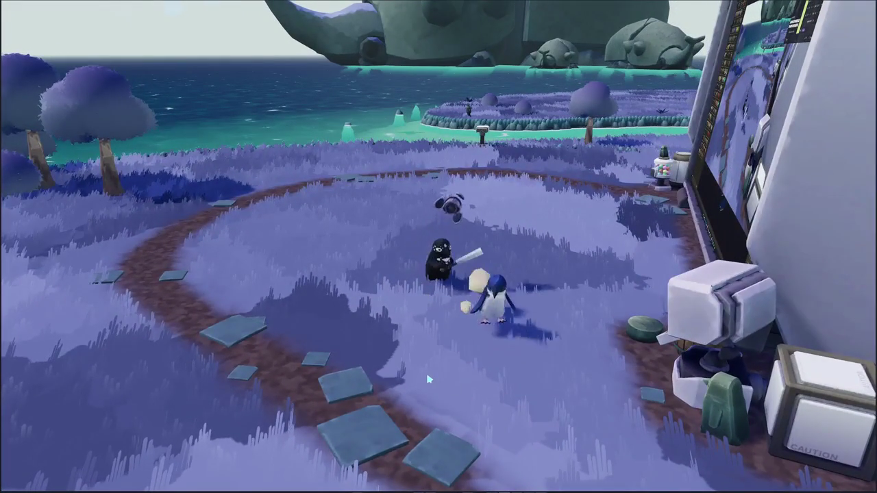
Turn to face the giant monitor and move the camera into its nested screens
{"action": "key", "text": "Right"}
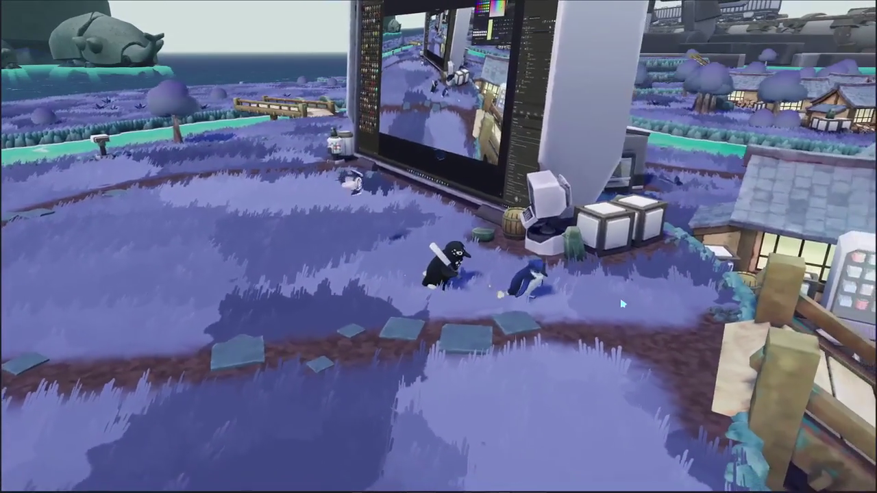
{"action": "key", "text": "Right"}
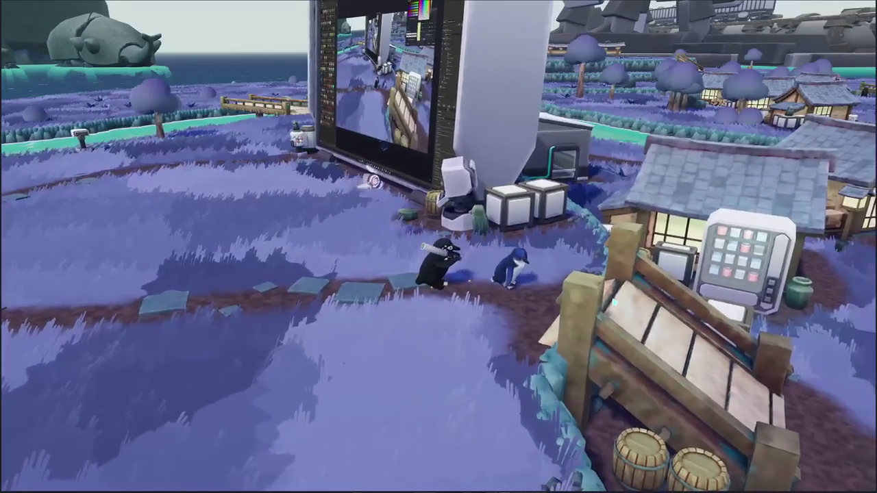
{"action": "key", "text": "Right"}
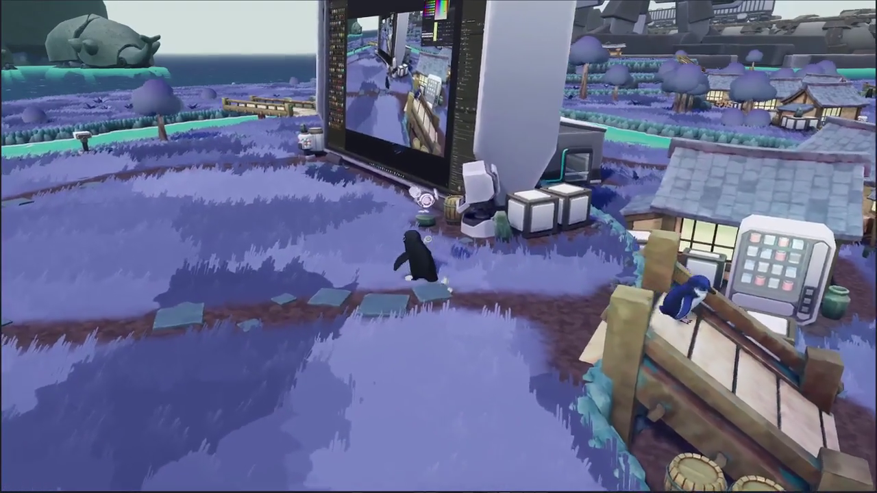
{"action": "key", "text": "Down"}
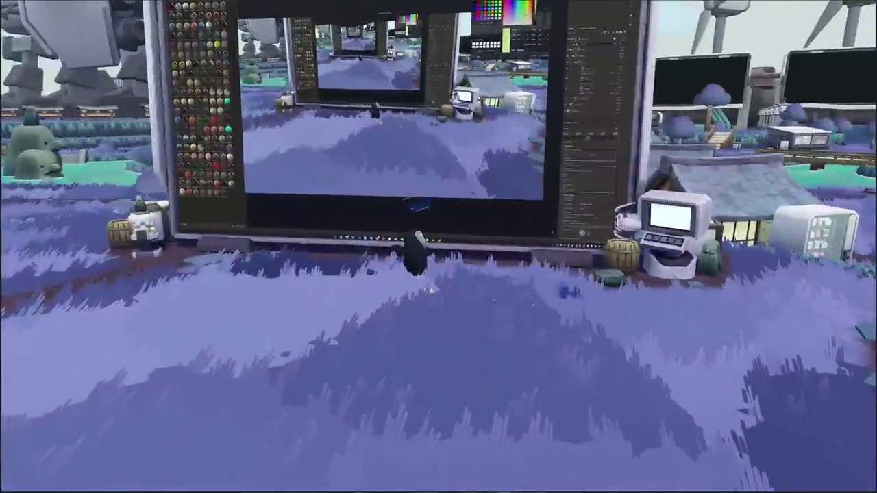
{"action": "key", "text": "Up"}
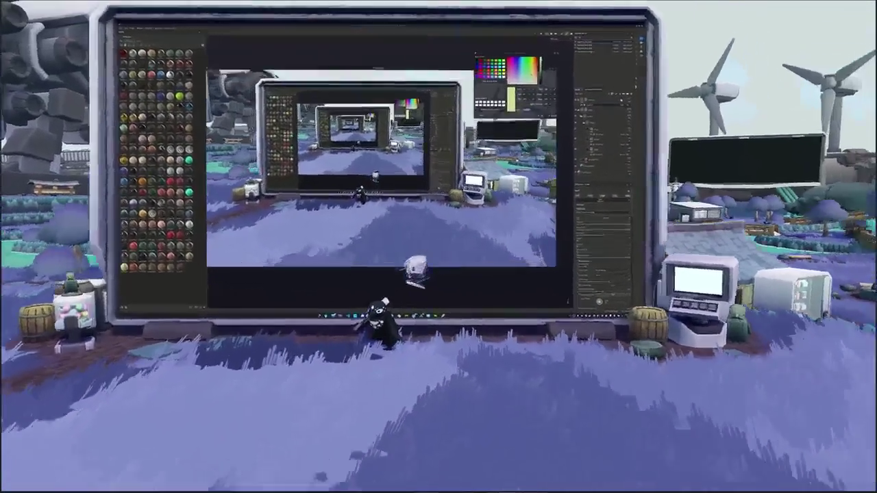
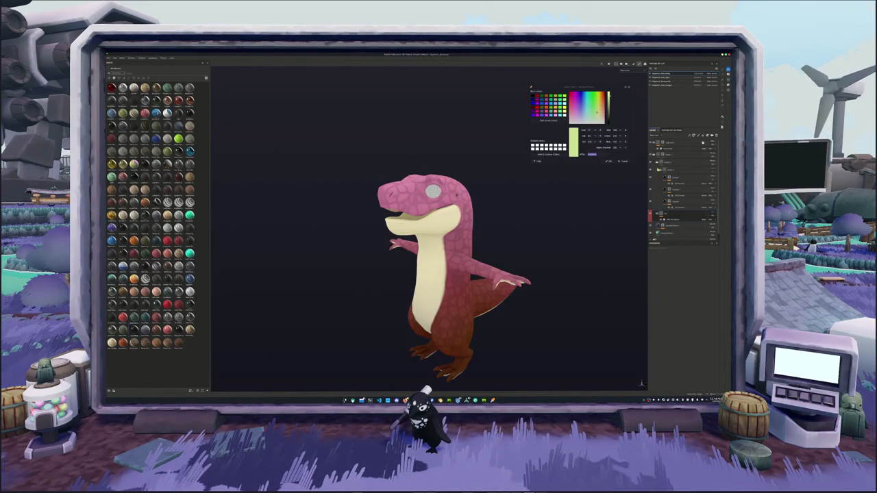
Collapse the group, rename the belly layer to 'Belly', and add a fill layer above the group
{"action": "left_click", "coordinate": [654, 170]}
{"action": "double_click", "coordinate": [672, 170]}
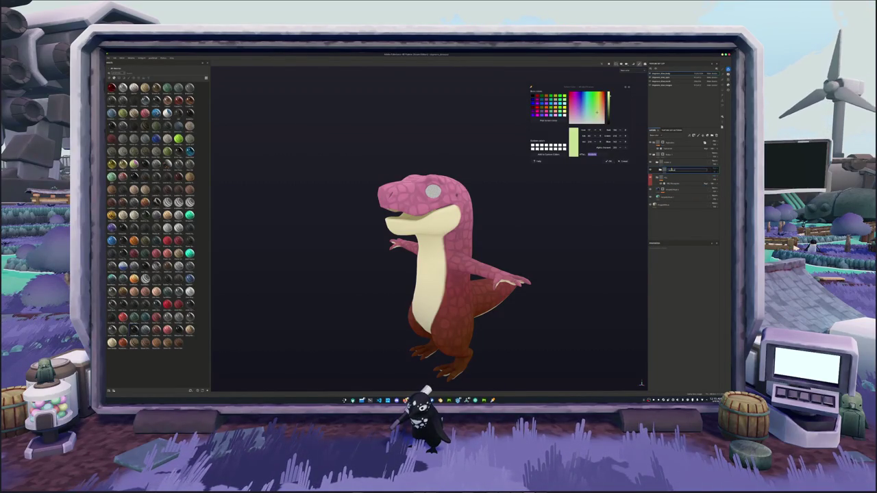
{"action": "left_click", "coordinate": [668, 163]}
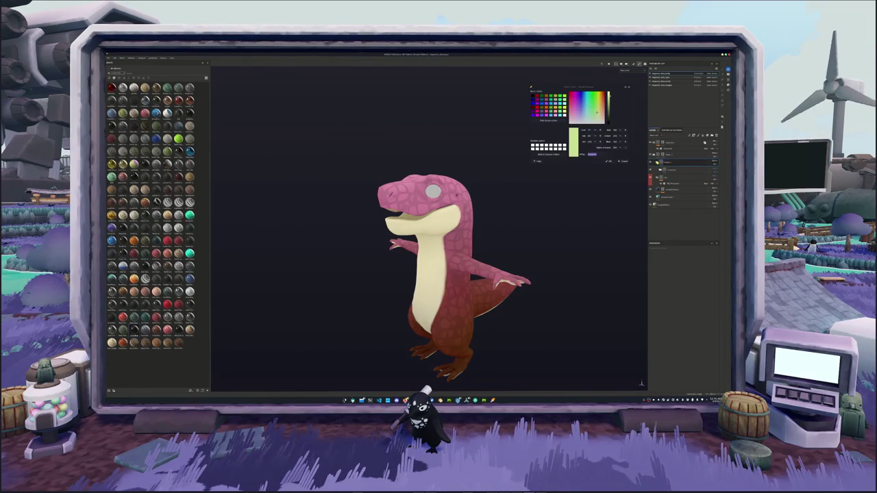
{"action": "double_click", "coordinate": [671, 163]}
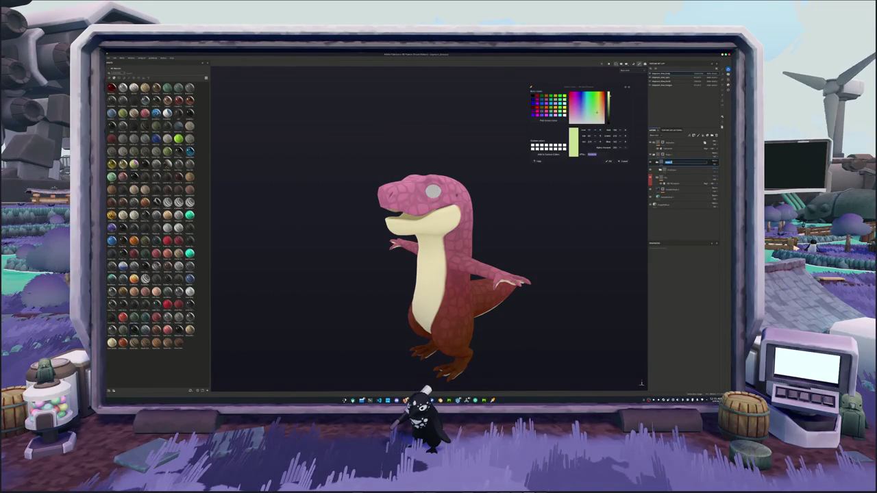
{"action": "type", "text": "Belly"}
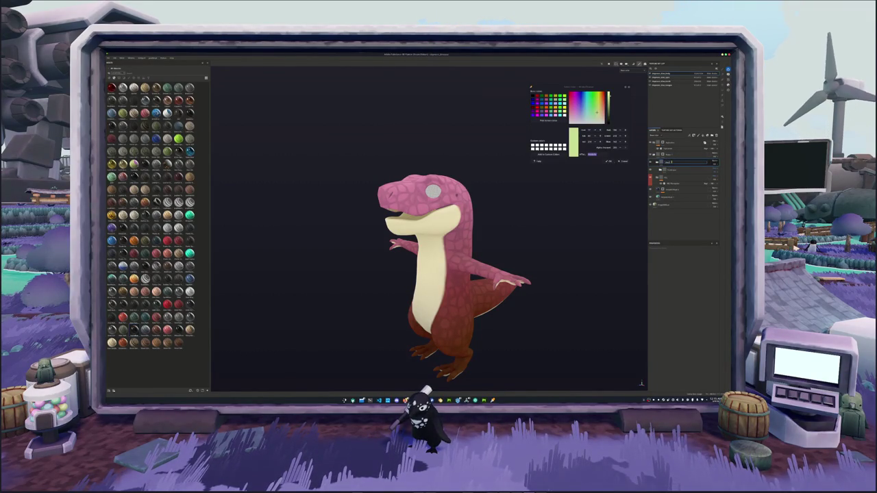
{"action": "key", "text": "Return"}
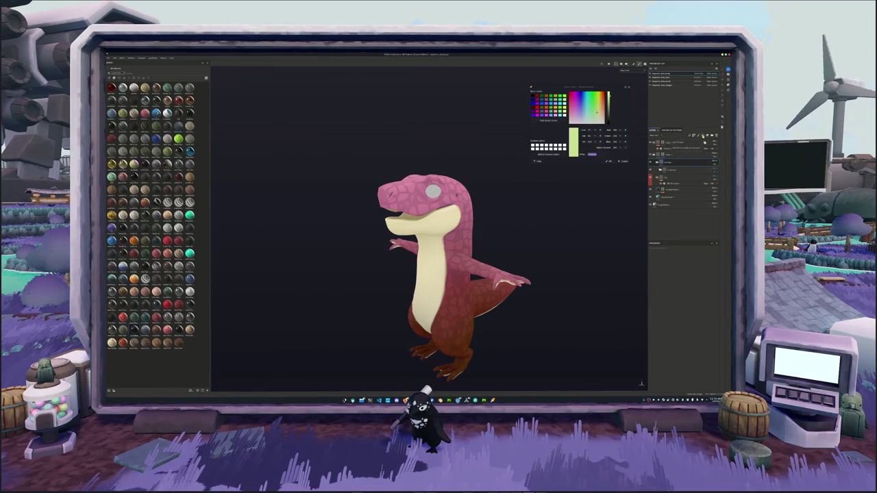
{"action": "left_click", "coordinate": [704, 136]}
{"action": "left_click_drag", "start_coordinate": [670, 173], "coordinate": [668, 170]}
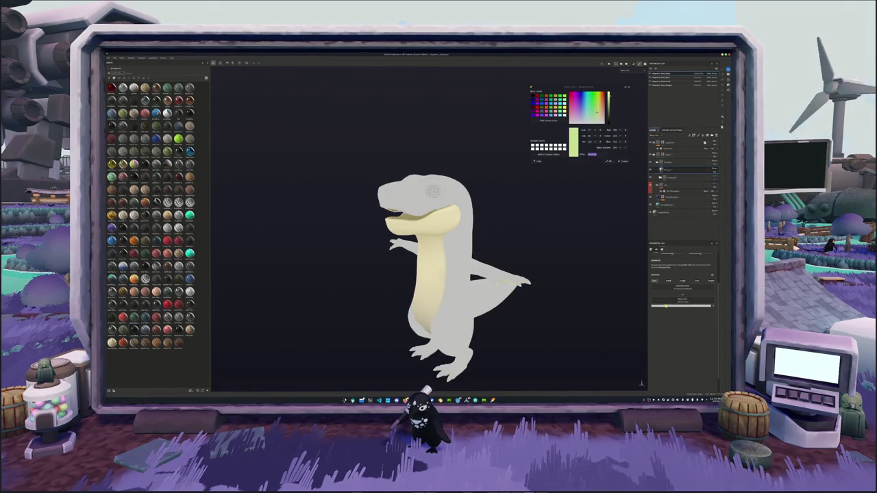
Set the new fill layer's base colour to white and start renaming it
{"action": "left_click", "coordinate": [680, 304]}
{"action": "left_click", "coordinate": [682, 309]}
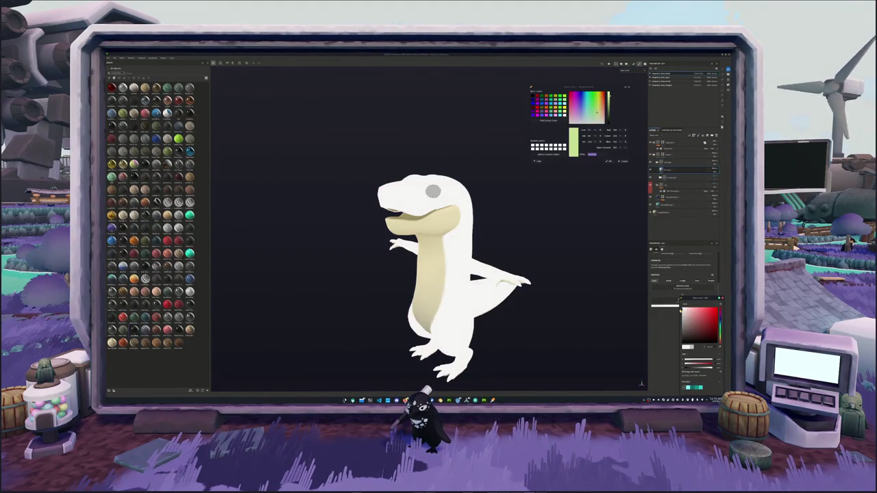
{"action": "left_click", "coordinate": [663, 156]}
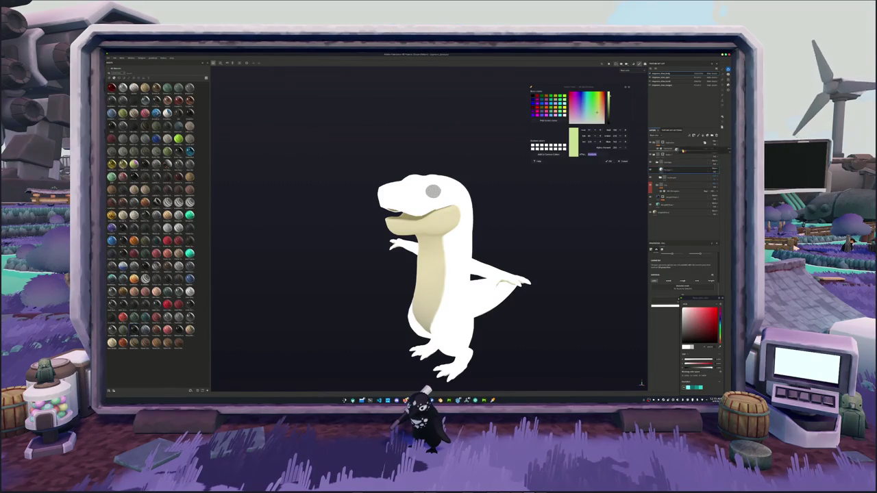
{"action": "double_click", "coordinate": [663, 155]}
{"action": "type", "text": "T"}
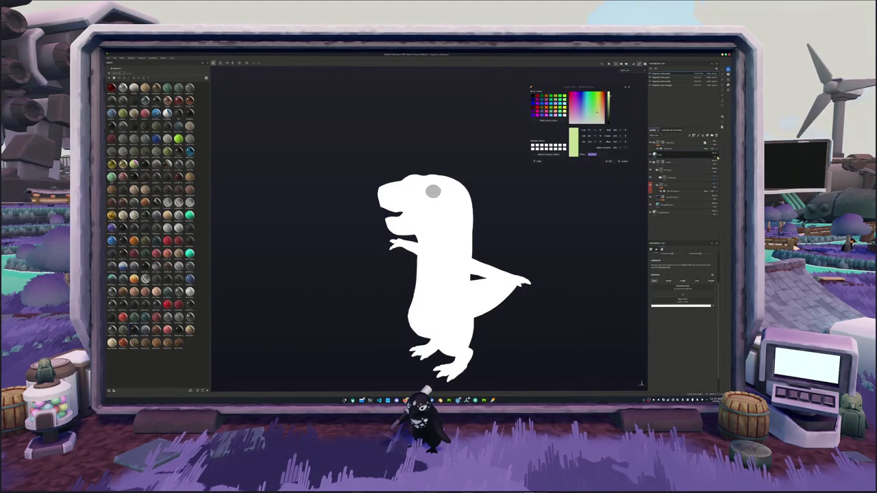
Change the white fill's blend mode so the textured dinosaur shows through again
{"action": "left_click", "coordinate": [716, 157]}
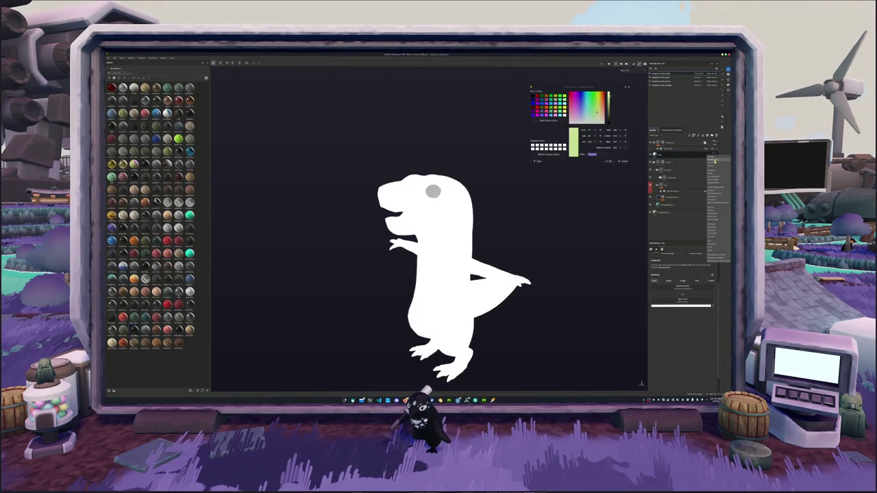
{"action": "left_click", "coordinate": [711, 160]}
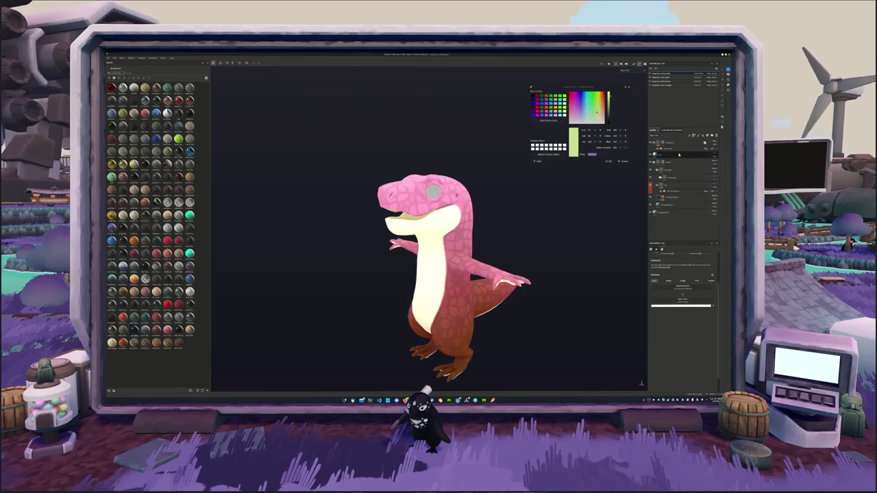
{"action": "left_click", "coordinate": [712, 159]}
{"action": "left_click", "coordinate": [692, 205]}
{"action": "left_click", "coordinate": [657, 158]}
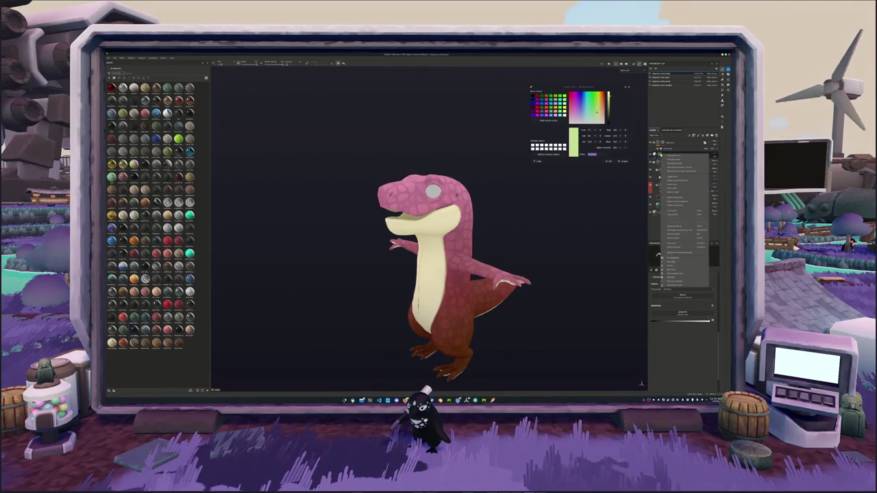
{"action": "key", "text": "Escape"}
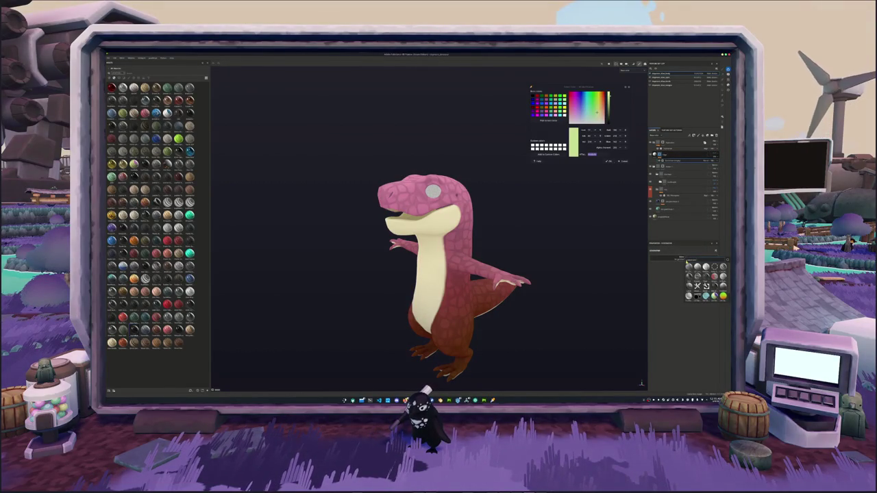
Adjust the selected layer's property to deepen the pink of the dinosaur's skin
{"action": "left_click", "coordinate": [659, 159]}
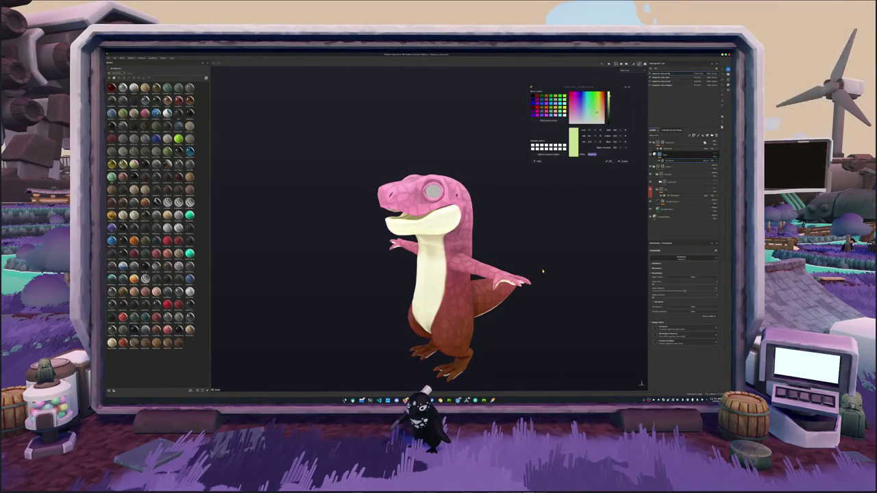
{"action": "left_click_drag", "start_coordinate": [541, 272], "coordinate": [686, 320], "text": "alt"}
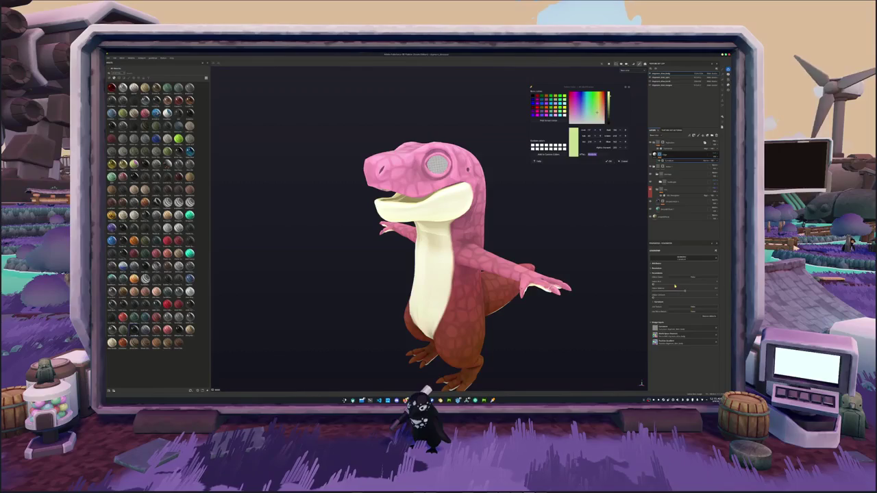
{"action": "left_click", "coordinate": [651, 291]}
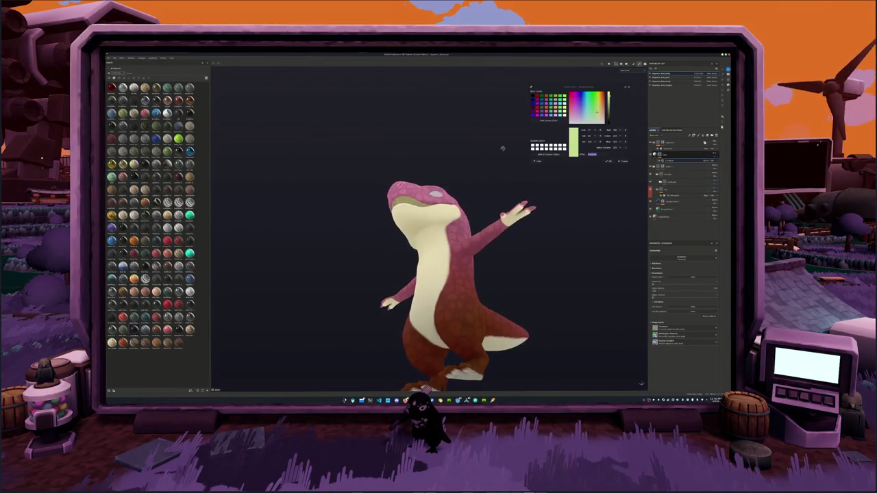
Inspect the layer's mask, then add a black fill layer at the top and remove it
{"action": "left_click", "coordinate": [670, 152]}
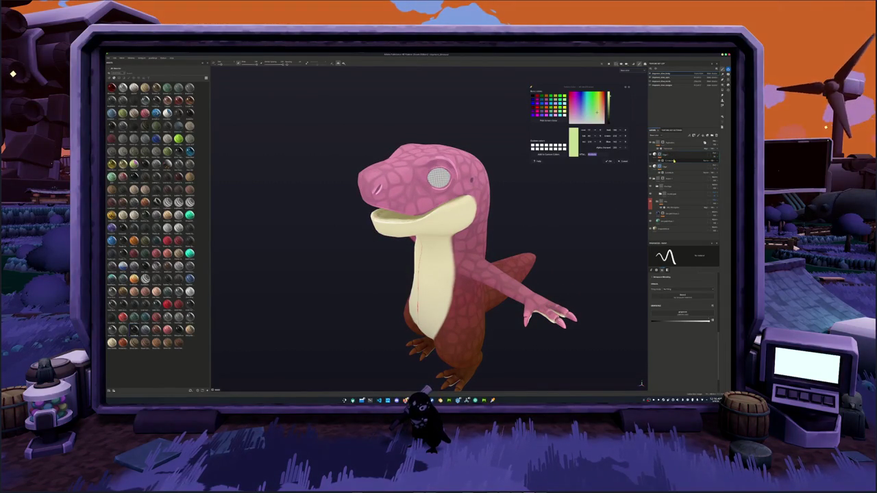
{"action": "left_click", "coordinate": [673, 161]}
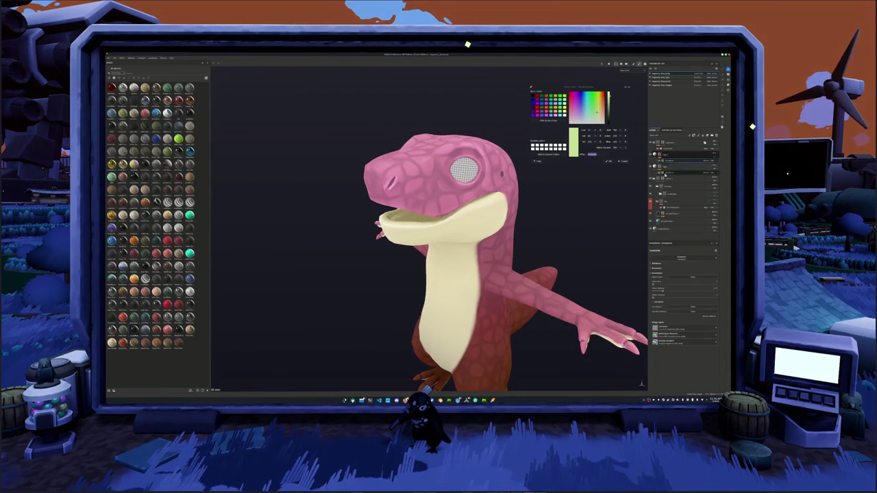
{"action": "left_click", "coordinate": [665, 156]}
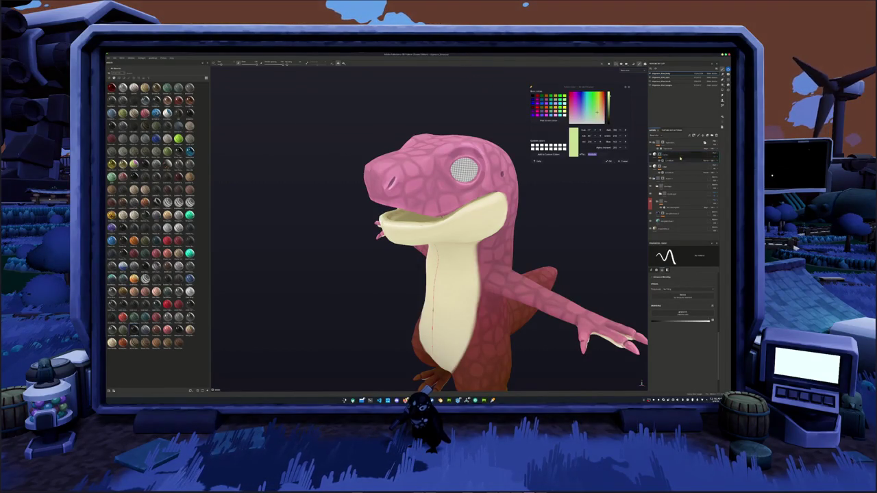
{"action": "left_click", "coordinate": [704, 135]}
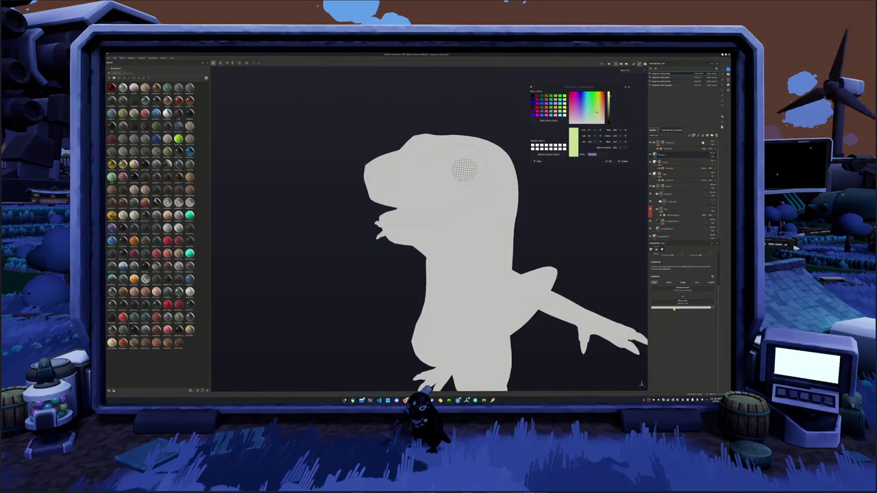
{"action": "left_click", "coordinate": [667, 308]}
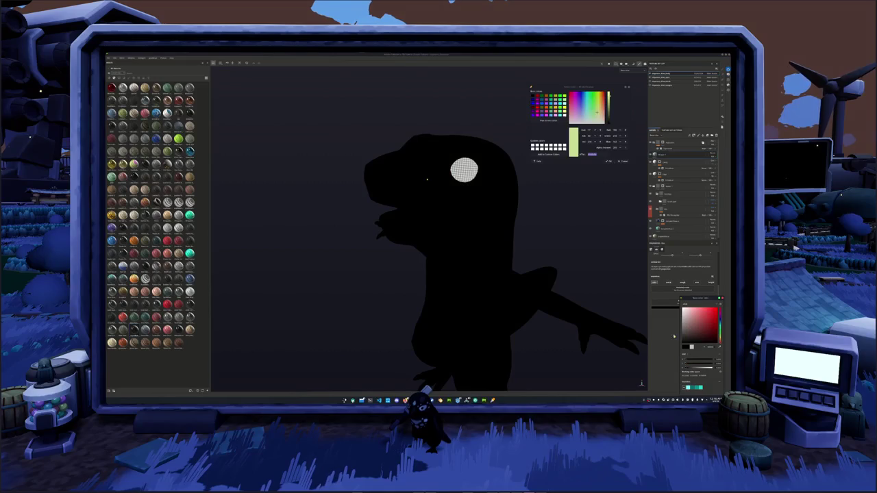
{"action": "right_click", "coordinate": [664, 156]}
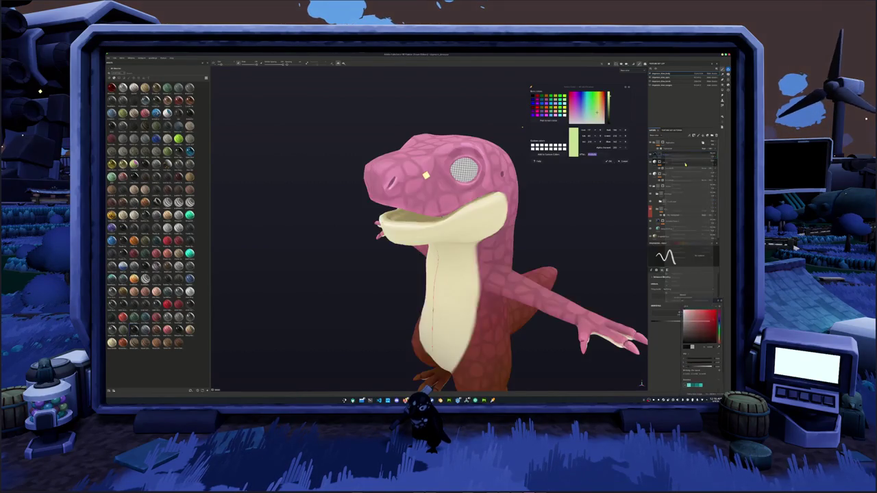
{"action": "left_click", "coordinate": [685, 158]}
{"action": "right_click", "coordinate": [708, 152]}
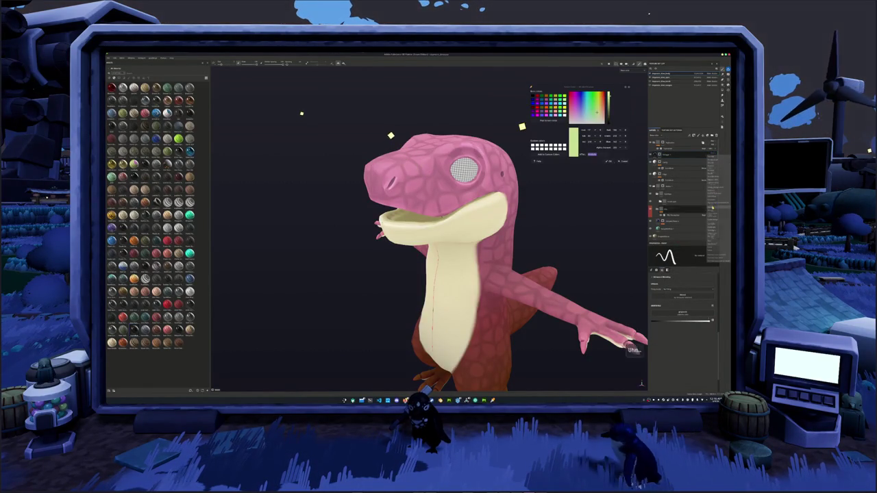
{"action": "key", "text": "Escape"}
Add an effect to the layer, turning the dinosaur red with dark scale outlines
{"action": "mouse_move", "coordinate": [568, 182]}
{"action": "left_mouse_down", "text": "alt"}
{"action": "mouse_move", "coordinate": [517, 180]}
{"action": "mouse_move", "coordinate": [528, 185]}
{"action": "left_mouse_up", "text": "alt"}
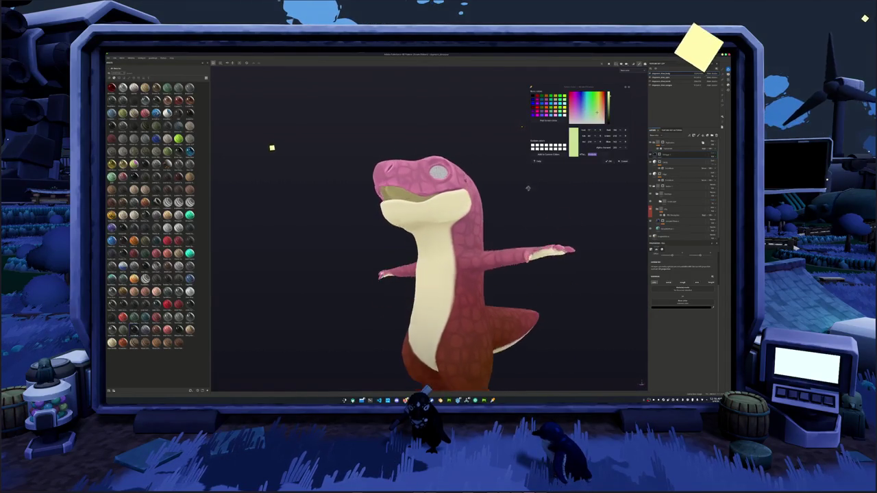
{"action": "double_click", "coordinate": [667, 155]}
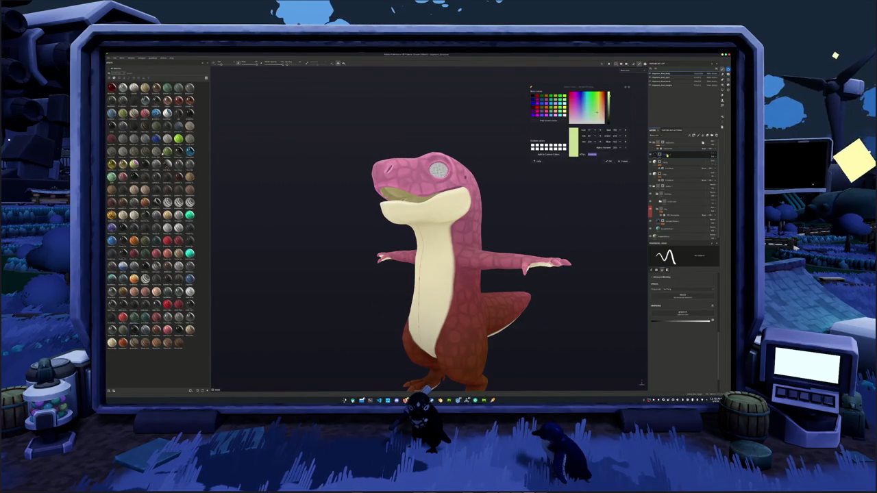
{"action": "key", "text": "Return"}
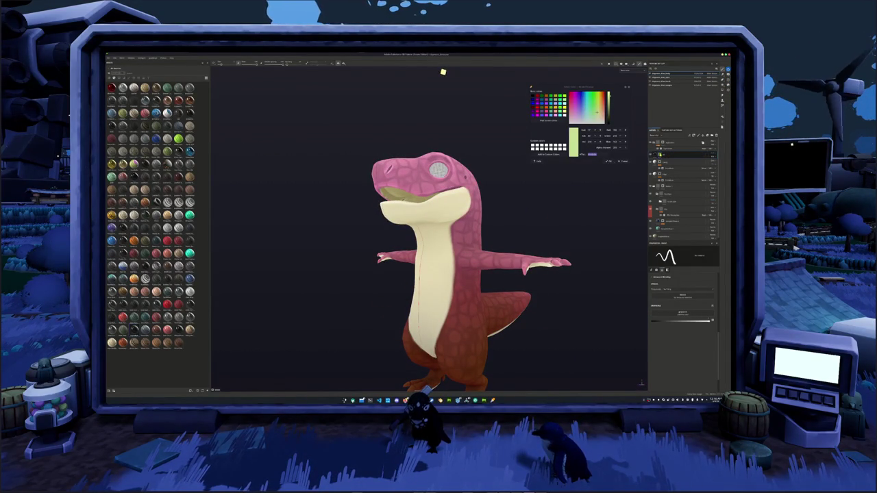
{"action": "right_click", "coordinate": [661, 155]}
{"action": "left_click", "coordinate": [678, 259]}
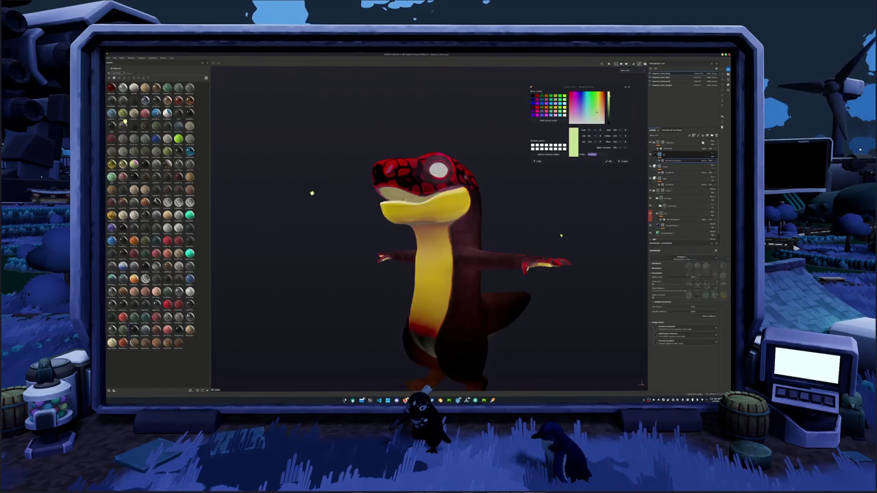
Lower the effect's value so the pink dinosaur renders darker with heavier shadows
{"action": "left_click", "coordinate": [687, 277]}
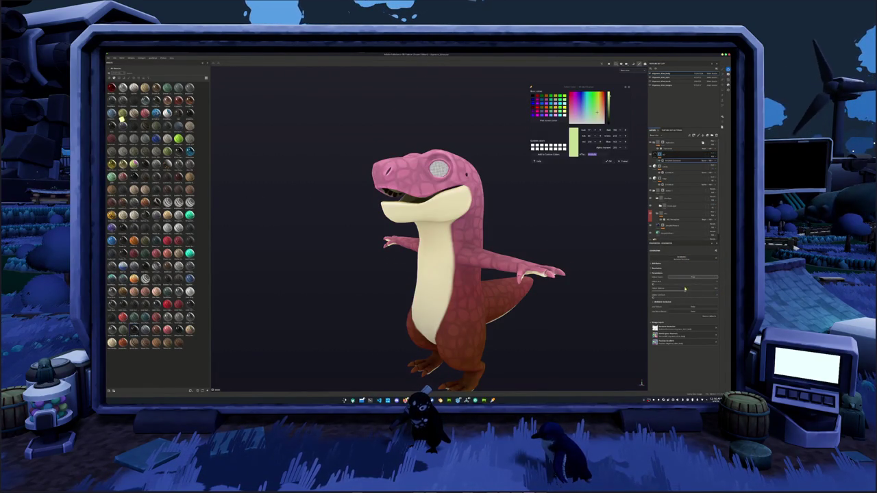
{"action": "left_click_drag", "start_coordinate": [684, 292], "coordinate": [717, 291]}
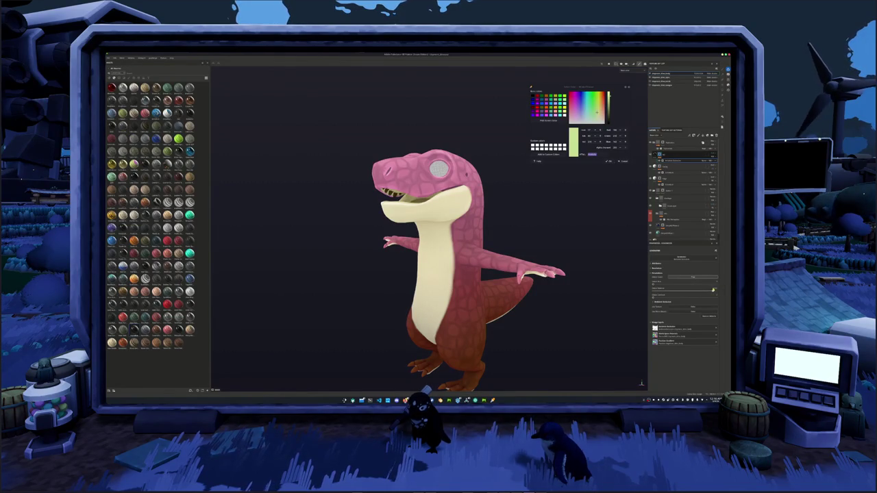
{"action": "mouse_move", "coordinate": [700, 292]}
{"action": "left_mouse_down"}
{"action": "mouse_move", "coordinate": [683, 292]}
{"action": "mouse_move", "coordinate": [705, 296]}
{"action": "left_mouse_up"}
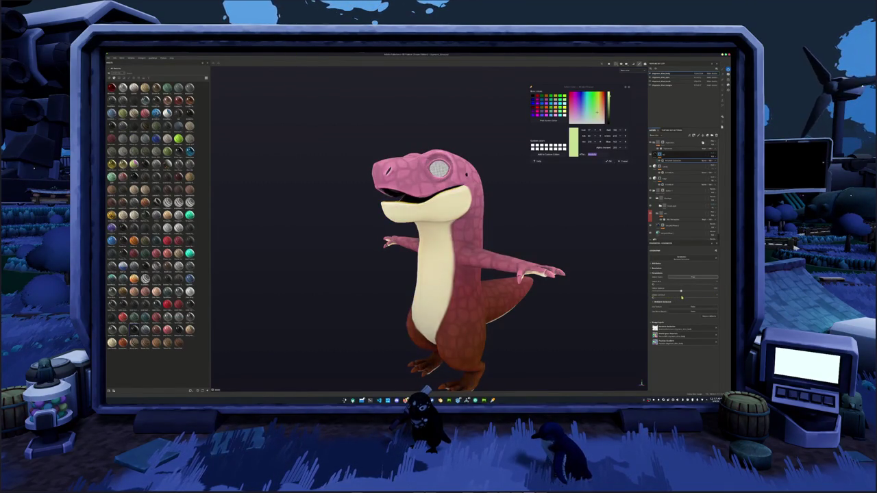
{"action": "left_click_drag", "start_coordinate": [697, 293], "coordinate": [679, 293]}
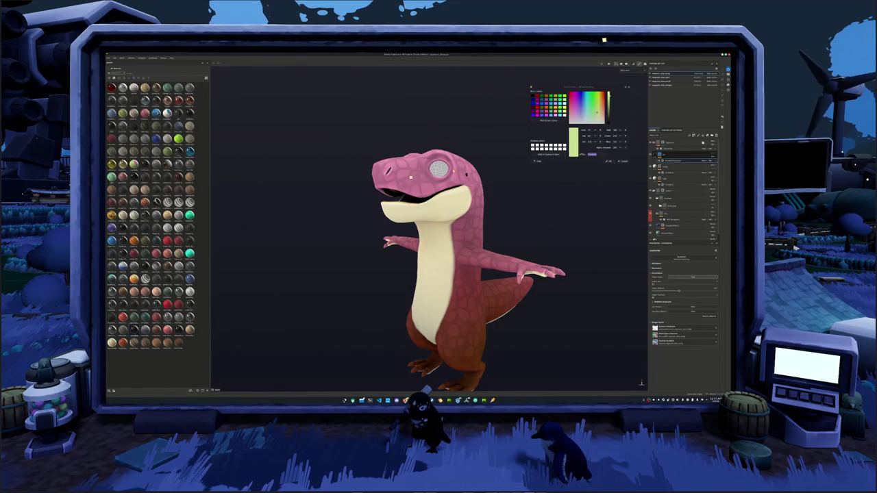
{"action": "left_click_drag", "start_coordinate": [473, 171], "coordinate": [480, 178], "text": "alt"}
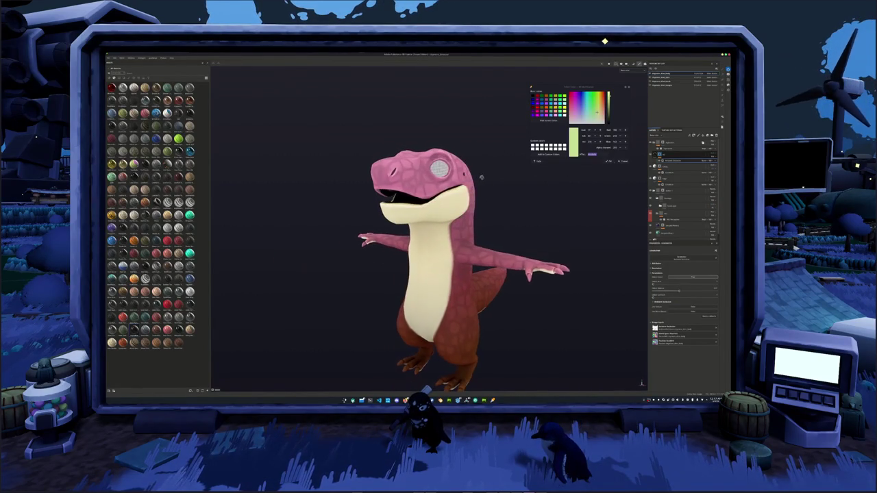
{"action": "mouse_move", "coordinate": [680, 293]}
{"action": "left_mouse_down"}
{"action": "mouse_move", "coordinate": [672, 292]}
{"action": "mouse_move", "coordinate": [682, 292]}
{"action": "left_mouse_up"}
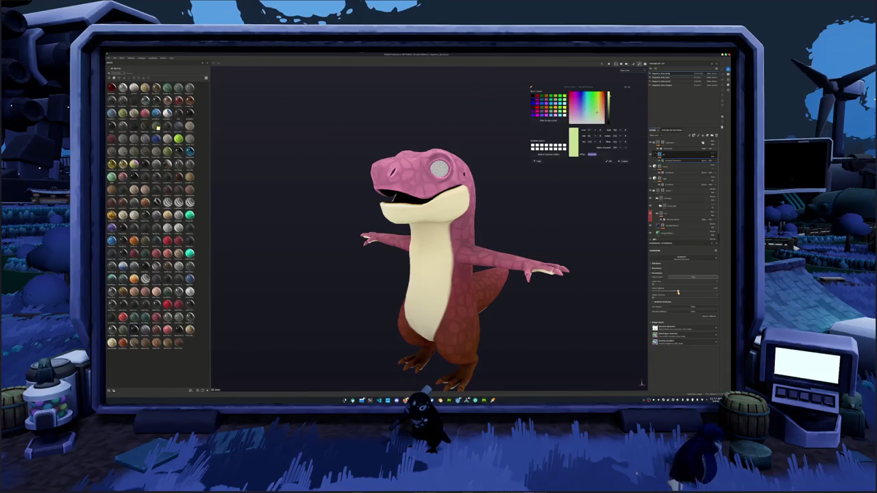
{"action": "mouse_move", "coordinate": [682, 293]}
{"action": "left_mouse_down"}
{"action": "mouse_move", "coordinate": [656, 292]}
{"action": "mouse_move", "coordinate": [683, 293]}
{"action": "left_mouse_up"}
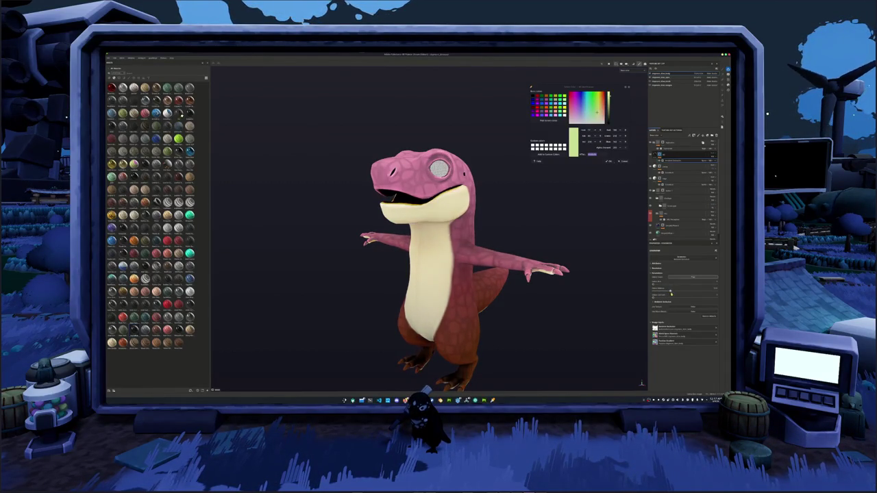
Check the dinosaur's back and open the Export Textures settings with Ctrl+Shift+E
{"action": "left_click", "coordinate": [713, 166]}
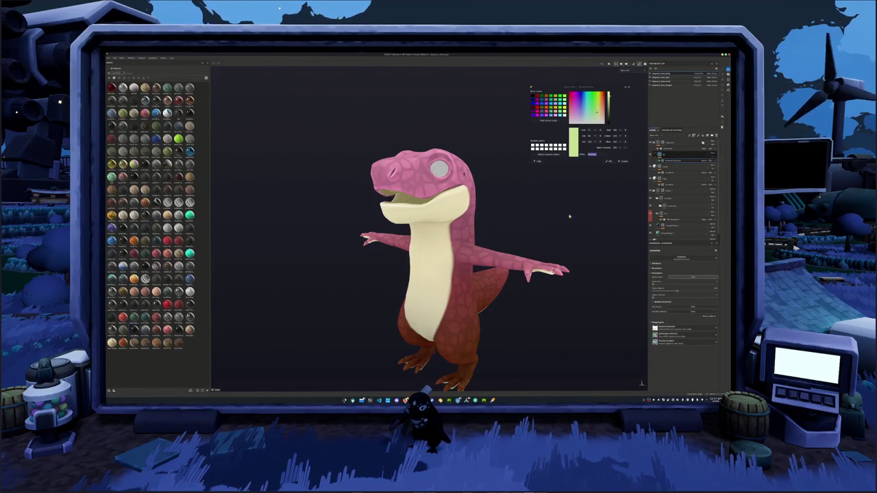
{"action": "mouse_move", "coordinate": [569, 217]}
{"action": "left_mouse_down", "text": "alt"}
{"action": "mouse_move", "coordinate": [571, 266]}
{"action": "mouse_move", "coordinate": [525, 260]}
{"action": "mouse_move", "coordinate": [542, 263]}
{"action": "mouse_move", "coordinate": [558, 235]}
{"action": "mouse_move", "coordinate": [510, 261]}
{"action": "mouse_move", "coordinate": [535, 242]}
{"action": "left_mouse_up", "text": "alt"}
{"action": "key", "text": "ctrl+shift+e"}
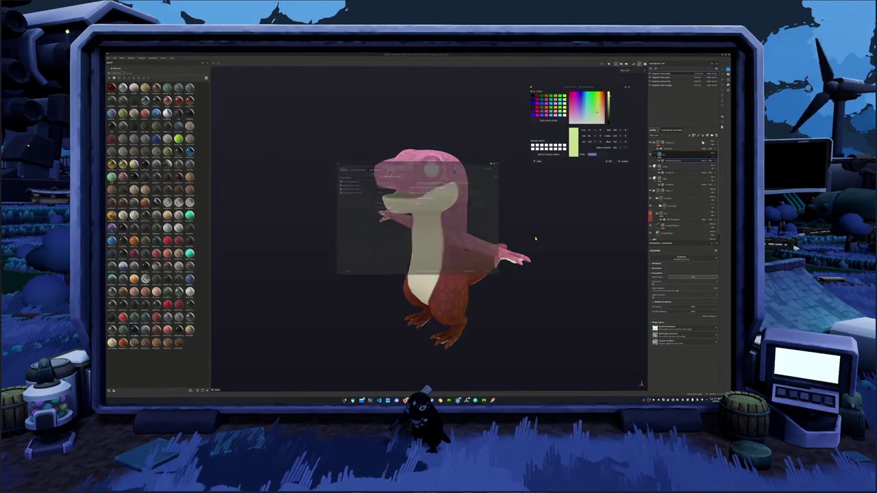
Choose the output folder for the dinosaur's texture sets and export the textures
{"action": "left_click", "coordinate": [354, 179]}
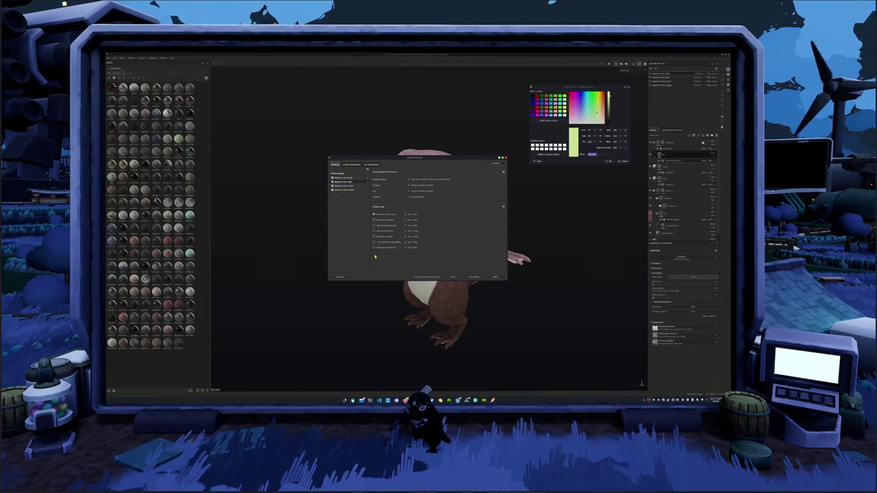
{"action": "left_click", "coordinate": [359, 190]}
{"action": "left_click", "coordinate": [351, 174]}
{"action": "left_click", "coordinate": [449, 180]}
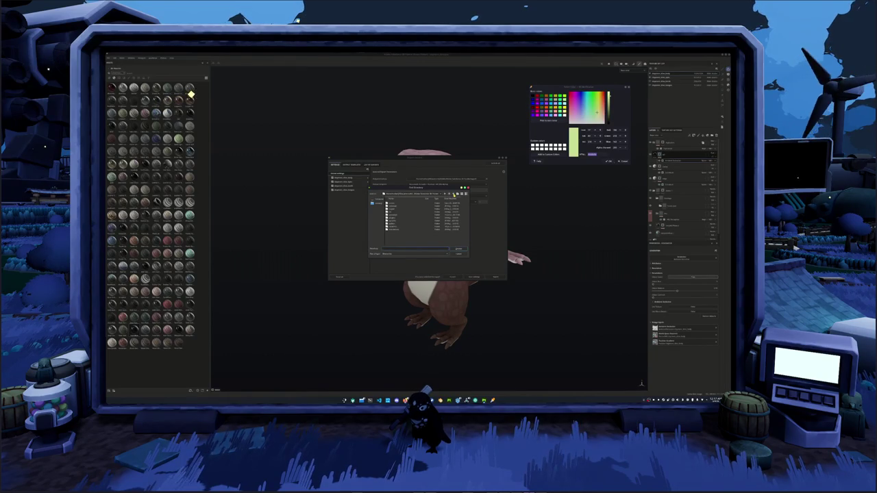
{"action": "left_click", "coordinate": [440, 194]}
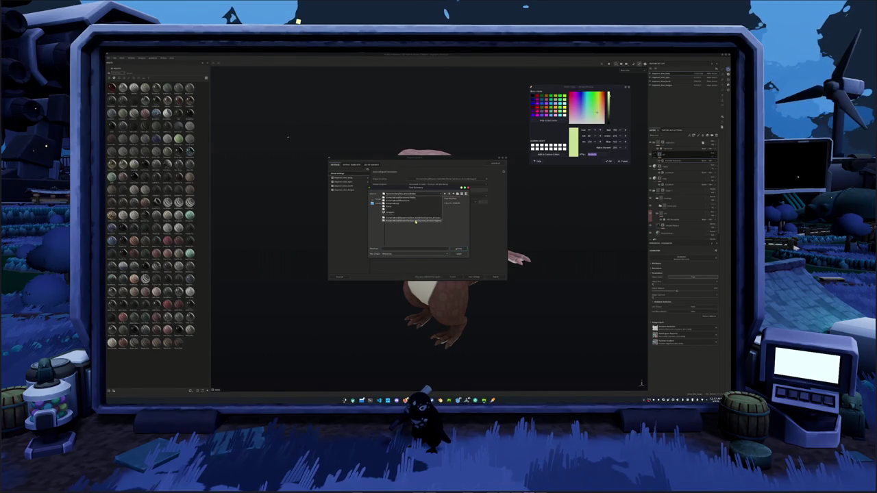
{"action": "left_click", "coordinate": [416, 221]}
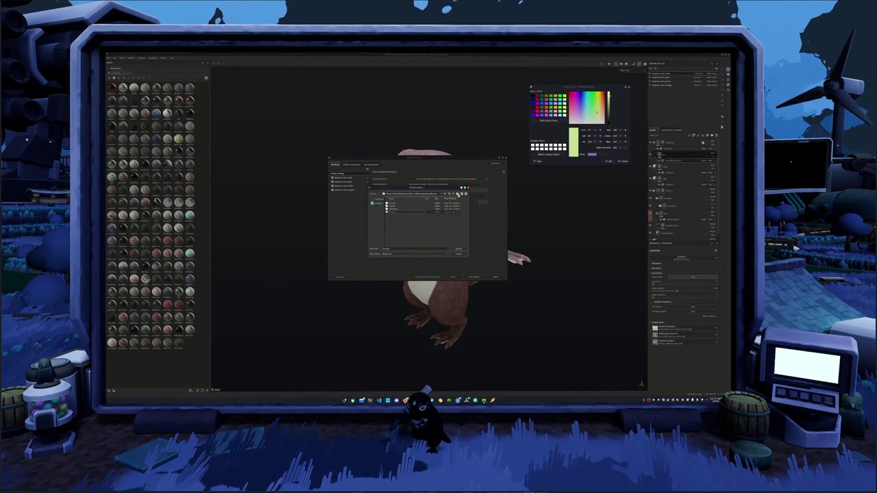
{"action": "double_click", "coordinate": [412, 214]}
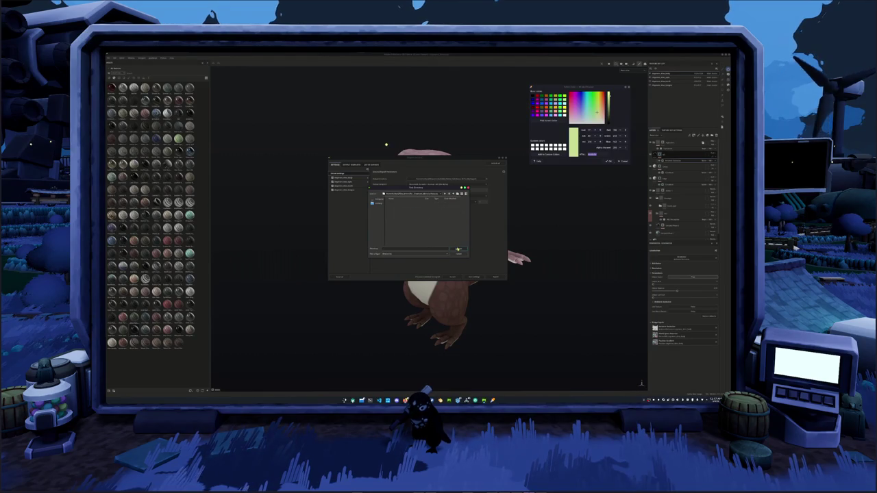
{"action": "left_click", "coordinate": [458, 250]}
{"action": "left_click", "coordinate": [494, 277]}
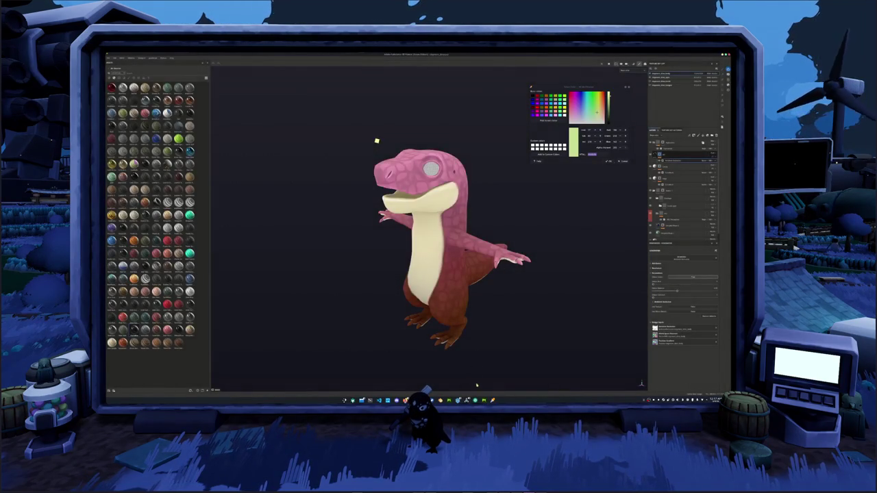
Switch to Blender and frame the view on the selected dinosaur
{"action": "key", "text": "alt+Tab"}
{"action": "left_click", "coordinate": [644, 97]}
{"action": "key", "text": "KP_Decimal"}
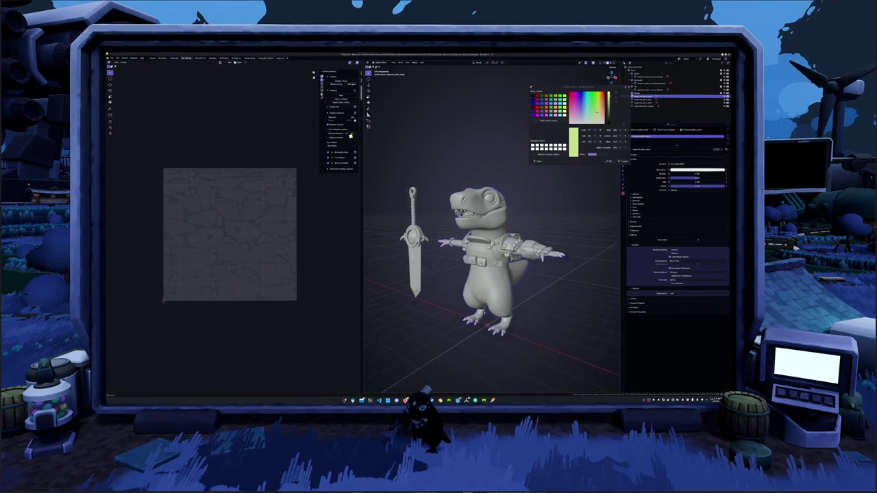
Preview the material, then move to the Shading workspace and frame the front view
{"action": "key", "text": "z"}
{"action": "key", "text": "2"}
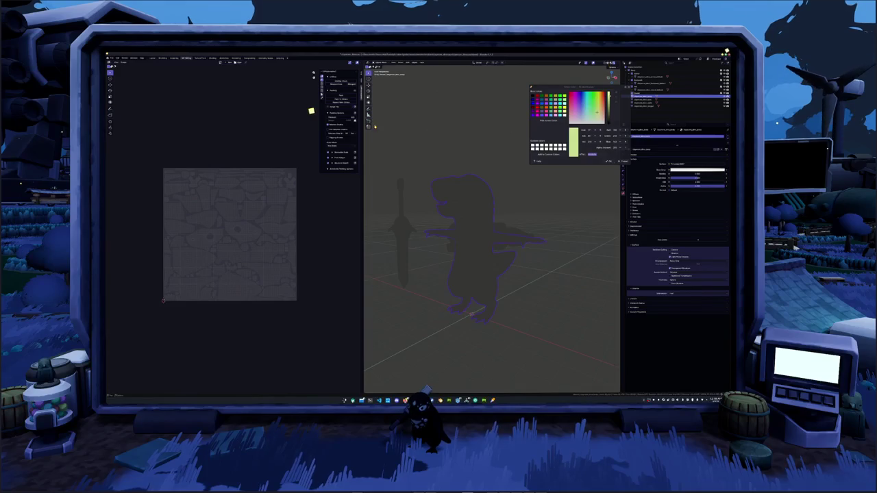
{"action": "key", "text": "z"}
{"action": "key", "text": "6"}
{"action": "key", "text": "ctrl+Page_Down"}
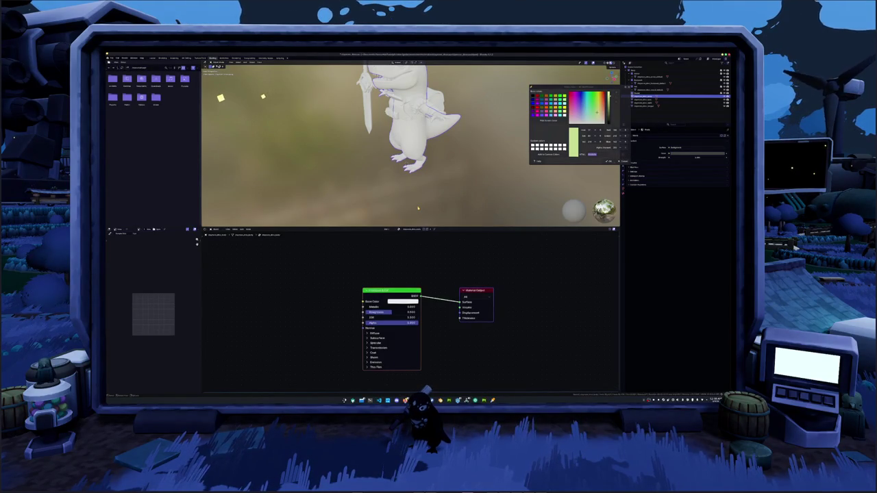
{"action": "scroll", "coordinate": [209, 99], "scroll_direction": "down", "scroll_amount": 3}
{"action": "key", "text": "KP_1"}
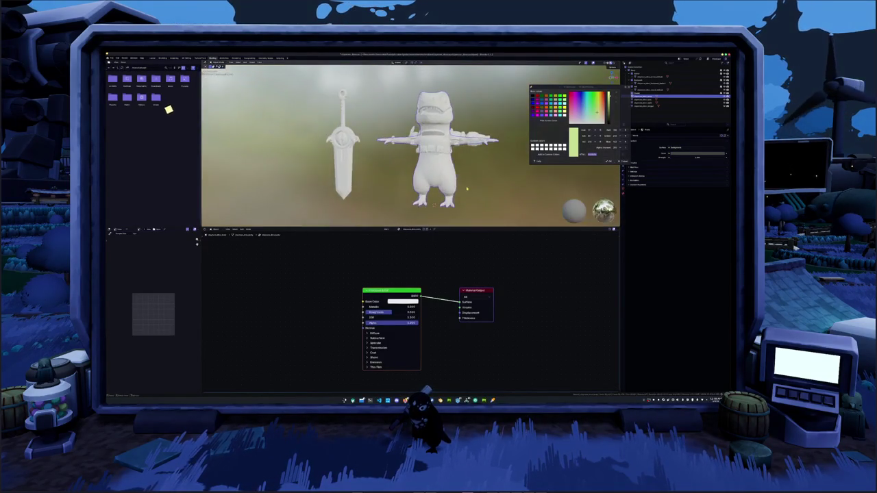
Add an image texture setup with Ctrl+T, dissolve the Principled BSDF, and line up the nodes
{"action": "key", "text": "ctrl+t"}
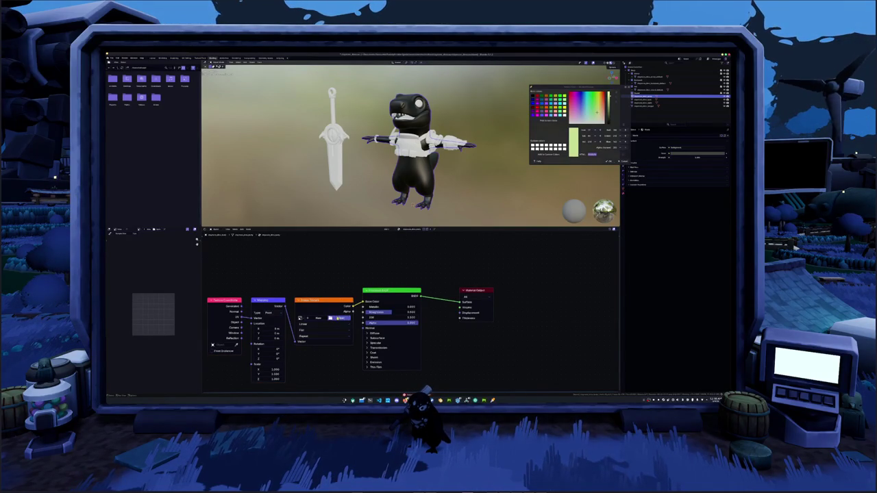
{"action": "key", "text": "ctrl+x"}
{"action": "left_click_drag", "start_coordinate": [332, 302], "coordinate": [401, 291]}
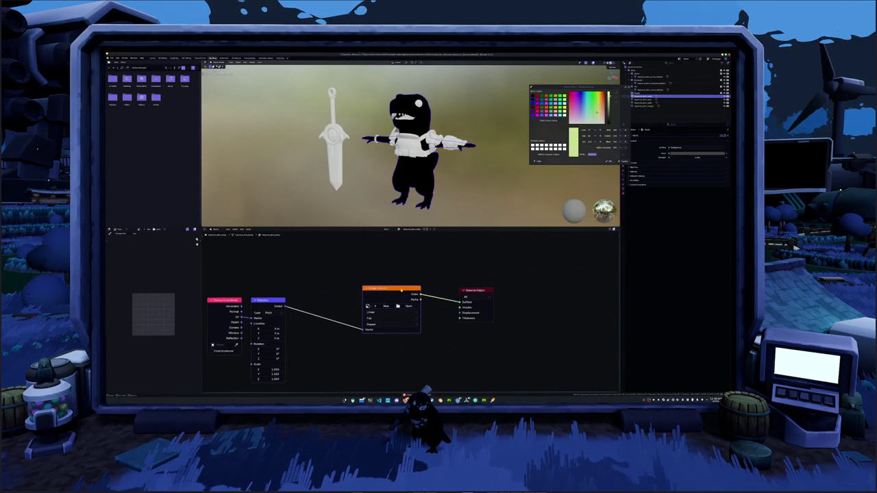
{"action": "key", "text": "g"}
{"action": "left_click", "coordinate": [358, 289]}
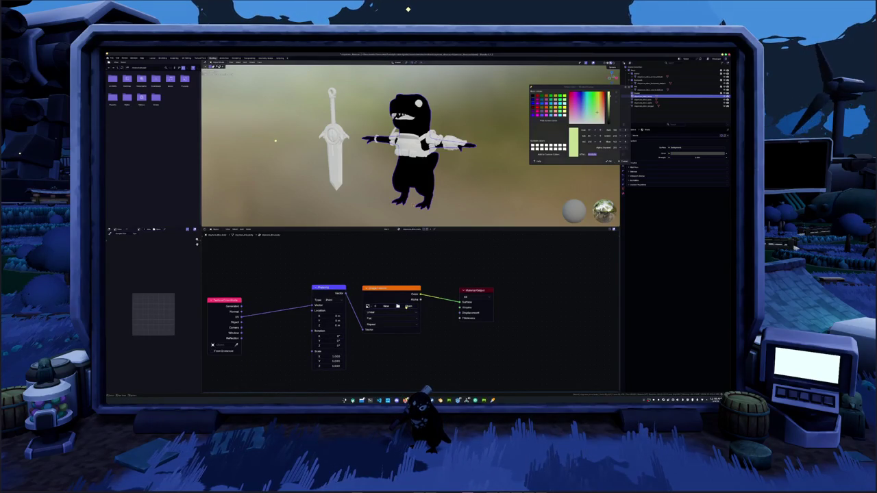
{"action": "scroll", "coordinate": [413, 361], "scroll_direction": "down", "scroll_amount": 2}
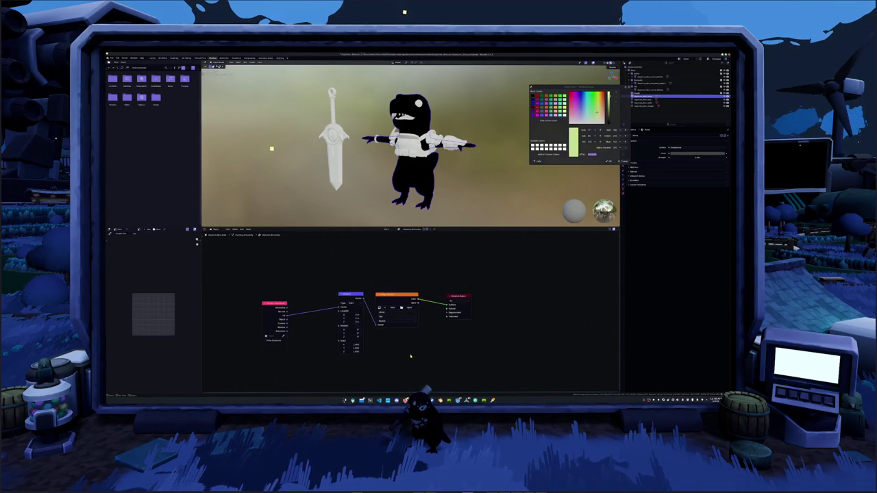
{"action": "left_click_drag", "start_coordinate": [274, 299], "coordinate": [318, 295]}
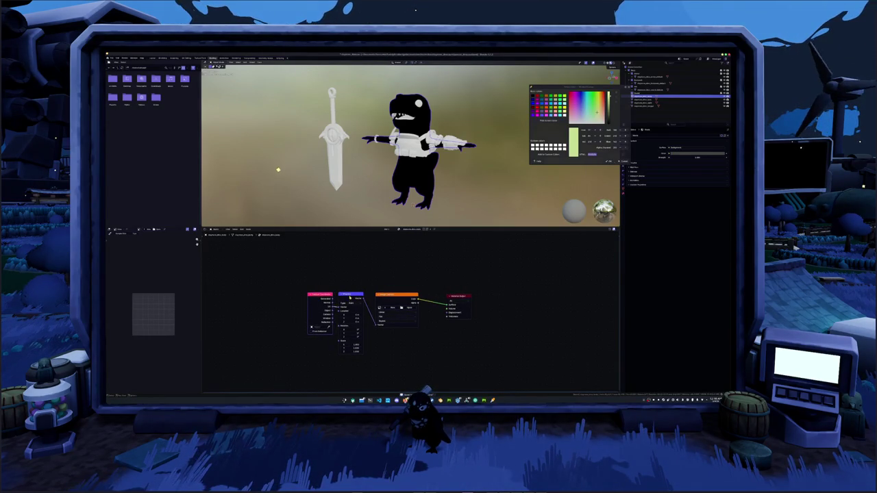
{"action": "left_click_drag", "start_coordinate": [393, 295], "coordinate": [385, 295]}
{"action": "left_click_drag", "start_coordinate": [457, 297], "coordinate": [426, 294]}
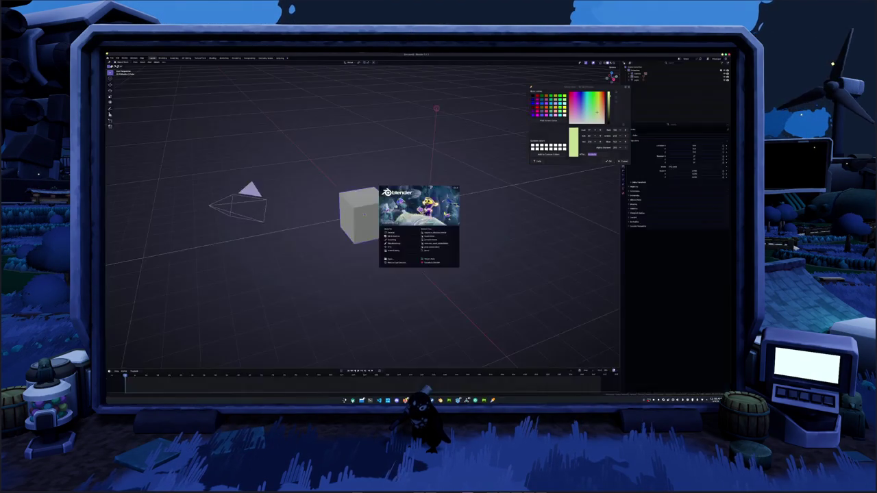
Reopen the dinosaur project and load the exported texture into the Image Texture node
{"action": "left_click", "coordinate": [433, 232]}
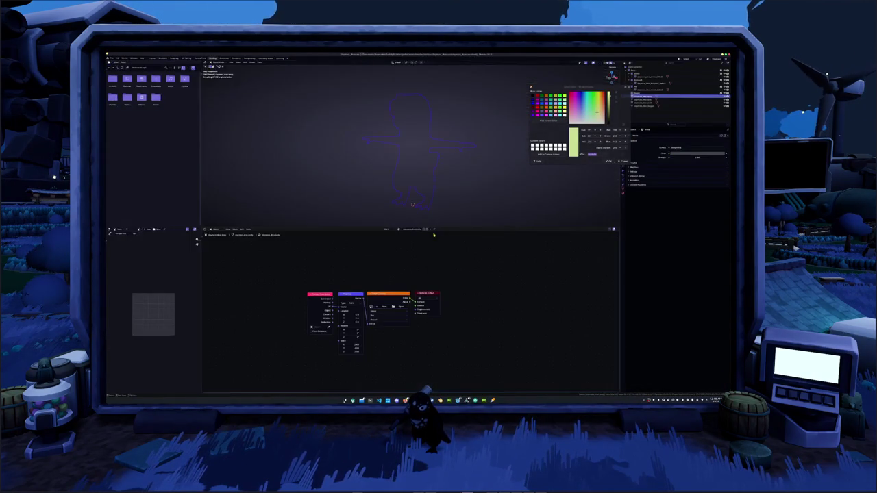
{"action": "left_click", "coordinate": [401, 308]}
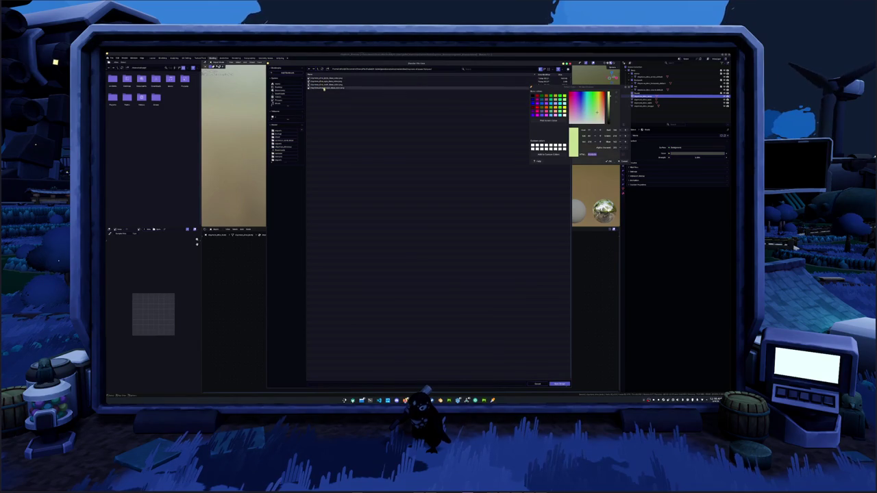
{"action": "double_click", "coordinate": [320, 80]}
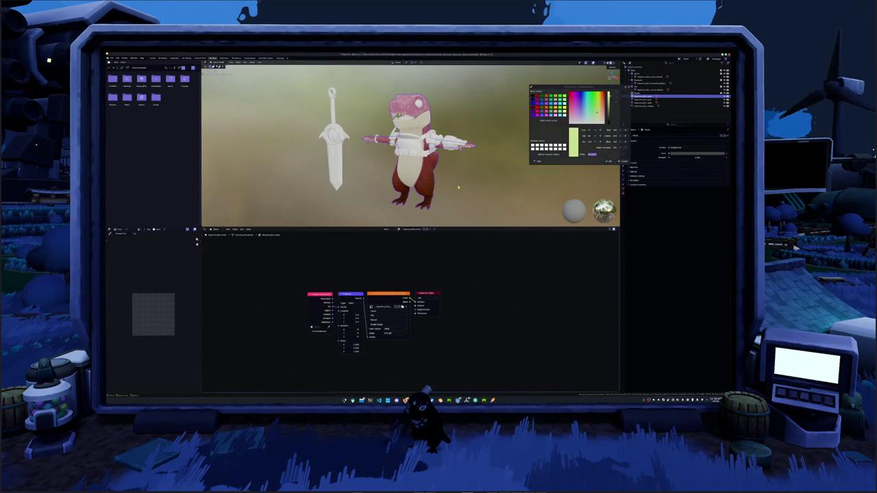
{"action": "mouse_move", "coordinate": [304, 156]}
{"action": "middle_mouse_down"}
{"action": "mouse_move", "coordinate": [235, 70]}
{"action": "mouse_move", "coordinate": [247, 69]}
{"action": "middle_mouse_up"}
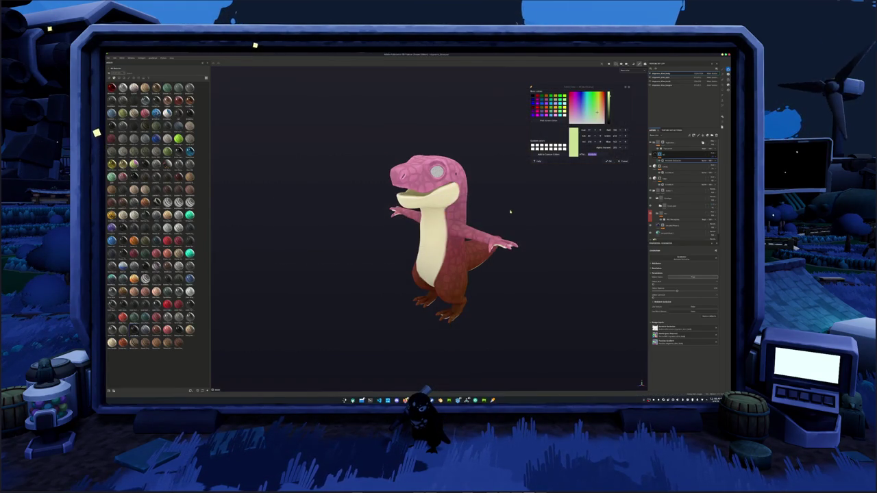
{"action": "mouse_move", "coordinate": [510, 213]}
{"action": "left_mouse_down", "text": "alt"}
{"action": "mouse_move", "coordinate": [515, 192]}
{"action": "mouse_move", "coordinate": [540, 204]}
{"action": "left_mouse_up", "text": "alt"}
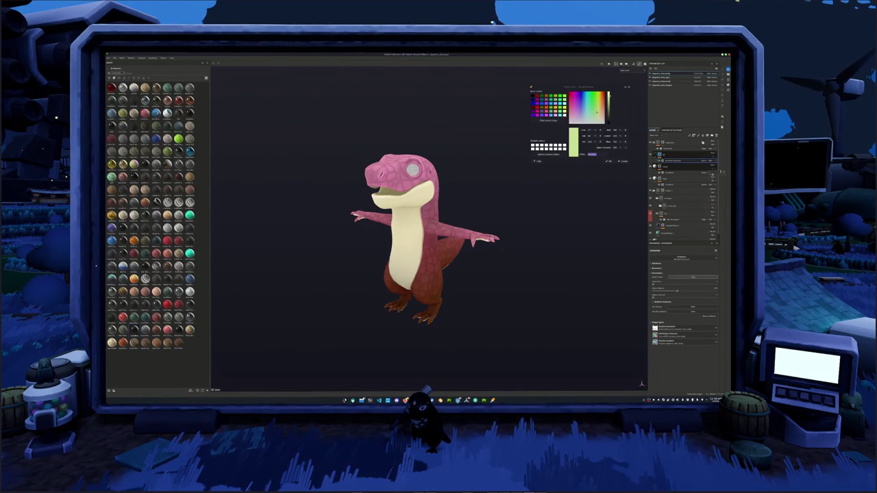
Switch the dinosaur's colour layer to teal, check it, and return to Blender
{"action": "left_click", "coordinate": [712, 180]}
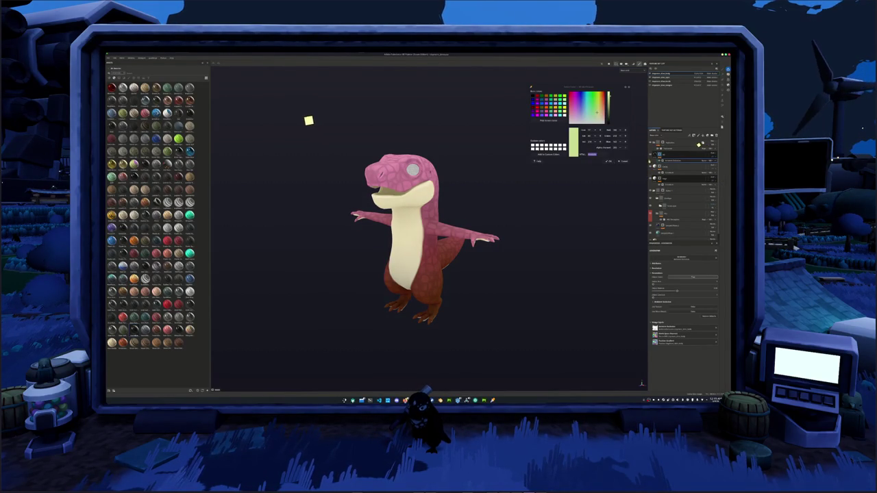
{"action": "left_click_drag", "start_coordinate": [307, 119], "coordinate": [297, 121], "text": "alt"}
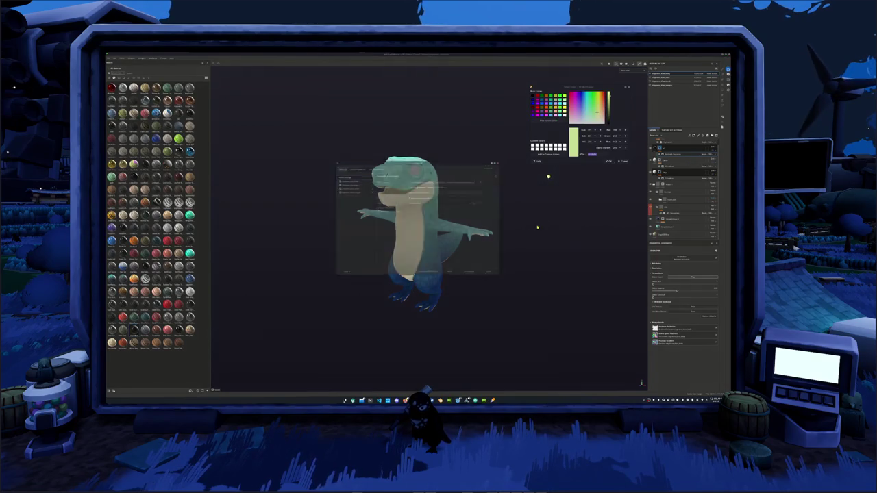
{"action": "key", "text": "alt+Tab"}
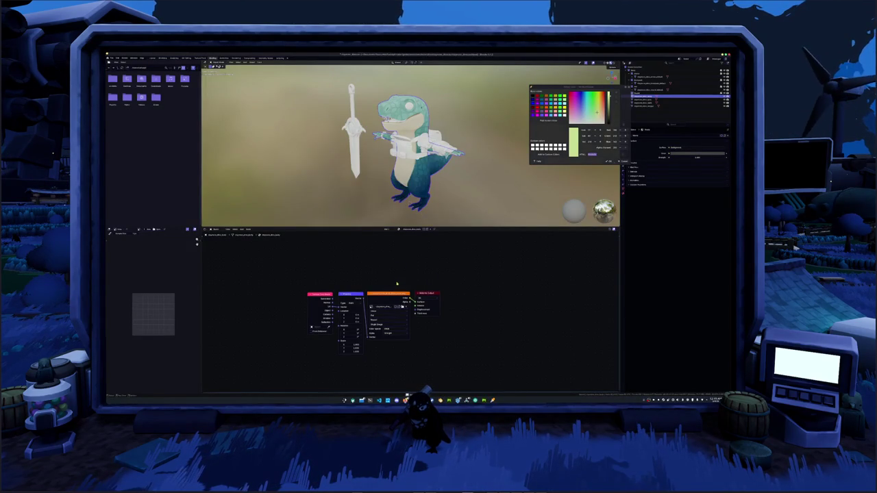
Inspect the teal dinosaur from the front and sides in Blender, then return to Substance Painter
{"action": "middle_click_drag", "start_coordinate": [459, 185], "coordinate": [452, 182]}
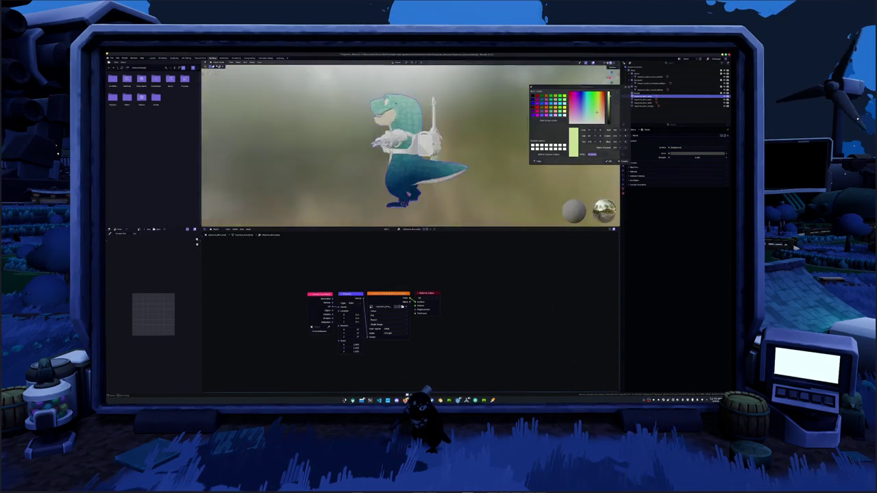
{"action": "key", "text": "KP_1"}
{"action": "mouse_move", "coordinate": [448, 122]}
{"action": "middle_mouse_down"}
{"action": "mouse_move", "coordinate": [457, 119]}
{"action": "mouse_move", "coordinate": [473, 171]}
{"action": "middle_mouse_up"}
{"action": "key", "text": "alt+Tab"}
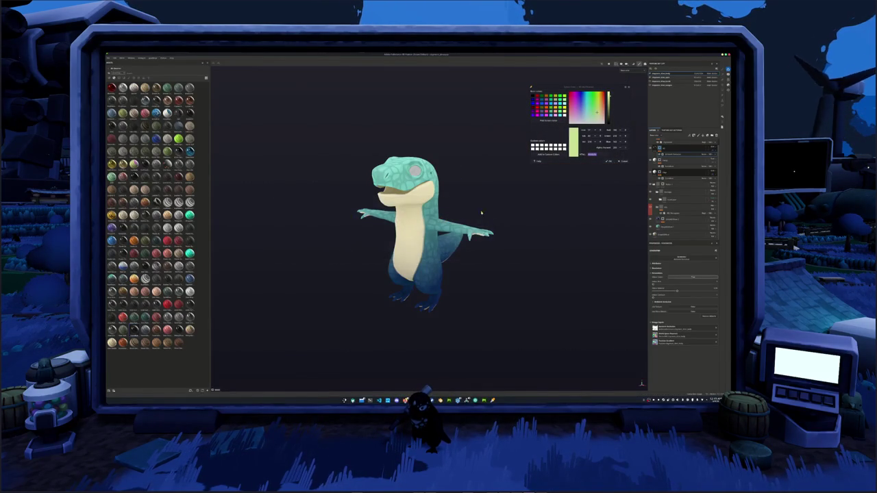
{"action": "key", "text": "alt+Tab"}
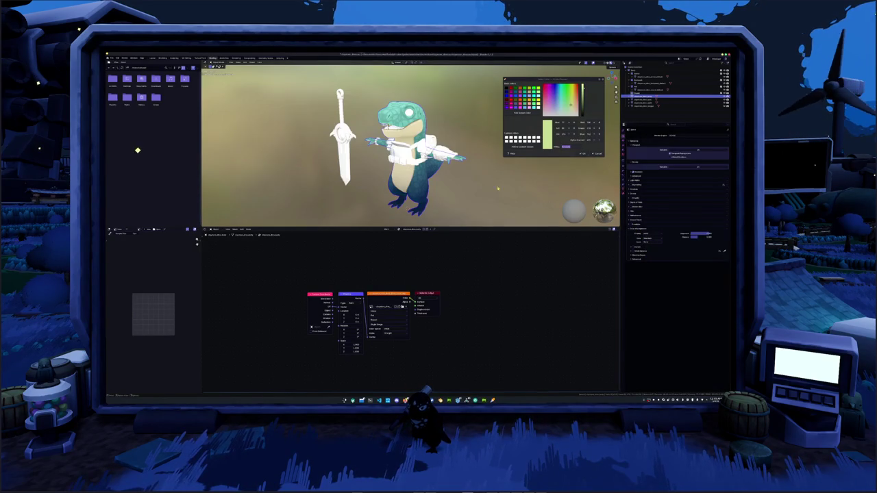
{"action": "mouse_move", "coordinate": [498, 188]}
{"action": "middle_mouse_down"}
{"action": "mouse_move", "coordinate": [438, 157]}
{"action": "mouse_move", "coordinate": [466, 184]}
{"action": "mouse_move", "coordinate": [411, 192]}
{"action": "middle_mouse_up"}
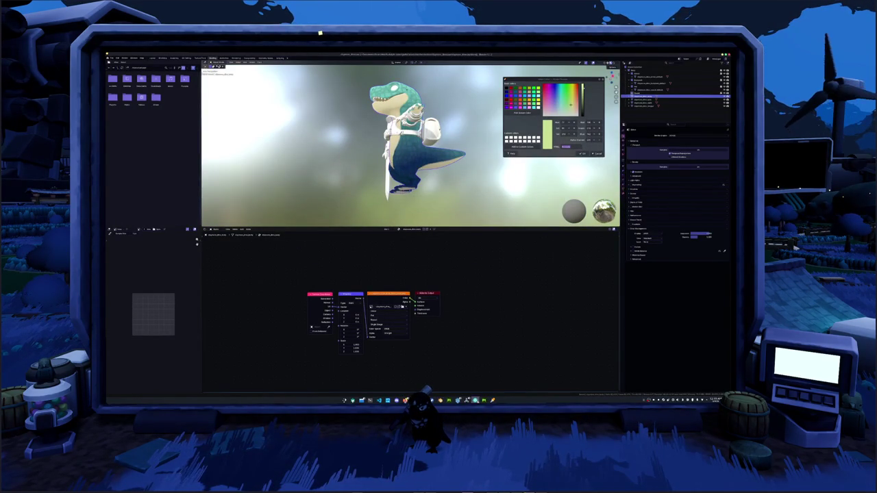
{"action": "key", "text": "alt+Tab"}
{"action": "scroll", "coordinate": [299, 72], "scroll_direction": "up", "scroll_amount": 3}
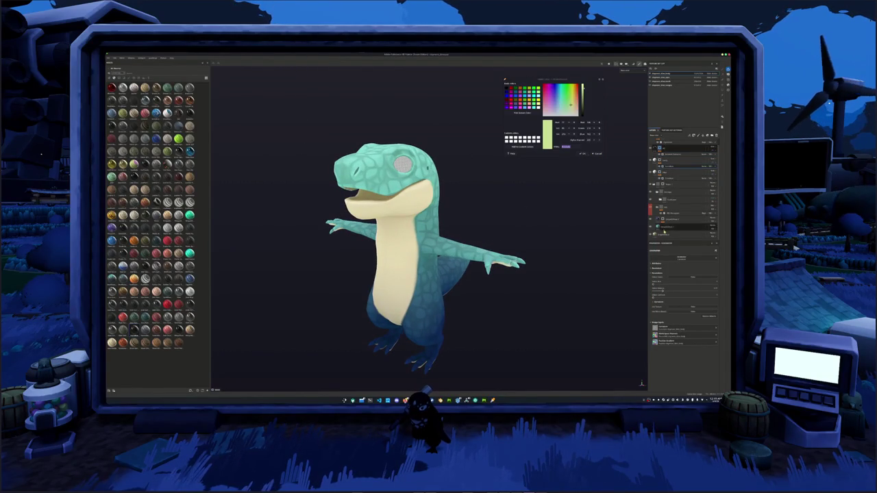
Add new layers that turn the belly white, toggling one on and off to compare
{"action": "left_click", "coordinate": [700, 137]}
{"action": "left_click", "coordinate": [668, 226]}
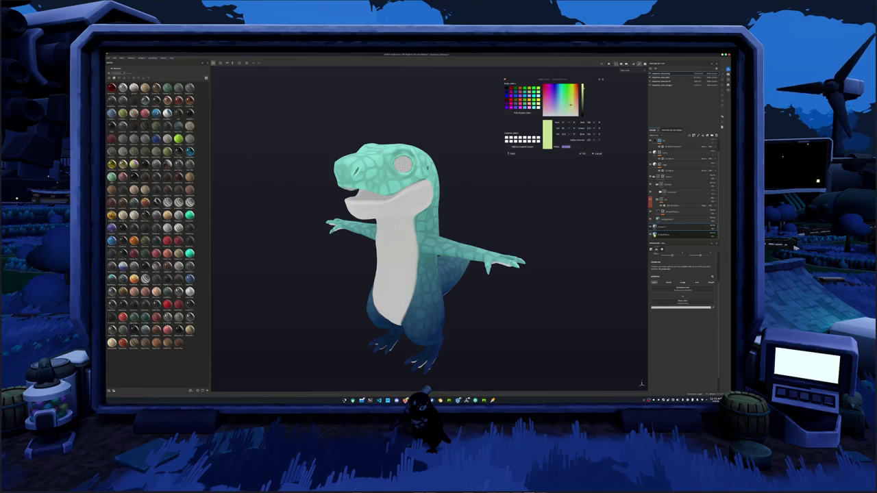
{"action": "left_click", "coordinate": [652, 234]}
{"action": "left_click", "coordinate": [652, 234]}
{"action": "left_click", "coordinate": [651, 233]}
{"action": "left_click", "coordinate": [651, 234]}
{"action": "left_click", "coordinate": [651, 233]}
{"action": "left_click", "coordinate": [652, 234]}
{"action": "left_click", "coordinate": [652, 233]}
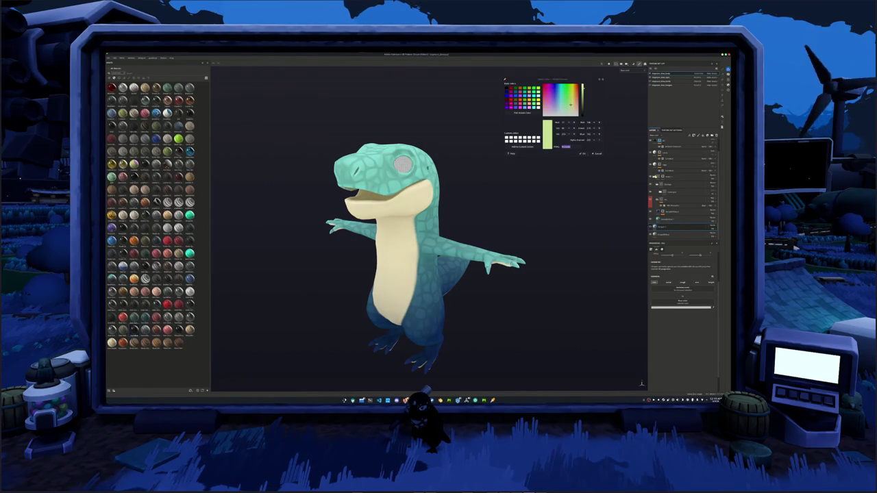
Rename the top layer and give it a green colour tag
{"action": "double_click", "coordinate": [668, 191]}
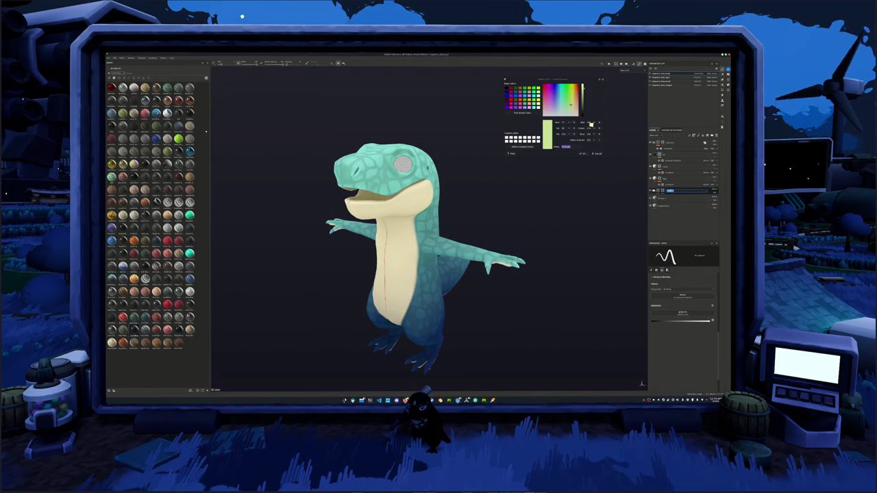
{"action": "key", "text": "Return"}
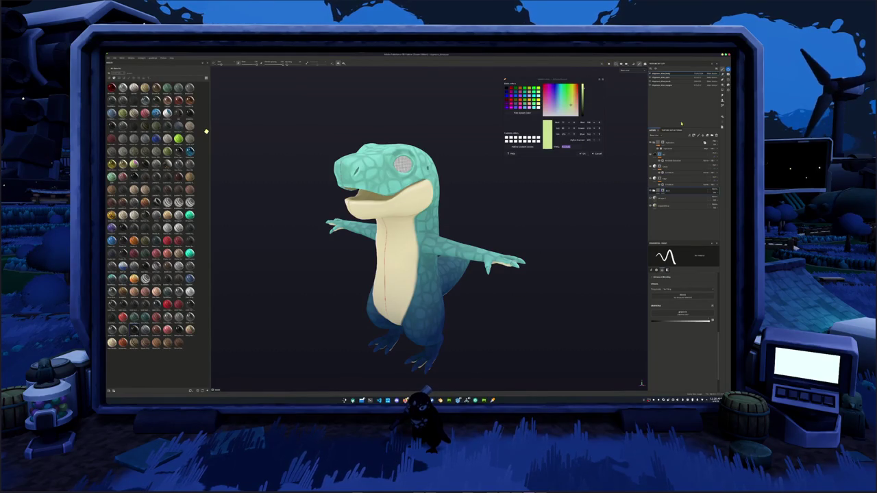
{"action": "right_click", "coordinate": [668, 189]}
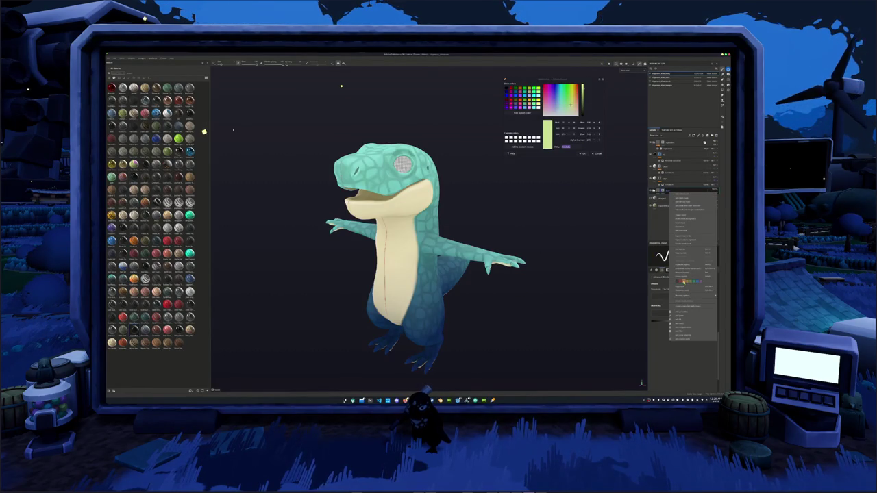
{"action": "left_click", "coordinate": [694, 281]}
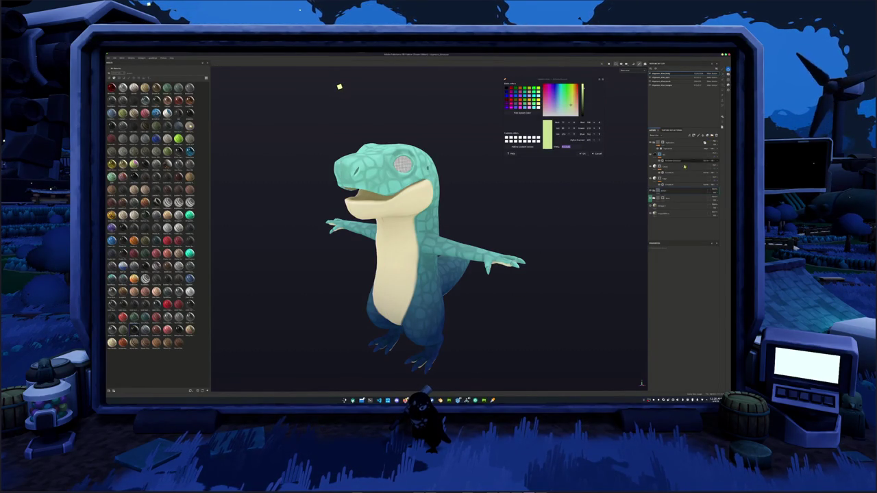
Rename the next layer down to 'Details' and move it within the stack
{"action": "left_click", "coordinate": [677, 199]}
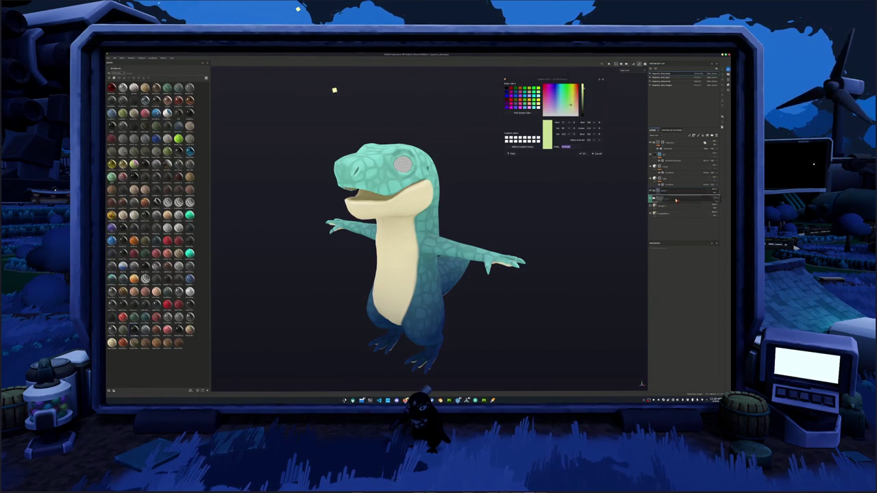
{"action": "double_click", "coordinate": [672, 200]}
{"action": "type", "text": "Details"}
{"action": "key", "text": "Return"}
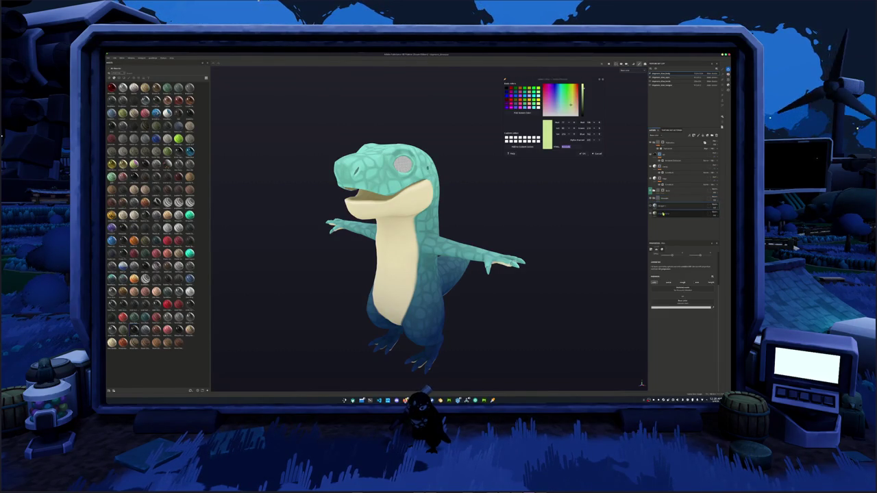
{"action": "left_click_drag", "start_coordinate": [672, 200], "coordinate": [648, 207]}
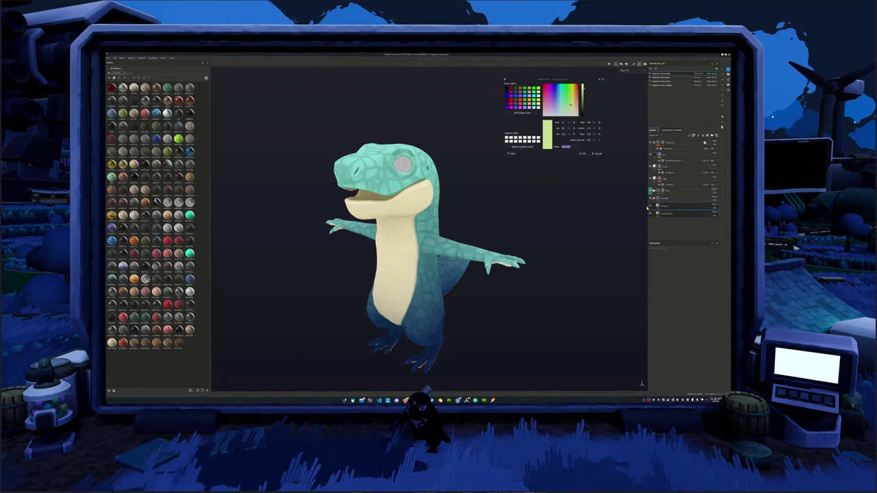
Darken the belly fill layer's colour toward black
{"action": "left_click", "coordinate": [685, 212]}
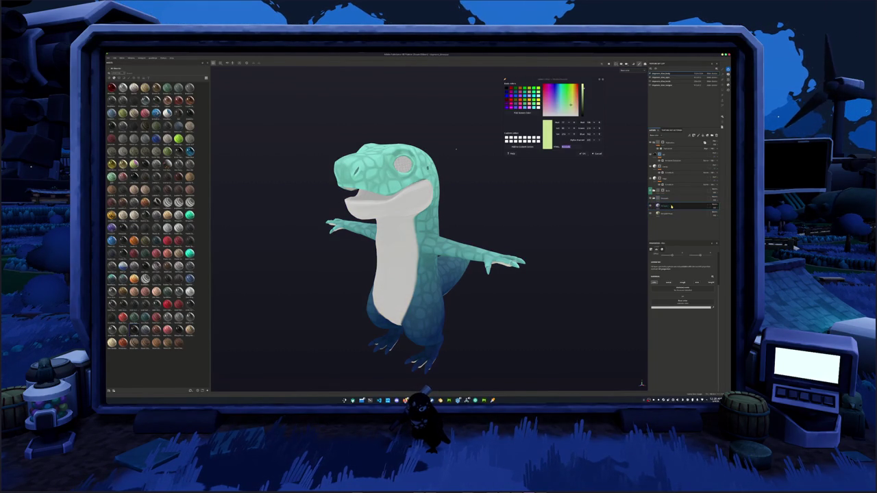
{"action": "left_click", "coordinate": [681, 306]}
{"action": "left_click_drag", "start_coordinate": [684, 310], "coordinate": [669, 350]}
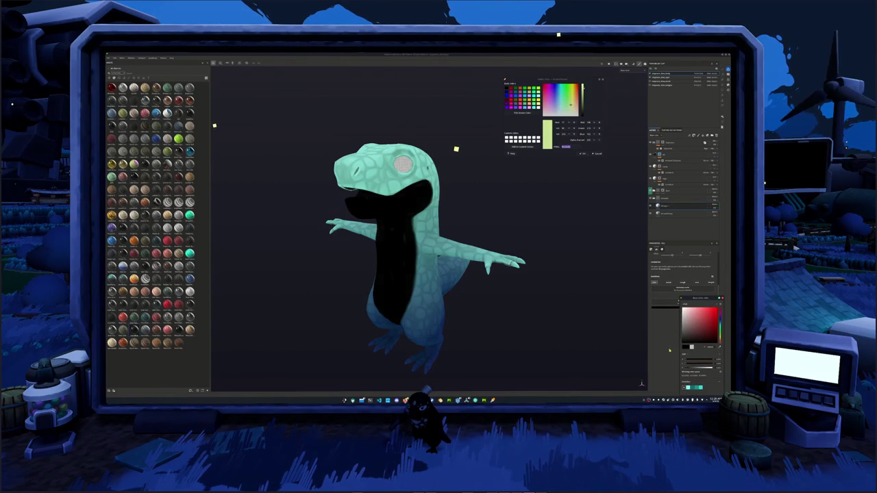
Add a new layer with a paint sub-layer for the belly stripes
{"action": "right_click", "coordinate": [668, 206]}
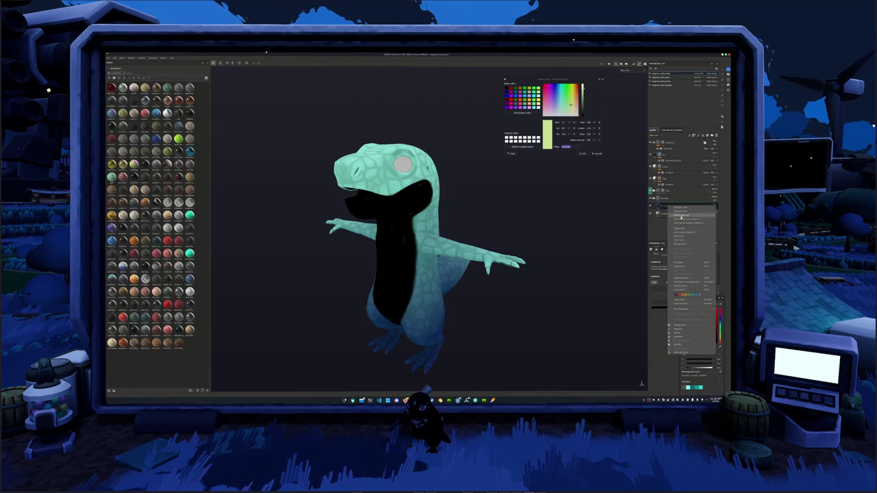
{"action": "left_click", "coordinate": [681, 216]}
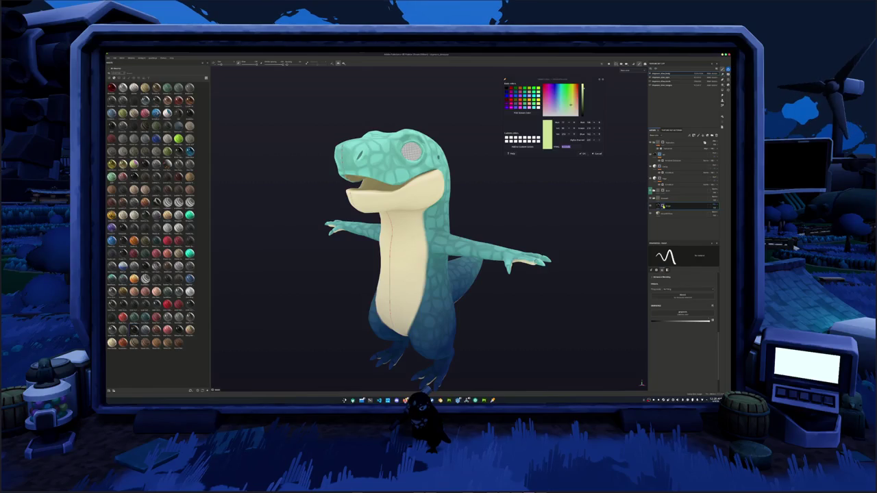
{"action": "right_click", "coordinate": [663, 206]}
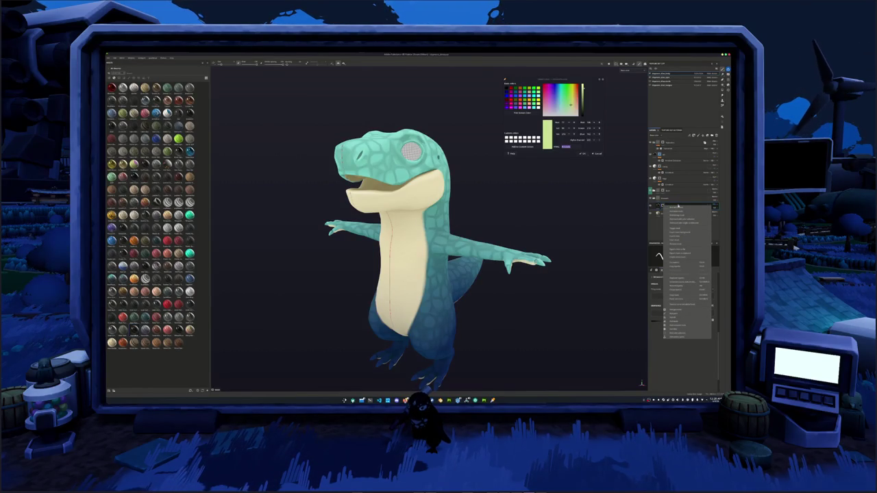
{"action": "left_click", "coordinate": [674, 309]}
{"action": "right_click", "coordinate": [663, 205]}
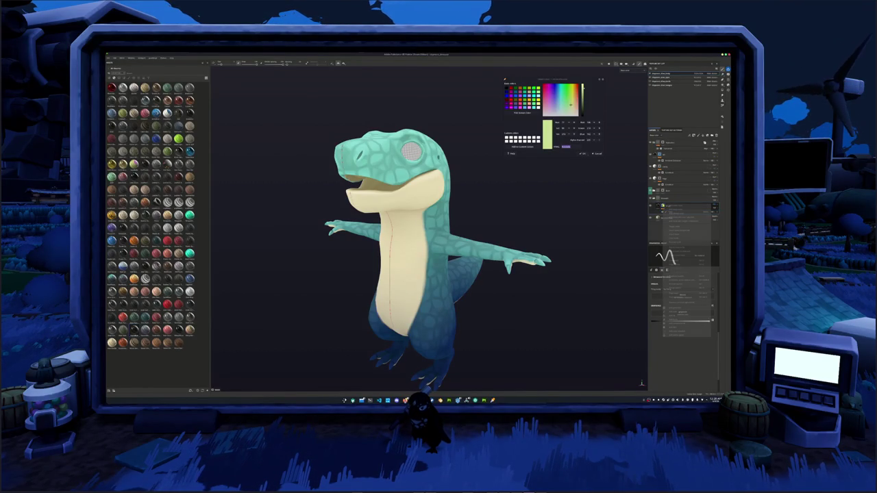
{"action": "left_click", "coordinate": [675, 323]}
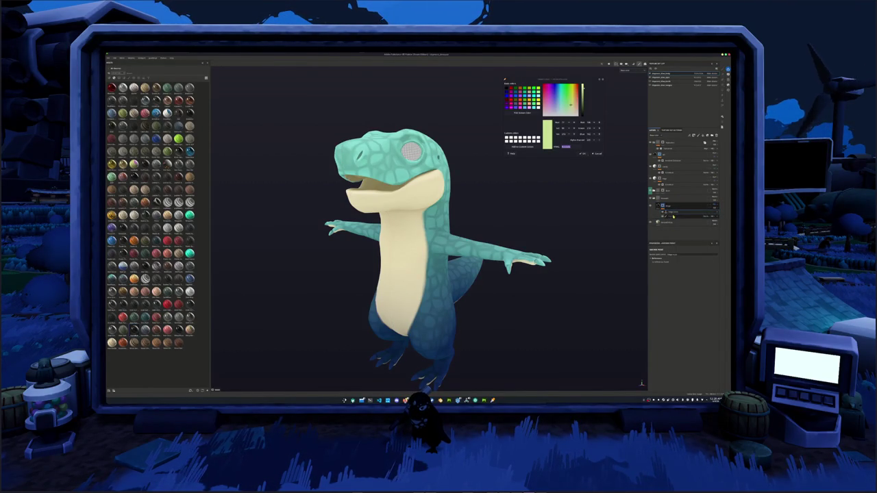
{"action": "left_click", "coordinate": [674, 216]}
Paint a black stripe across the dinosaur's chest and neck
{"action": "scroll", "coordinate": [376, 273], "scroll_direction": "up", "scroll_amount": 3}
{"action": "scroll", "coordinate": [376, 273], "scroll_direction": "up", "scroll_amount": 3}
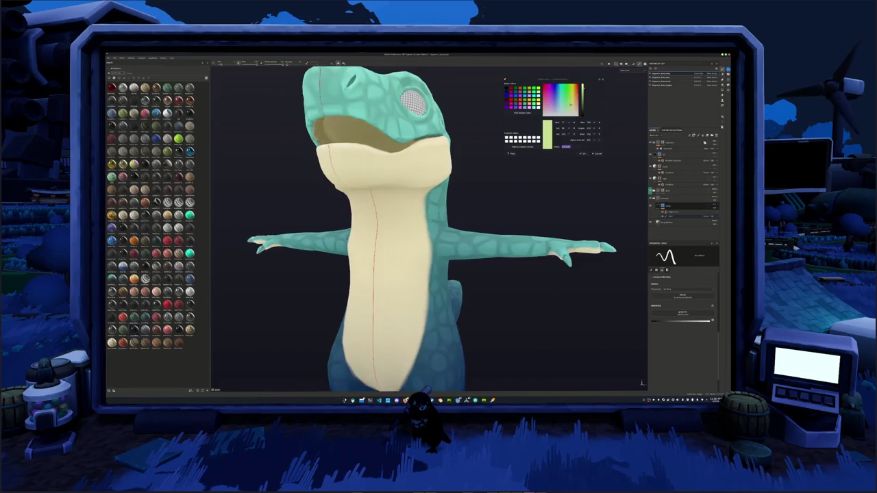
{"action": "scroll", "coordinate": [376, 273], "scroll_direction": "up", "scroll_amount": 3}
{"action": "mouse_move", "coordinate": [376, 273]}
{"action": "left_mouse_down", "text": "alt"}
{"action": "mouse_move", "coordinate": [401, 256]}
{"action": "mouse_move", "coordinate": [380, 267]}
{"action": "left_mouse_up", "text": "alt"}
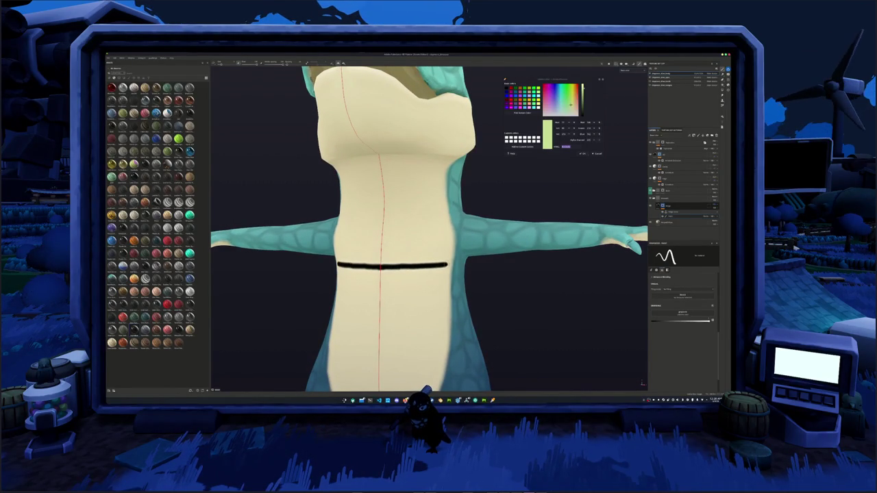
{"action": "left_click_drag", "start_coordinate": [380, 267], "coordinate": [390, 261], "text": "alt"}
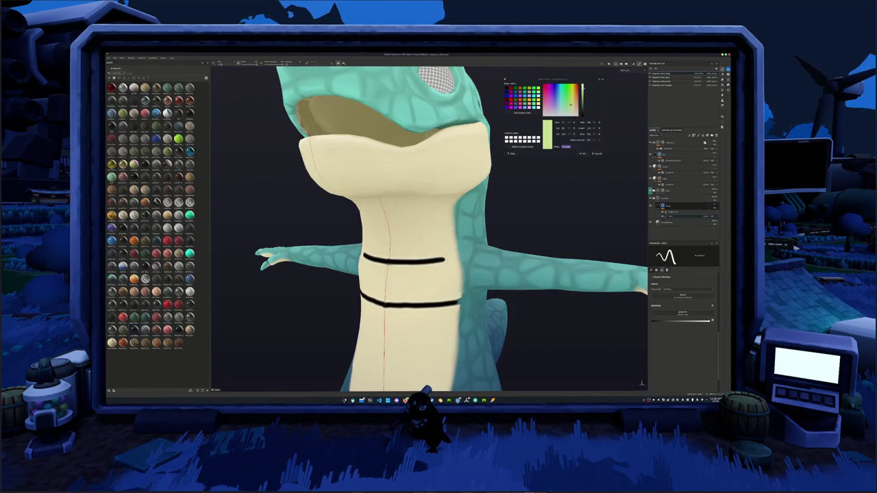
{"action": "mouse_move", "coordinate": [390, 260]}
{"action": "left_mouse_down", "text": "alt"}
{"action": "mouse_move", "coordinate": [416, 277]}
{"action": "mouse_move", "coordinate": [432, 270]}
{"action": "left_mouse_up", "text": "alt"}
{"action": "left_click_drag", "start_coordinate": [393, 308], "coordinate": [470, 224], "text": "alt"}
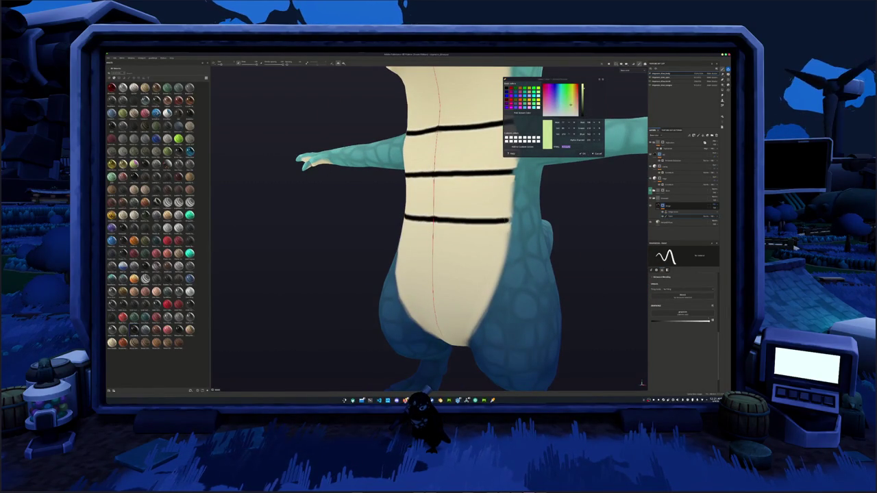
{"action": "middle_click_drag", "start_coordinate": [448, 263], "coordinate": [433, 222], "text": "alt"}
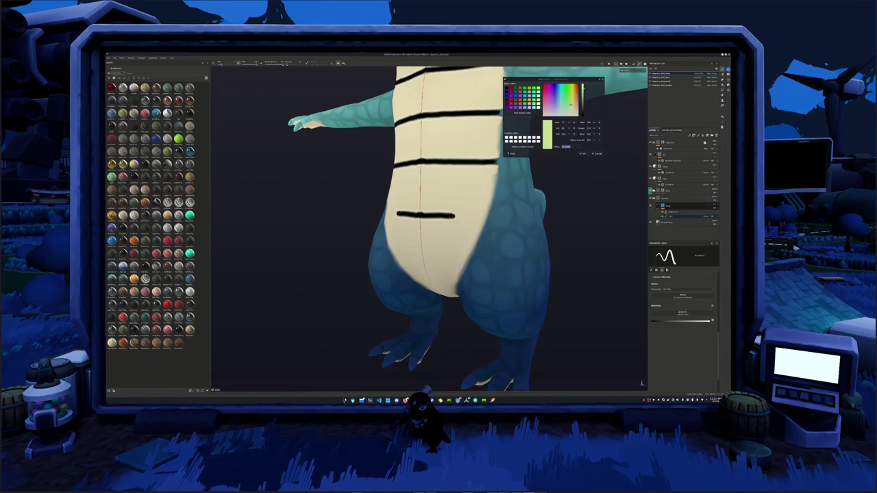
{"action": "mouse_move", "coordinate": [482, 218]}
{"action": "left_mouse_down", "text": "alt"}
{"action": "mouse_move", "coordinate": [414, 259]}
{"action": "mouse_move", "coordinate": [452, 256]}
{"action": "mouse_move", "coordinate": [452, 237]}
{"action": "mouse_move", "coordinate": [412, 214]}
{"action": "left_mouse_up", "text": "alt"}
{"action": "scroll", "coordinate": [414, 258], "scroll_direction": "up", "scroll_amount": 2}
Paint a lower-belly stripe, undoing unwanted strokes and restoring the last one
{"action": "mouse_move", "coordinate": [439, 262]}
{"action": "left_mouse_down"}
{"action": "mouse_move", "coordinate": [456, 257]}
{"action": "mouse_move", "coordinate": [431, 239]}
{"action": "mouse_move", "coordinate": [425, 218]}
{"action": "left_mouse_up"}
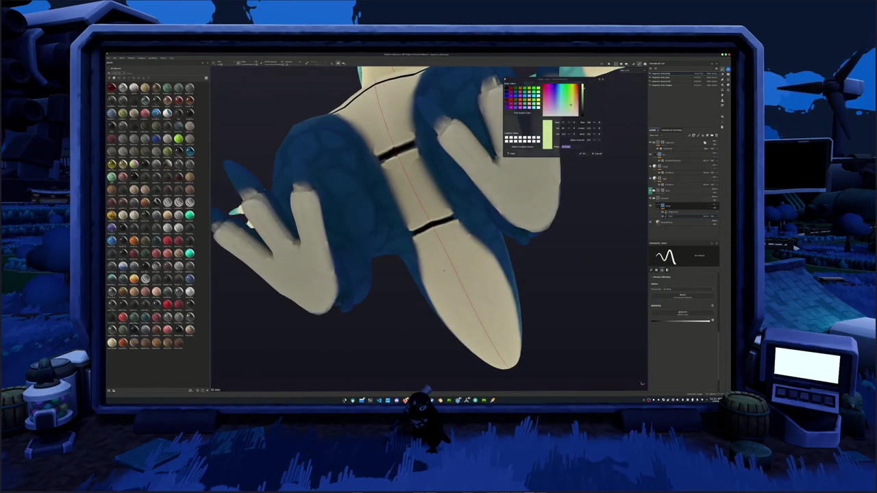
{"action": "left_click_drag", "start_coordinate": [443, 270], "coordinate": [425, 239], "text": "alt"}
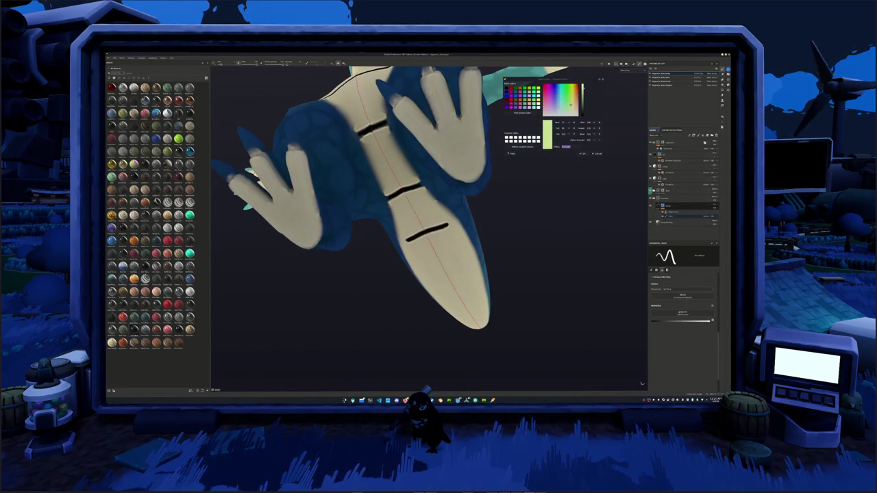
{"action": "key", "text": "ctrl+z"}
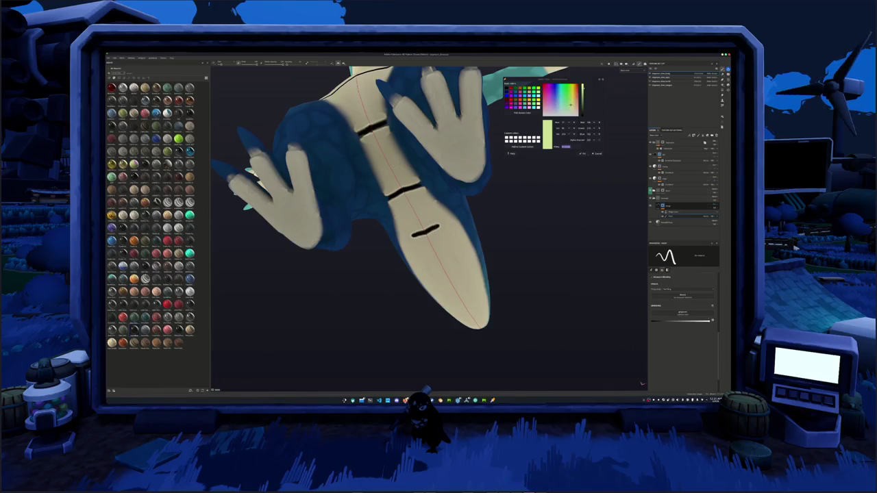
{"action": "key", "text": "ctrl+z"}
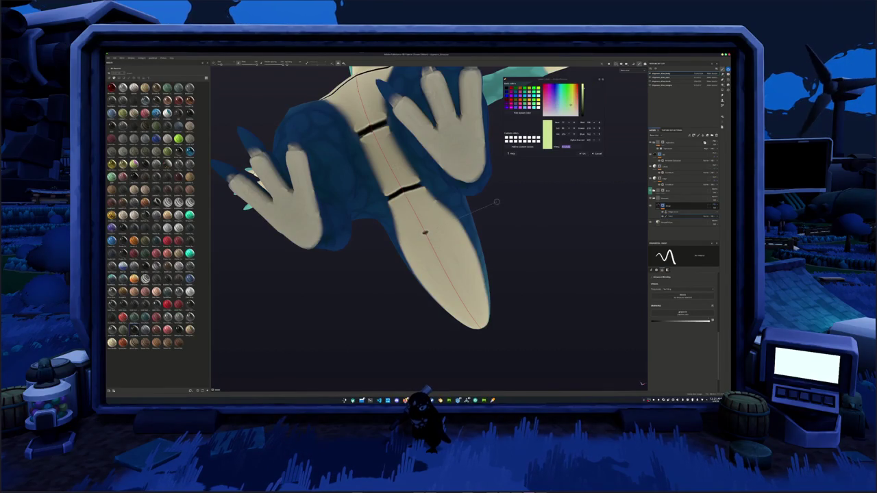
{"action": "left_click_drag", "start_coordinate": [497, 202], "coordinate": [439, 247], "text": "alt"}
{"action": "key", "text": "ctrl+z"}
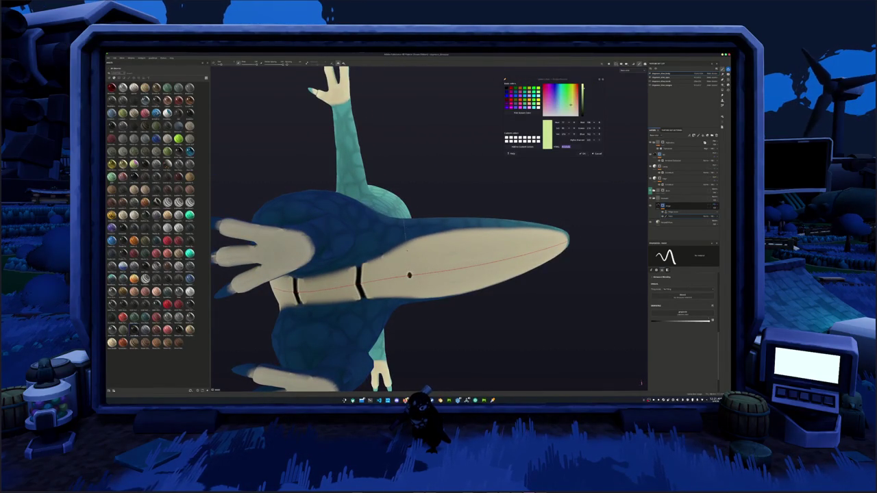
{"action": "key", "text": "ctrl+y"}
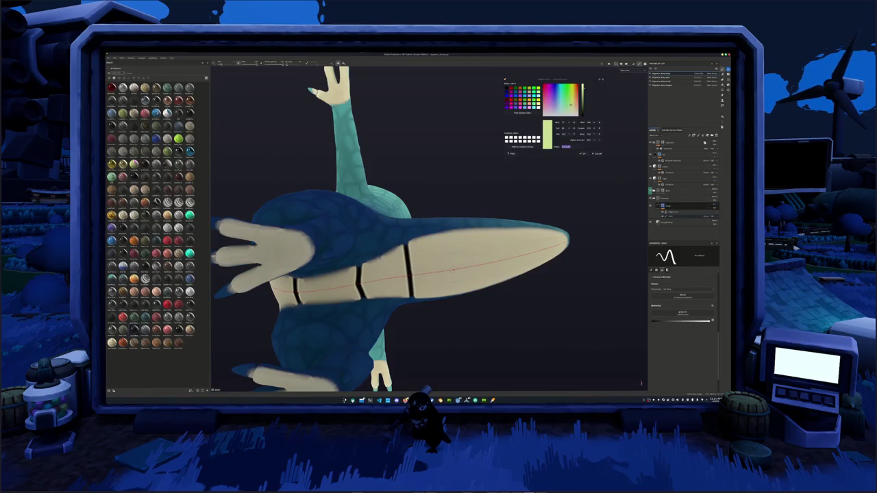
Draw straight black stripes across the belly with Shift-click lines toward the tail
{"action": "key", "text": "shift"}
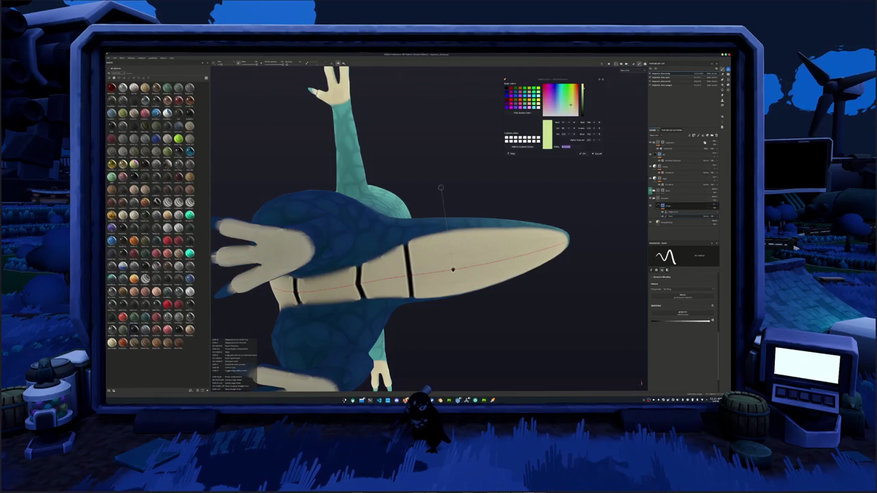
{"action": "left_click_drag", "start_coordinate": [450, 233], "coordinate": [450, 294]}
{"action": "middle_click_drag", "start_coordinate": [450, 295], "coordinate": [369, 291]}
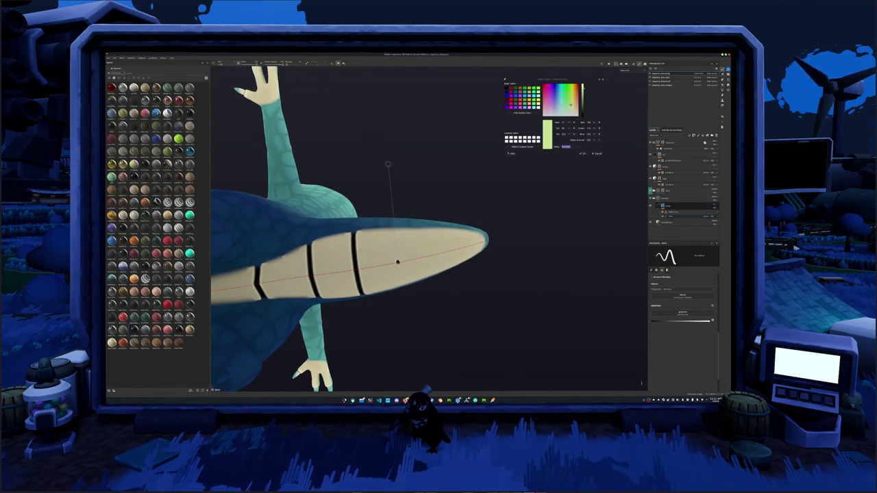
{"action": "left_click_drag", "start_coordinate": [386, 163], "coordinate": [429, 256], "text": "alt"}
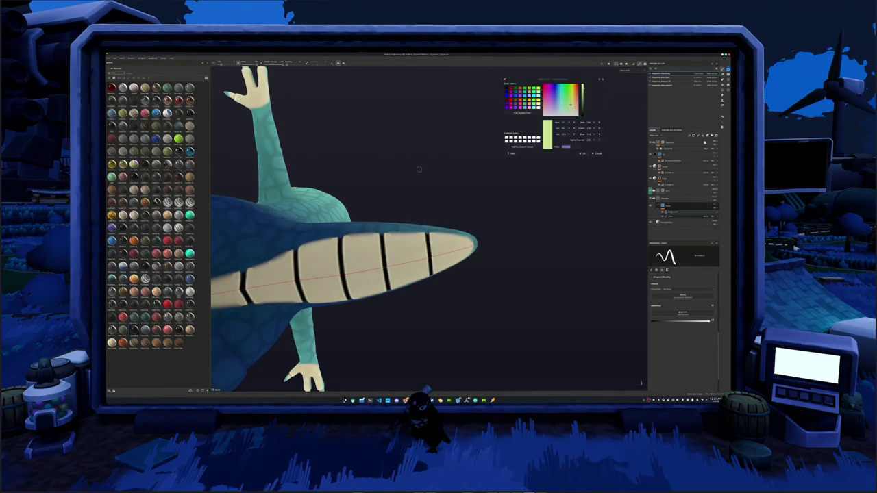
{"action": "left_click_drag", "start_coordinate": [419, 169], "coordinate": [495, 262], "text": "alt"}
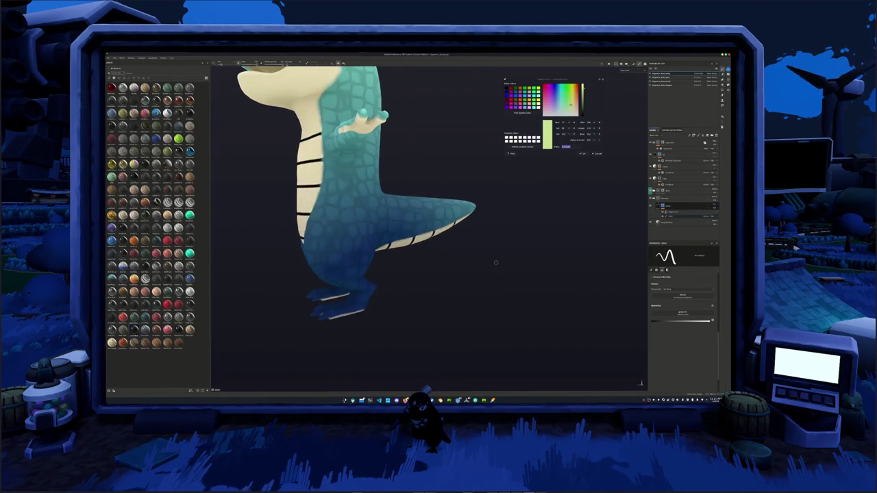
{"action": "left_click_drag", "start_coordinate": [490, 229], "coordinate": [630, 219], "text": "alt"}
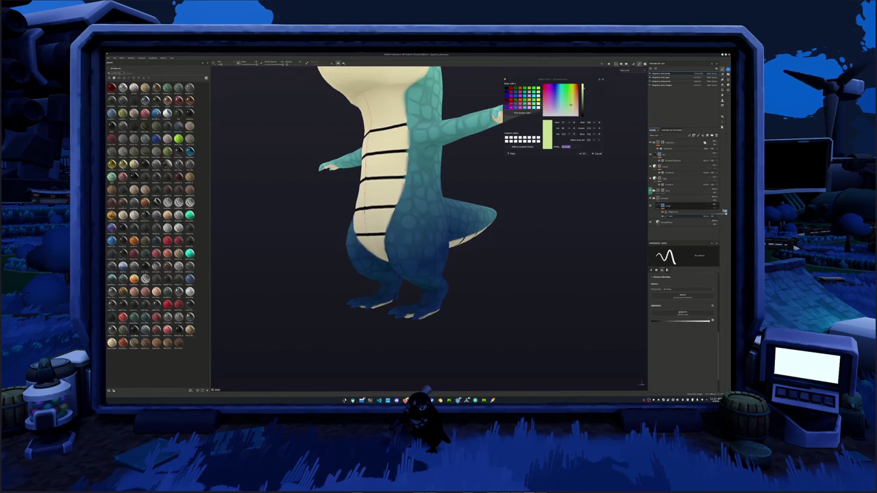
Hide the black stripe layer and duplicate it with Ctrl+D
{"action": "left_click", "coordinate": [724, 211]}
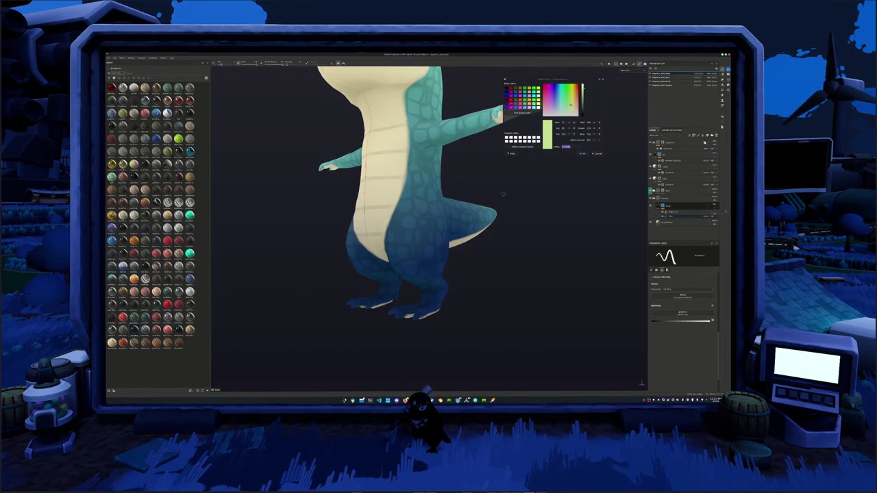
{"action": "left_click_drag", "start_coordinate": [503, 194], "coordinate": [682, 209], "text": "alt"}
{"action": "key", "text": "ctrl+d"}
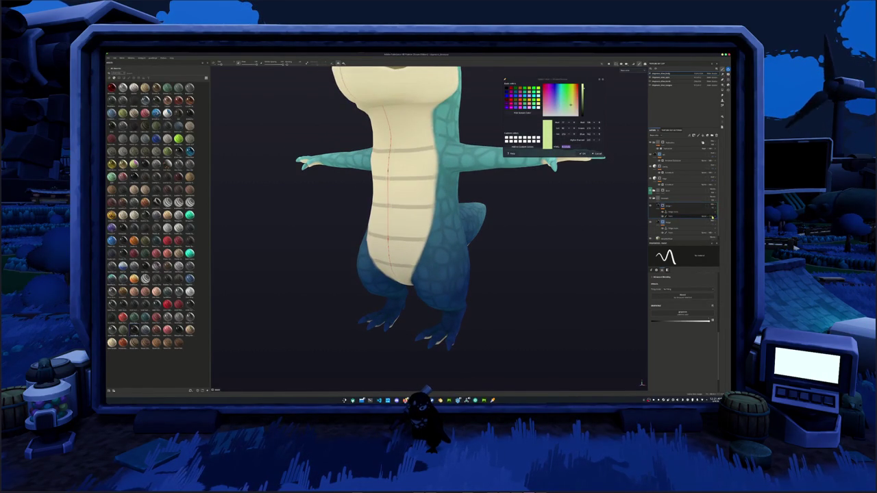
Add a filter to the stripe layer that softens the stripes to grey
{"action": "right_click", "coordinate": [663, 206]}
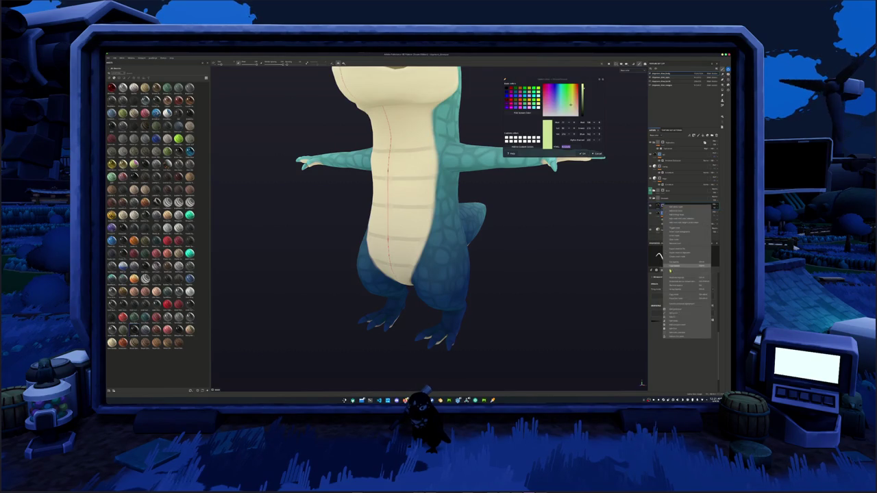
{"action": "left_click", "coordinate": [681, 274]}
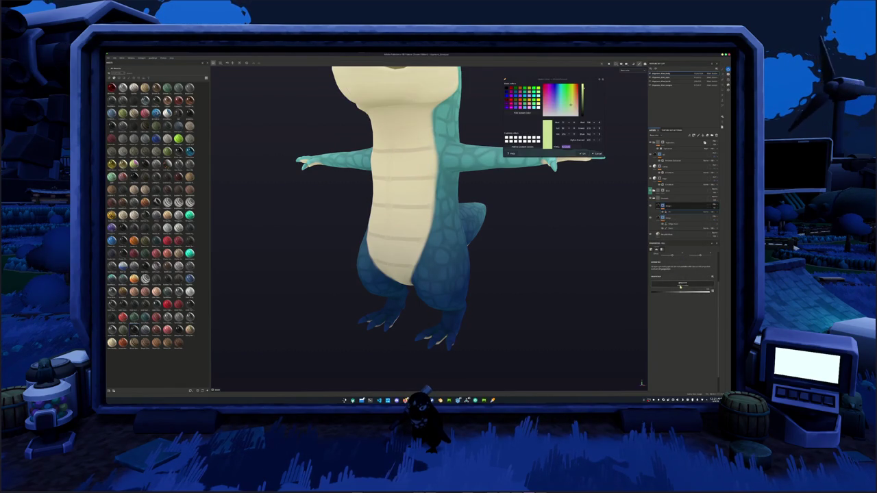
{"action": "left_click", "coordinate": [680, 286]}
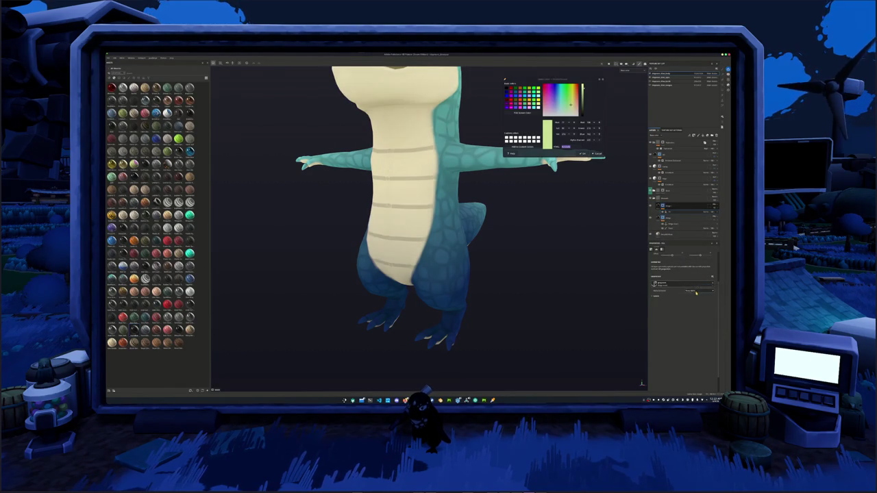
{"action": "left_click_drag", "start_coordinate": [545, 237], "coordinate": [553, 254], "text": "alt"}
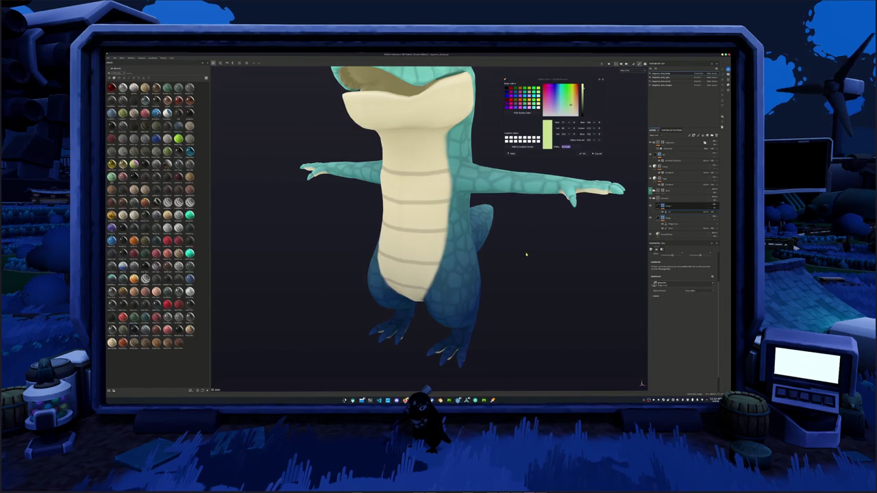
{"action": "left_click_drag", "start_coordinate": [526, 255], "coordinate": [535, 239], "text": "alt"}
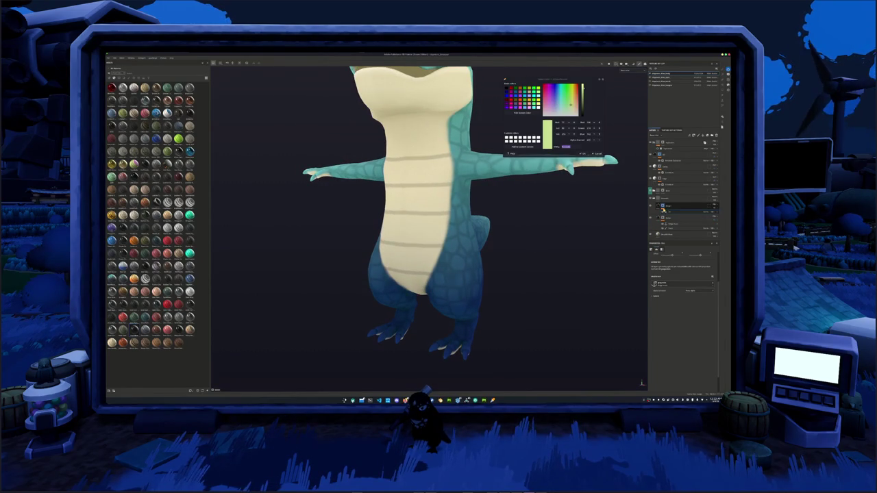
{"action": "right_click", "coordinate": [658, 206]}
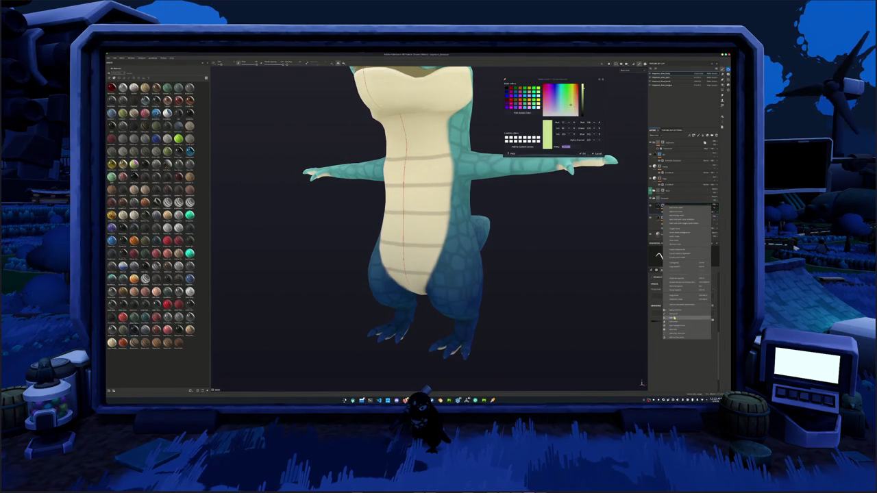
Add another effect to the stripe layer and reselect the stripe paint layer
{"action": "left_click", "coordinate": [674, 323]}
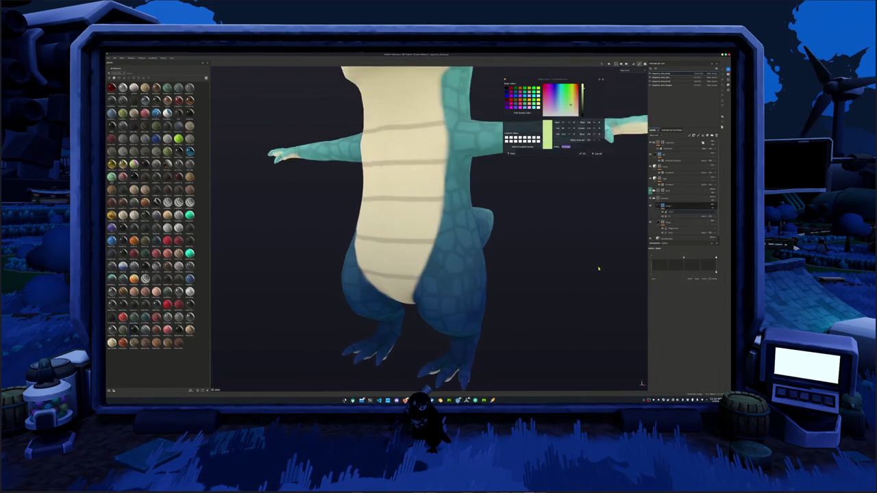
{"action": "scroll", "coordinate": [592, 246], "scroll_direction": "up", "scroll_amount": 2}
{"action": "scroll", "coordinate": [591, 247], "scroll_direction": "up", "scroll_amount": 2}
{"action": "scroll", "coordinate": [617, 253], "scroll_direction": "up", "scroll_amount": 2}
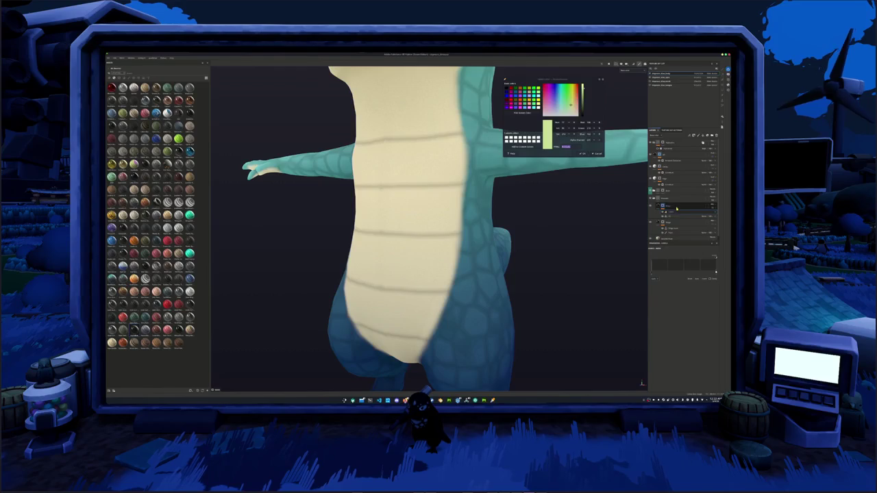
{"action": "left_click", "coordinate": [673, 222]}
{"action": "left_click", "coordinate": [671, 212]}
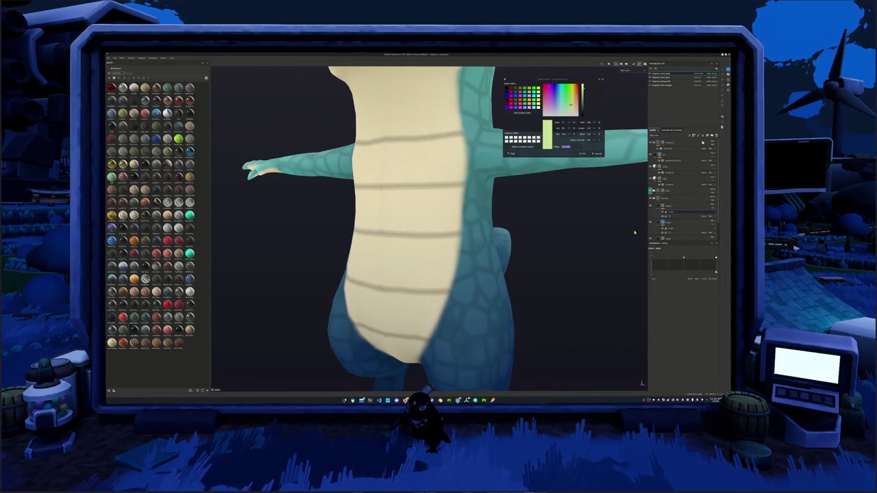
{"action": "left_click", "coordinate": [712, 213]}
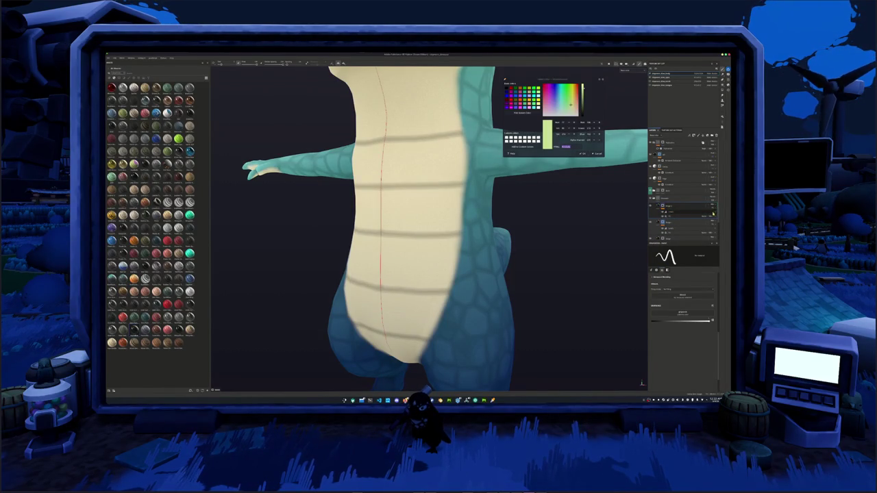
Add a preset fill effect and a levels adjustment to darken the stripes
{"action": "right_click", "coordinate": [661, 205]}
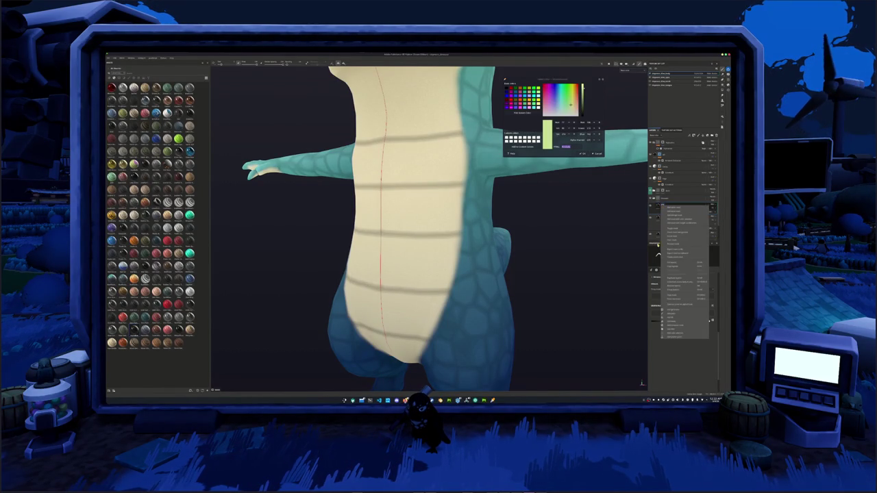
{"action": "left_click", "coordinate": [674, 330]}
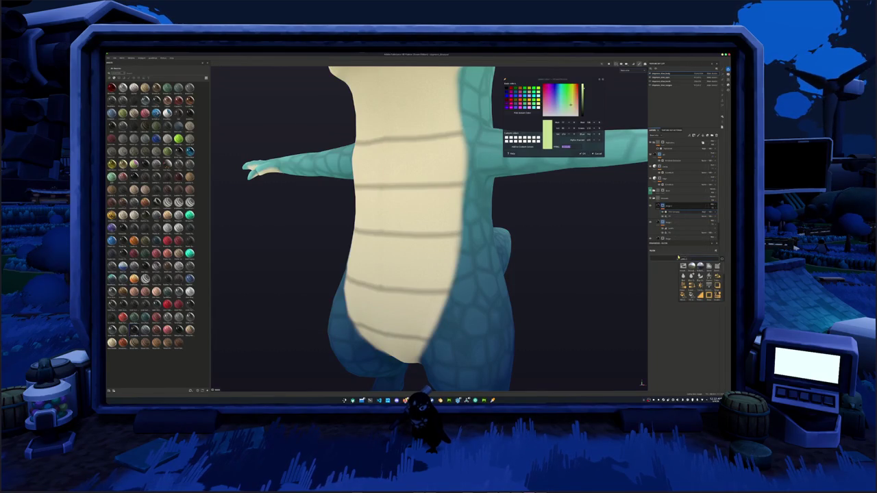
{"action": "left_click", "coordinate": [683, 278]}
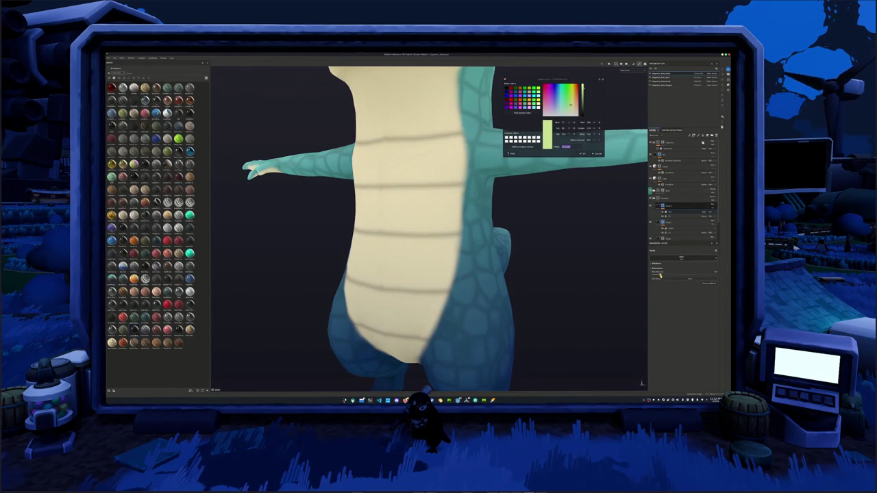
{"action": "right_click", "coordinate": [661, 205]}
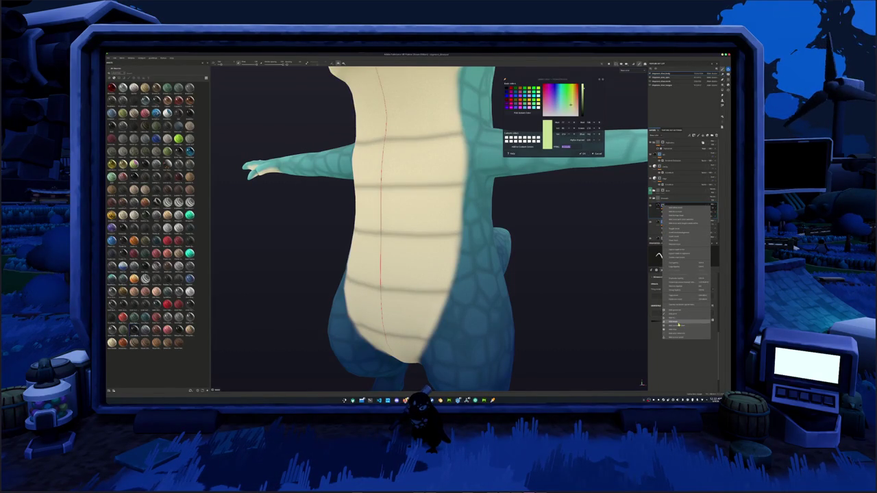
{"action": "left_click", "coordinate": [676, 321]}
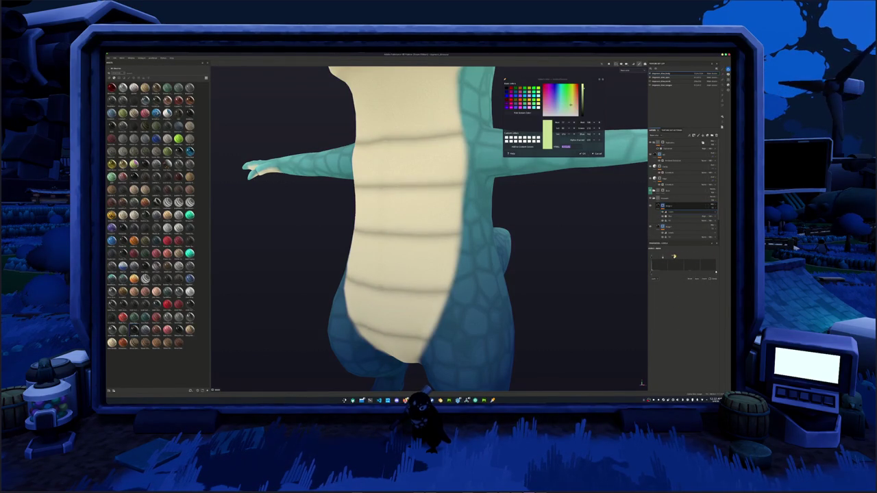
{"action": "scroll", "coordinate": [542, 254], "scroll_direction": "down", "scroll_amount": 5}
{"action": "mouse_move", "coordinate": [542, 254]}
{"action": "left_mouse_down", "text": "alt"}
{"action": "mouse_move", "coordinate": [507, 233]}
{"action": "mouse_move", "coordinate": [520, 236]}
{"action": "left_mouse_up", "text": "alt"}
{"action": "left_click", "coordinate": [658, 155]}
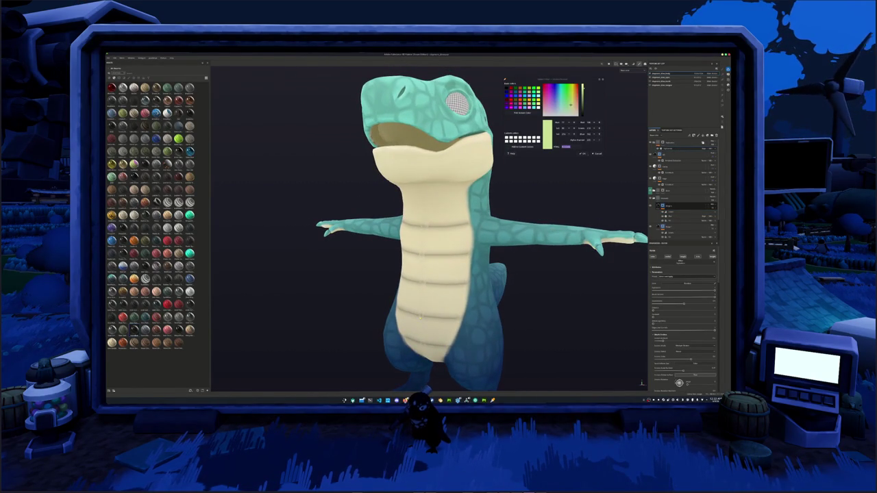
Pick a new value for a layer property, making the belly stripes grainy and rough
{"action": "scroll", "coordinate": [656, 316], "scroll_direction": "down", "scroll_amount": 3}
{"action": "mouse_move", "coordinate": [627, 325]}
{"action": "left_mouse_down", "text": "alt"}
{"action": "mouse_move", "coordinate": [601, 217]}
{"action": "mouse_move", "coordinate": [578, 314]}
{"action": "left_mouse_up", "text": "alt"}
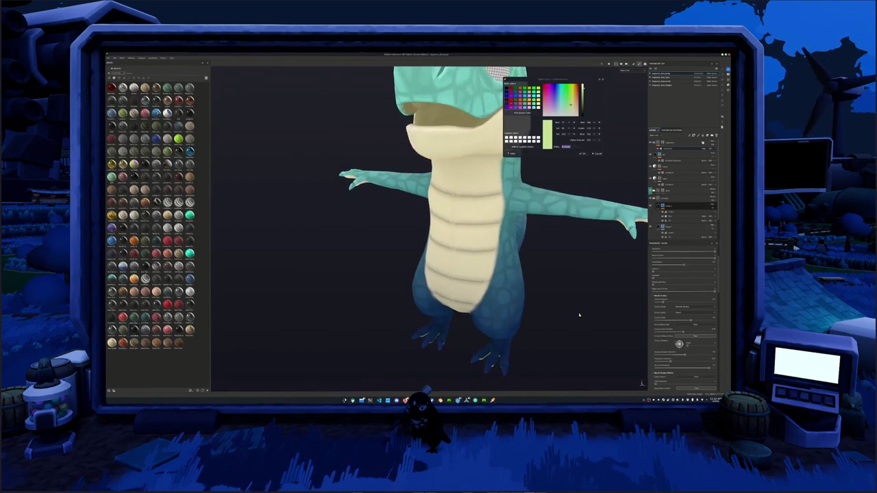
{"action": "scroll", "coordinate": [579, 314], "scroll_direction": "down", "scroll_amount": 5}
{"action": "left_click_drag", "start_coordinate": [563, 235], "coordinate": [624, 170], "text": "alt"}
{"action": "left_click", "coordinate": [674, 148]}
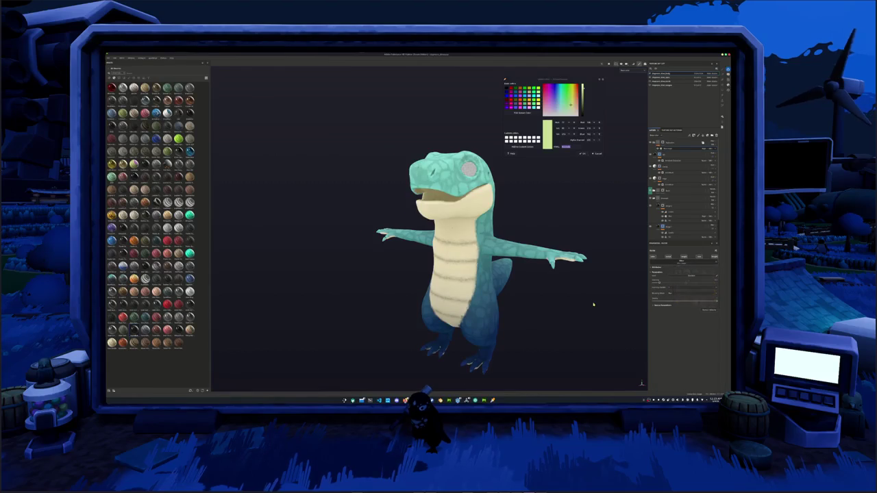
{"action": "scroll", "coordinate": [588, 299], "scroll_direction": "up", "scroll_amount": 3}
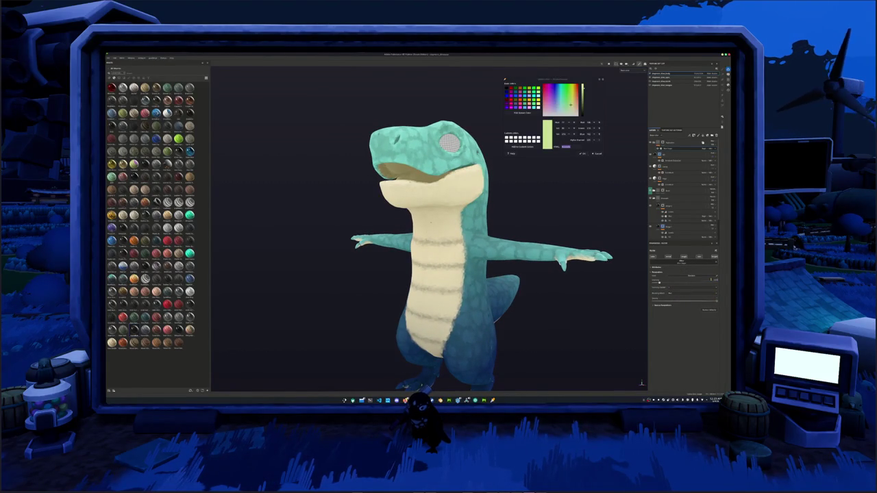
{"action": "left_click", "coordinate": [677, 295]}
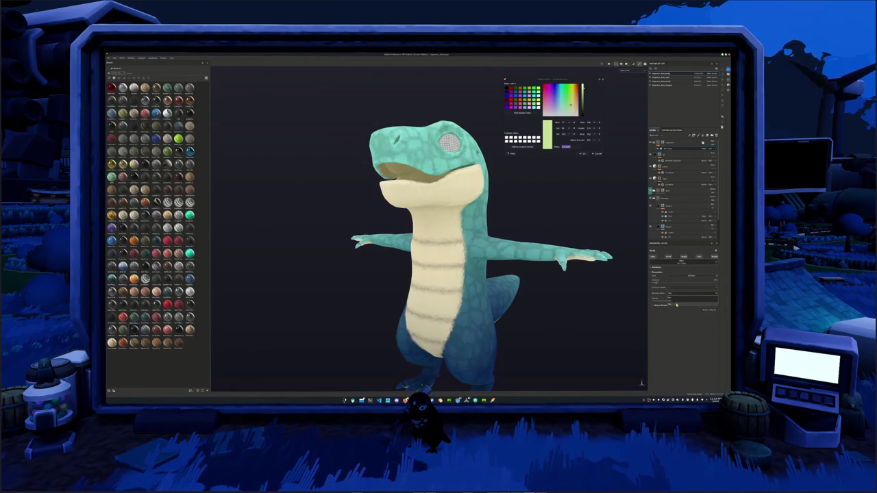
{"action": "left_click", "coordinate": [676, 302]}
{"action": "left_click_drag", "start_coordinate": [632, 301], "coordinate": [567, 294], "text": "alt"}
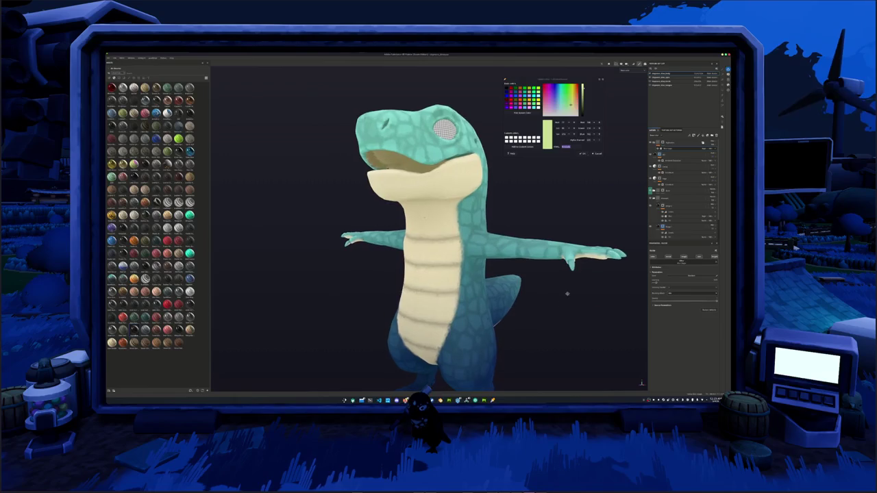
Add a posterize filter to the layer stack and adjust its slider
{"action": "right_click", "coordinate": [659, 143]}
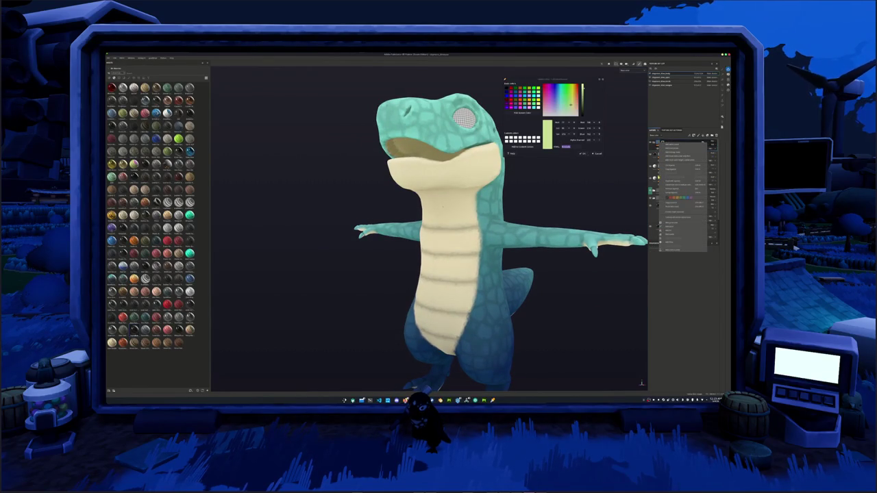
{"action": "left_click", "coordinate": [667, 242]}
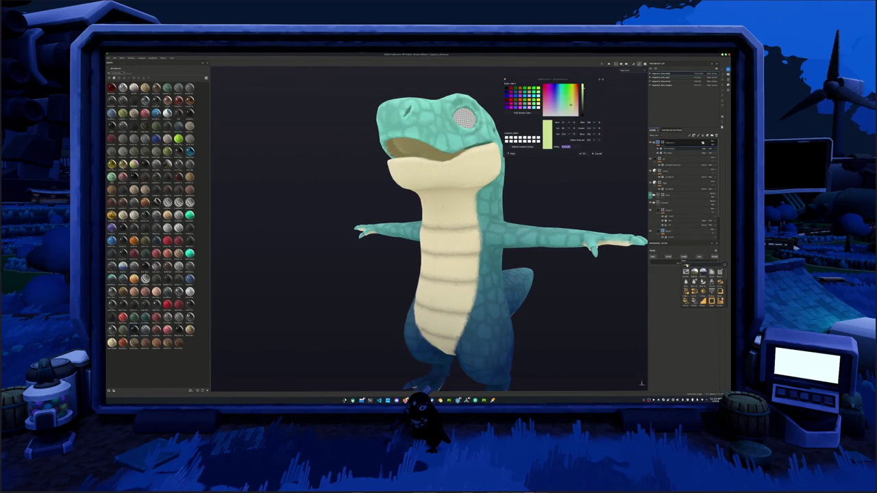
{"action": "scroll", "coordinate": [703, 287], "scroll_direction": "down", "scroll_amount": 2}
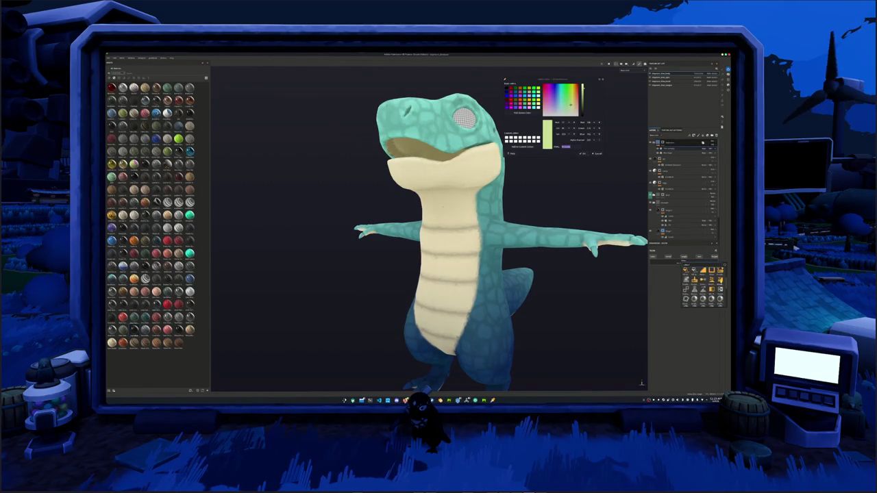
{"action": "scroll", "coordinate": [704, 287], "scroll_direction": "down", "scroll_amount": 2}
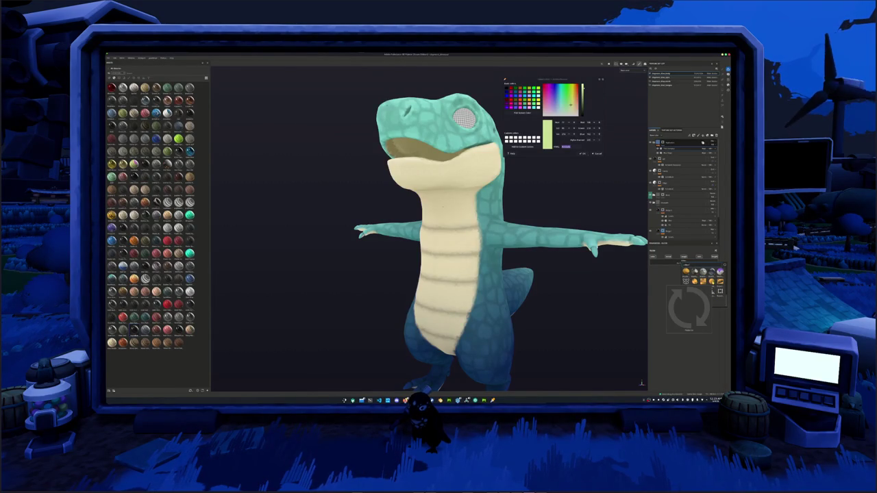
{"action": "scroll", "coordinate": [590, 296], "scroll_direction": "down", "scroll_amount": 2}
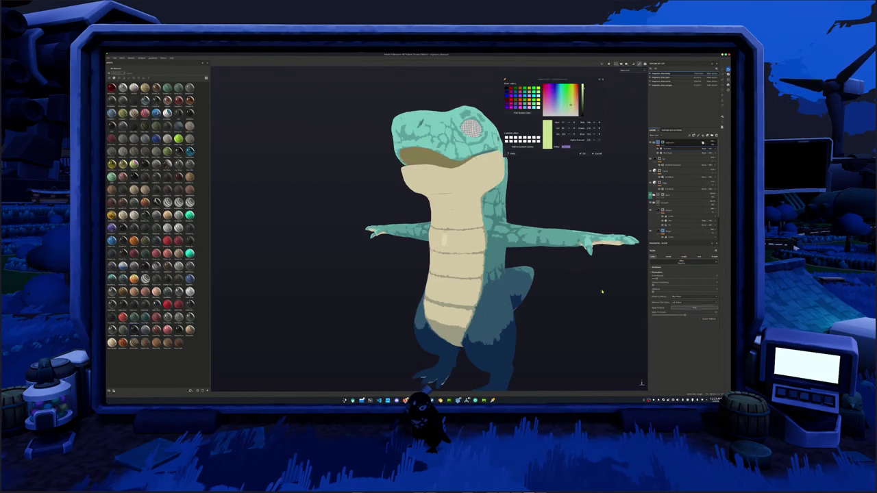
{"action": "left_click_drag", "start_coordinate": [655, 280], "coordinate": [691, 278]}
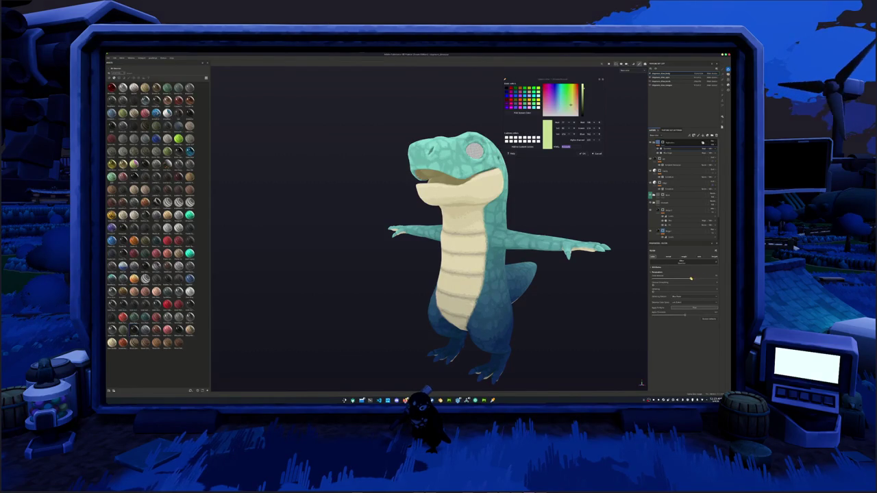
Raise the stripe layer's slider so the belly stripes stand out more
{"action": "left_click", "coordinate": [670, 151]}
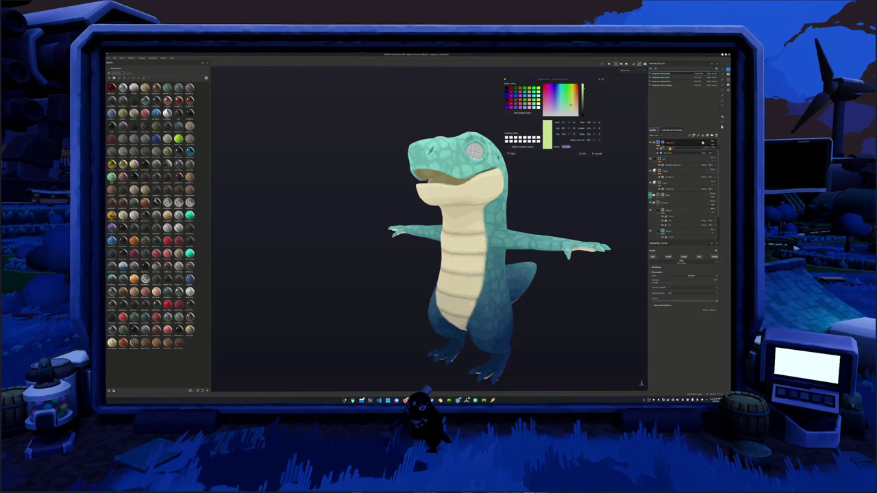
{"action": "mouse_move", "coordinate": [579, 268]}
{"action": "left_mouse_down", "text": "alt"}
{"action": "mouse_move", "coordinate": [525, 273]}
{"action": "mouse_move", "coordinate": [609, 284]}
{"action": "mouse_move", "coordinate": [581, 276]}
{"action": "left_mouse_up", "text": "alt"}
{"action": "left_click", "coordinate": [673, 149]}
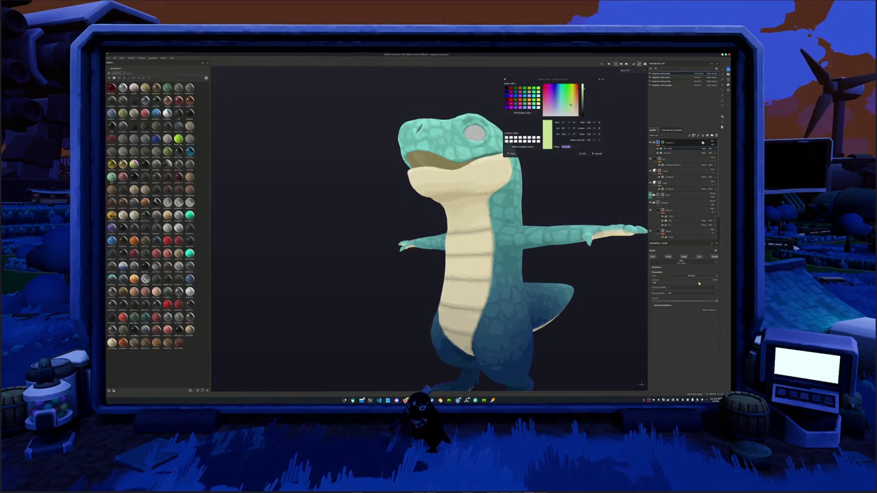
{"action": "left_click_drag", "start_coordinate": [664, 281], "coordinate": [669, 281]}
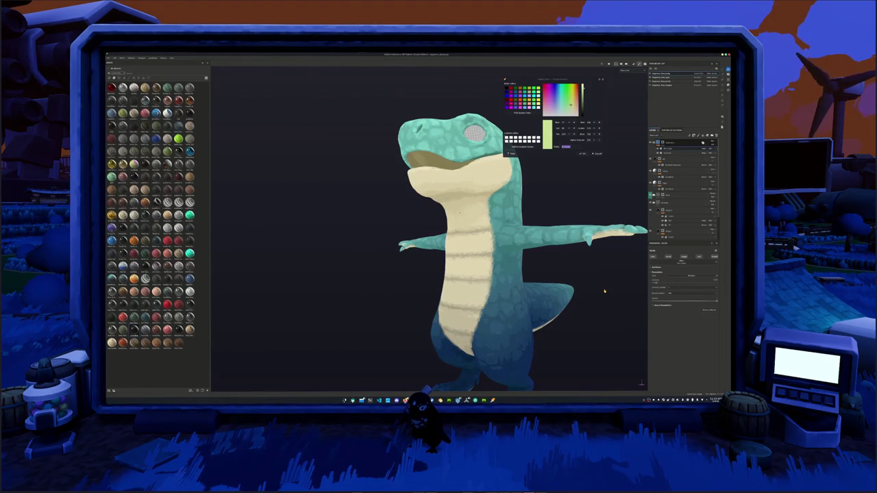
Add a Posterize filter and tune its level slider for flatter, banded colours
{"action": "right_click", "coordinate": [660, 143]}
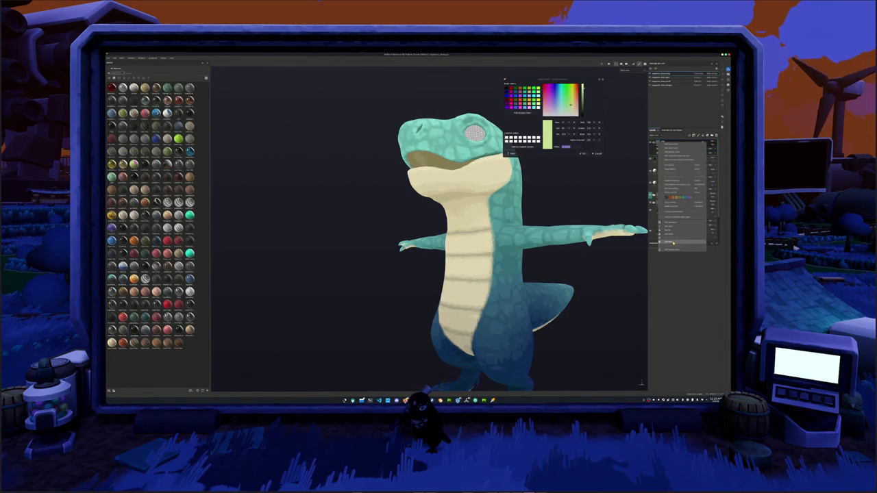
{"action": "left_click", "coordinate": [673, 242]}
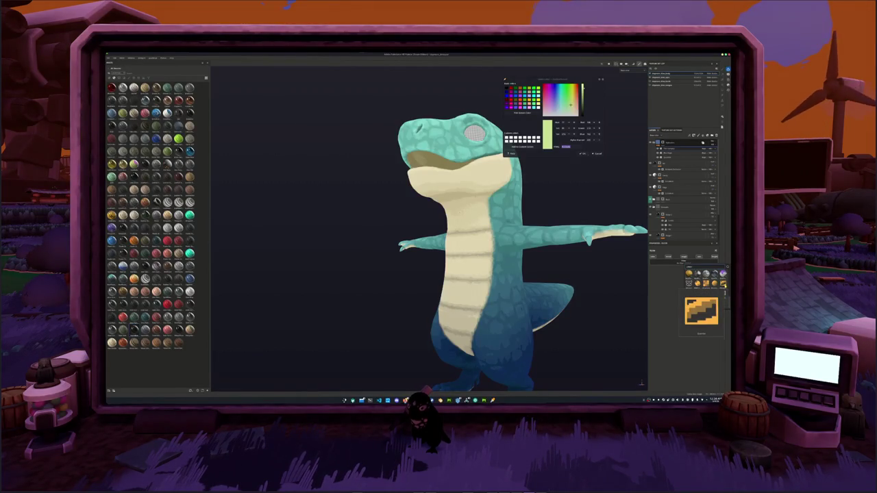
{"action": "left_click", "coordinate": [688, 282]}
{"action": "left_click", "coordinate": [701, 280]}
{"action": "mouse_move", "coordinate": [681, 280]}
{"action": "left_mouse_down"}
{"action": "mouse_move", "coordinate": [673, 279]}
{"action": "mouse_move", "coordinate": [697, 280]}
{"action": "left_mouse_up"}
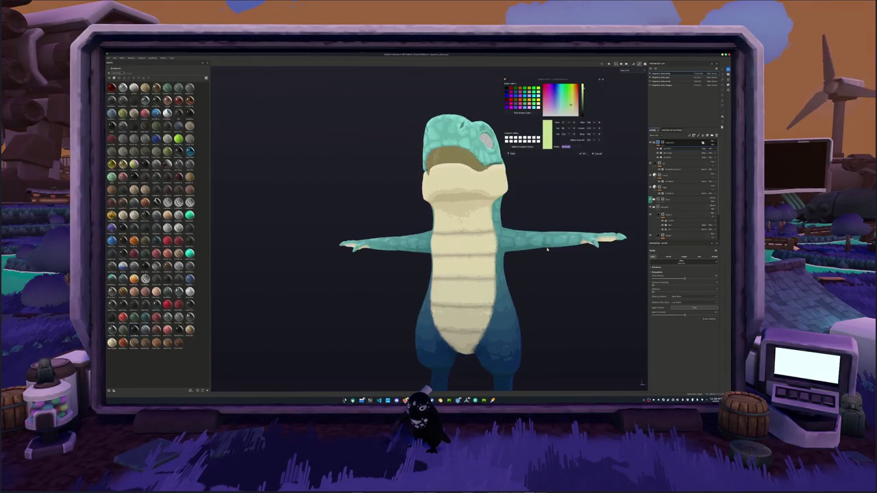
Change the toon filter's mode dropdown to a new value, checking the banded shading frontally
{"action": "scroll", "coordinate": [508, 222], "scroll_direction": "up", "scroll_amount": 3}
{"action": "scroll", "coordinate": [507, 222], "scroll_direction": "up", "scroll_amount": 3}
{"action": "scroll", "coordinate": [508, 223], "scroll_direction": "up", "scroll_amount": 2}
{"action": "mouse_move", "coordinate": [508, 222]}
{"action": "left_mouse_down", "text": "alt"}
{"action": "mouse_move", "coordinate": [491, 226]}
{"action": "mouse_move", "coordinate": [637, 318]}
{"action": "left_mouse_up", "text": "alt"}
{"action": "scroll", "coordinate": [491, 226], "scroll_direction": "down", "scroll_amount": 5}
{"action": "scroll", "coordinate": [490, 226], "scroll_direction": "down", "scroll_amount": 3}
{"action": "left_click", "coordinate": [680, 310]}
{"action": "left_click_drag", "start_coordinate": [680, 310], "coordinate": [683, 315]}
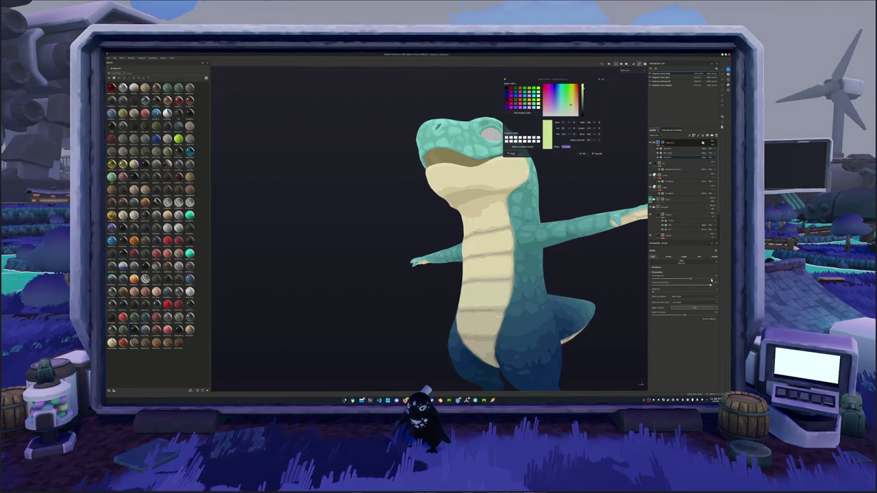
{"action": "left_click_drag", "start_coordinate": [588, 287], "coordinate": [620, 286], "text": "alt"}
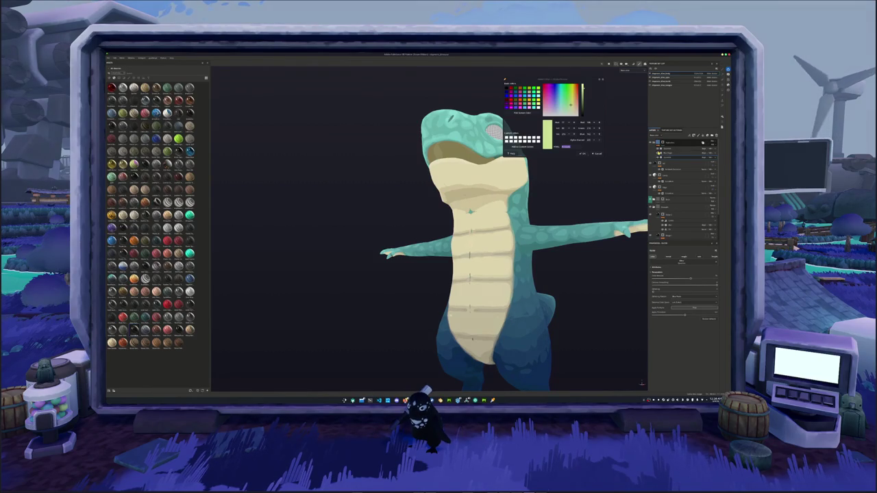
{"action": "left_click_drag", "start_coordinate": [469, 212], "coordinate": [644, 295], "text": "alt"}
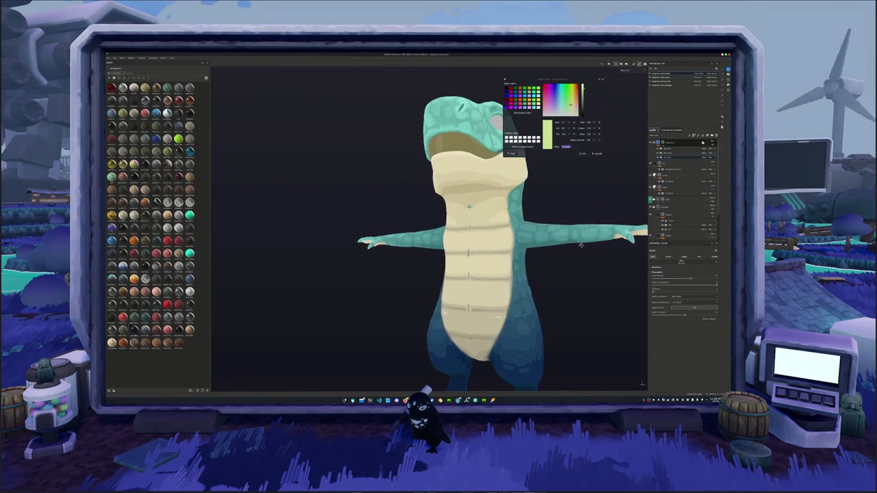
{"action": "left_click", "coordinate": [682, 302]}
{"action": "left_click", "coordinate": [674, 302]}
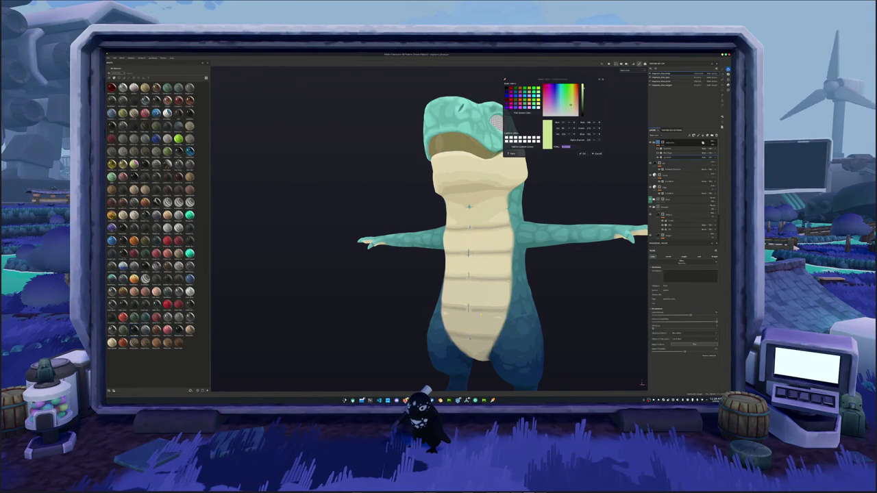
Frame the dinosaur and raise the filter amount to restore soft shading with visible scales
{"action": "key", "text": "f"}
{"action": "left_click_drag", "start_coordinate": [486, 300], "coordinate": [549, 295], "text": "alt"}
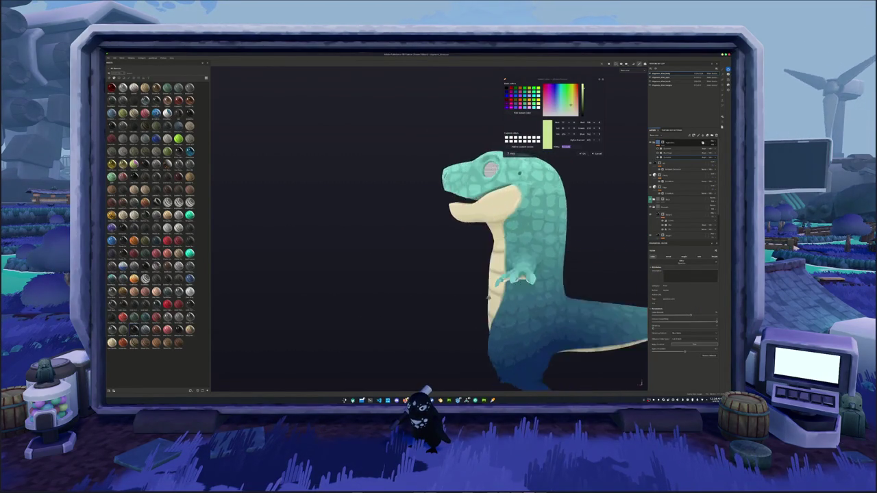
{"action": "scroll", "coordinate": [549, 296], "scroll_direction": "up", "scroll_amount": 3}
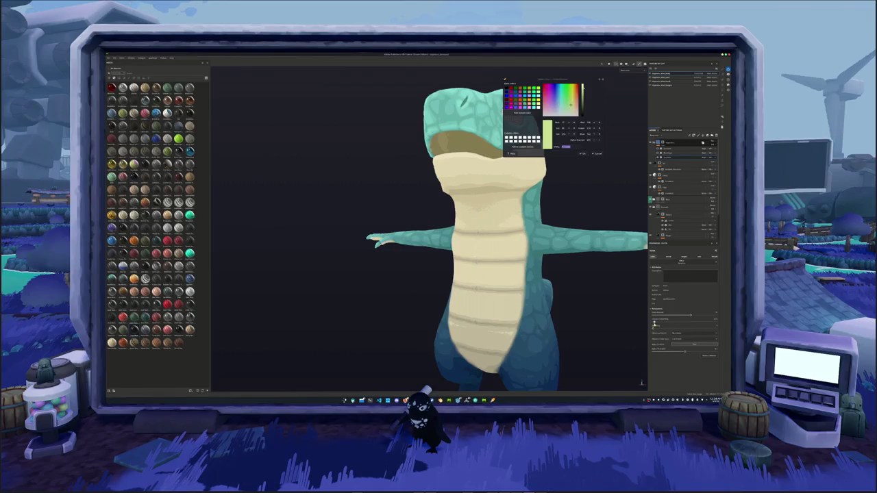
{"action": "scroll", "coordinate": [603, 328], "scroll_direction": "down", "scroll_amount": 2}
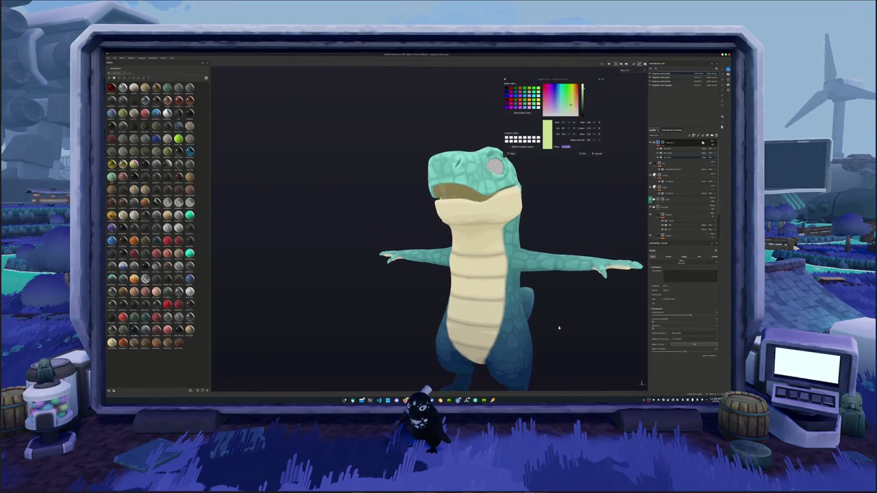
{"action": "left_click_drag", "start_coordinate": [580, 319], "coordinate": [630, 316], "text": "alt"}
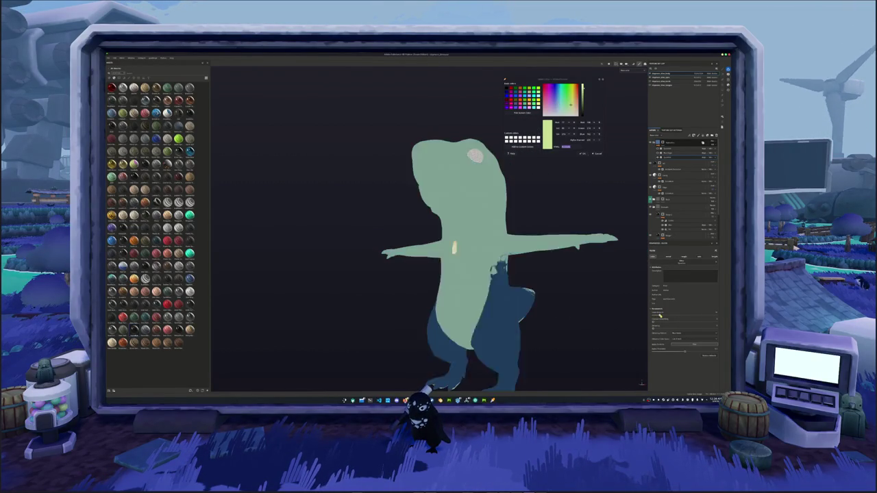
{"action": "left_click_drag", "start_coordinate": [657, 316], "coordinate": [679, 315]}
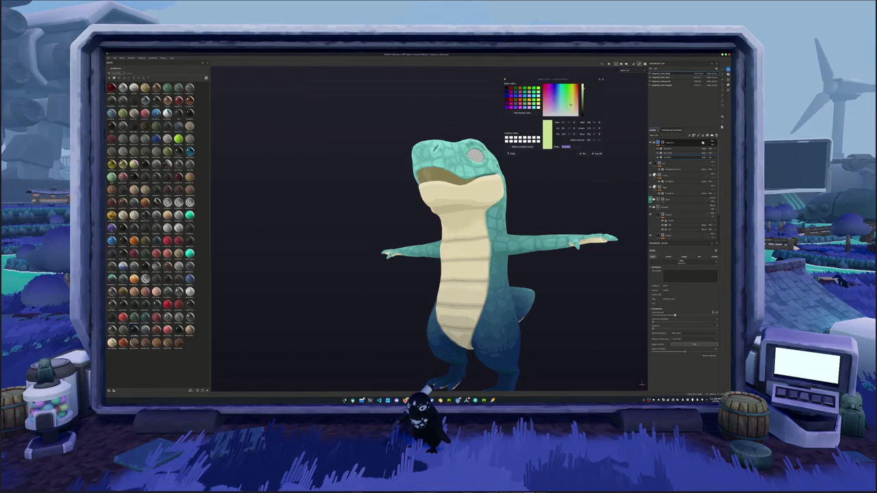
{"action": "left_click_drag", "start_coordinate": [608, 303], "coordinate": [603, 305], "text": "alt"}
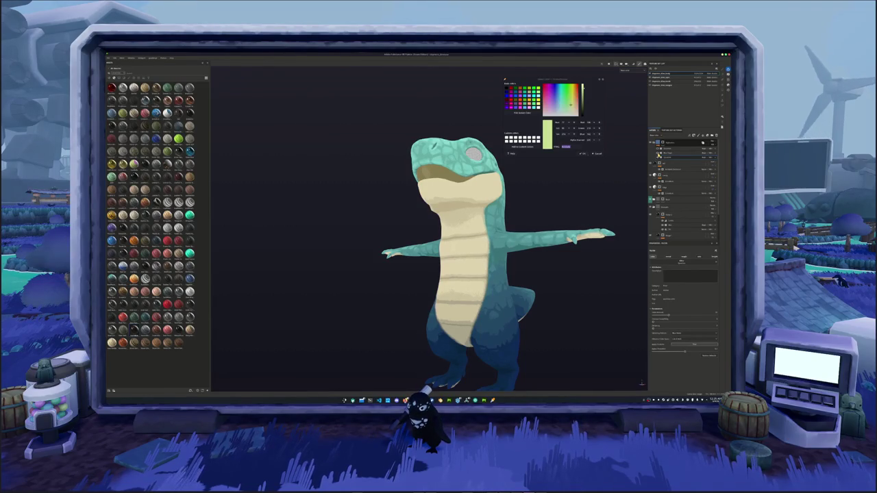
Add a new filter from the shelf at the top of the layer stack
{"action": "right_click", "coordinate": [658, 142]}
{"action": "left_click", "coordinate": [669, 247]}
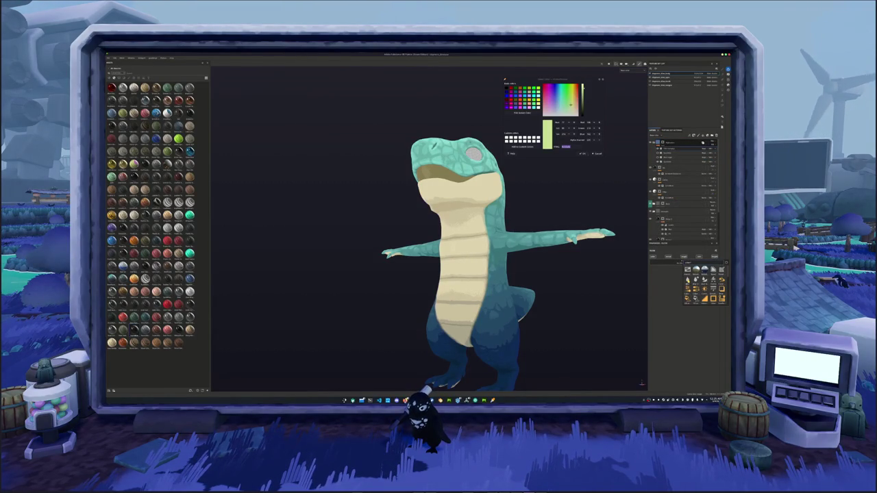
{"action": "left_click", "coordinate": [696, 274]}
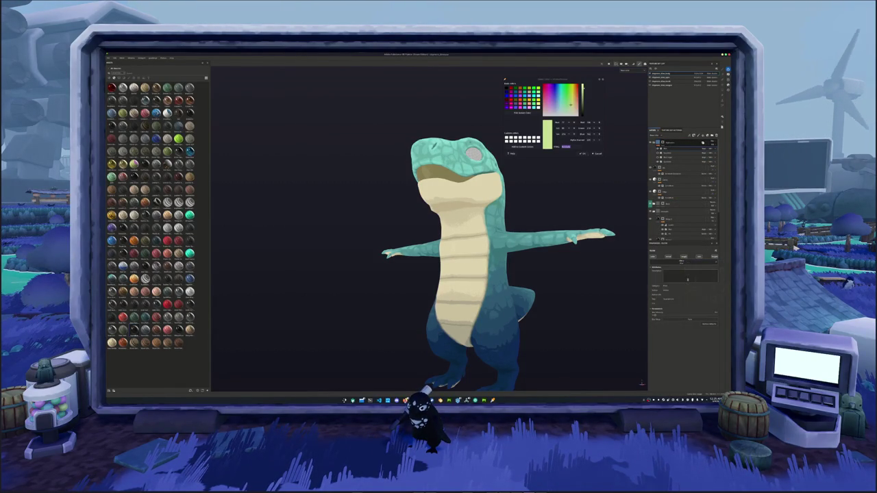
{"action": "scroll", "coordinate": [601, 297], "scroll_direction": "up", "scroll_amount": 2}
{"action": "left_click_drag", "start_coordinate": [566, 299], "coordinate": [581, 303], "text": "alt"}
{"action": "scroll", "coordinate": [581, 304], "scroll_direction": "up", "scroll_amount": 3}
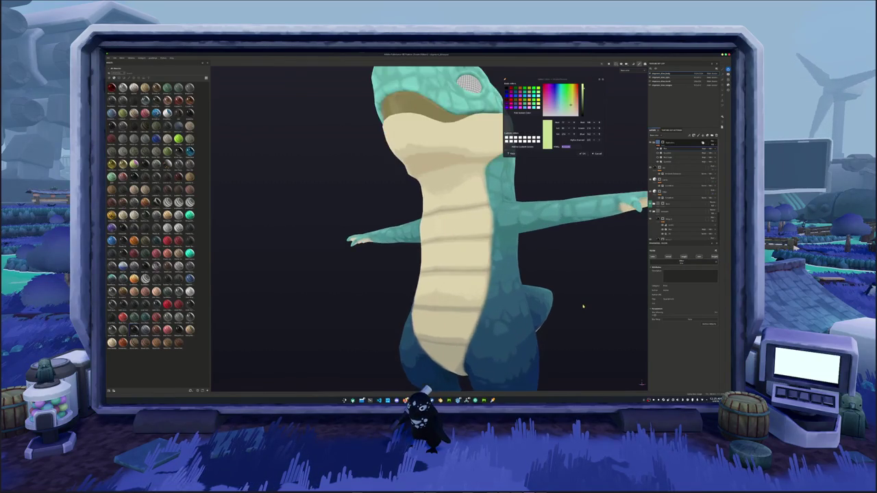
{"action": "scroll", "coordinate": [583, 306], "scroll_direction": "up", "scroll_amount": 2}
{"action": "scroll", "coordinate": [583, 307], "scroll_direction": "down", "scroll_amount": 4}
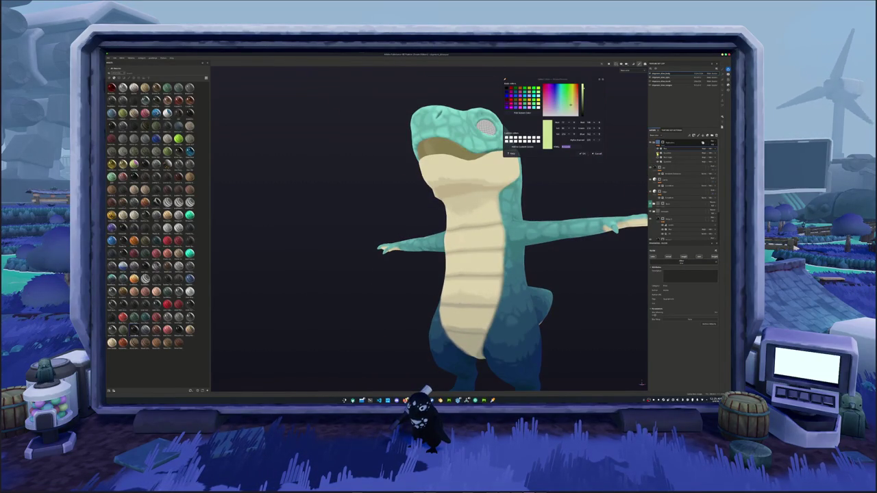
Push the new top filter's slider to maximum so the body scales stand out
{"action": "left_click", "coordinate": [685, 152]}
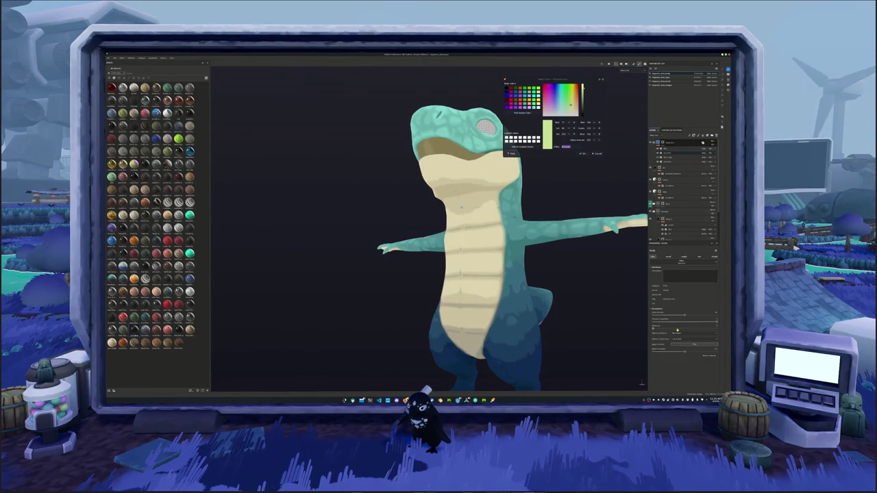
{"action": "mouse_move", "coordinate": [603, 322]}
{"action": "left_mouse_down", "text": "alt"}
{"action": "mouse_move", "coordinate": [463, 328]}
{"action": "mouse_move", "coordinate": [589, 324]}
{"action": "left_mouse_up", "text": "alt"}
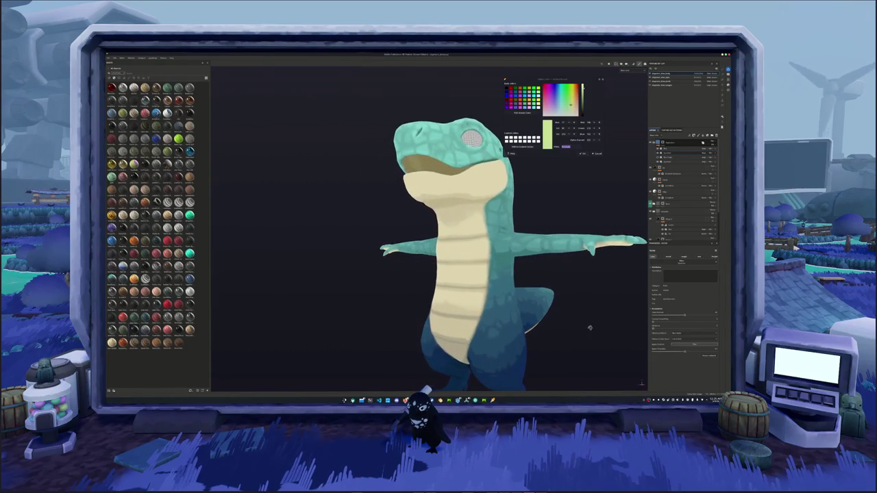
{"action": "scroll", "coordinate": [558, 313], "scroll_direction": "up", "scroll_amount": 3}
{"action": "middle_click_drag", "start_coordinate": [557, 313], "coordinate": [613, 309]}
{"action": "left_click_drag", "start_coordinate": [613, 309], "coordinate": [550, 313], "text": "alt"}
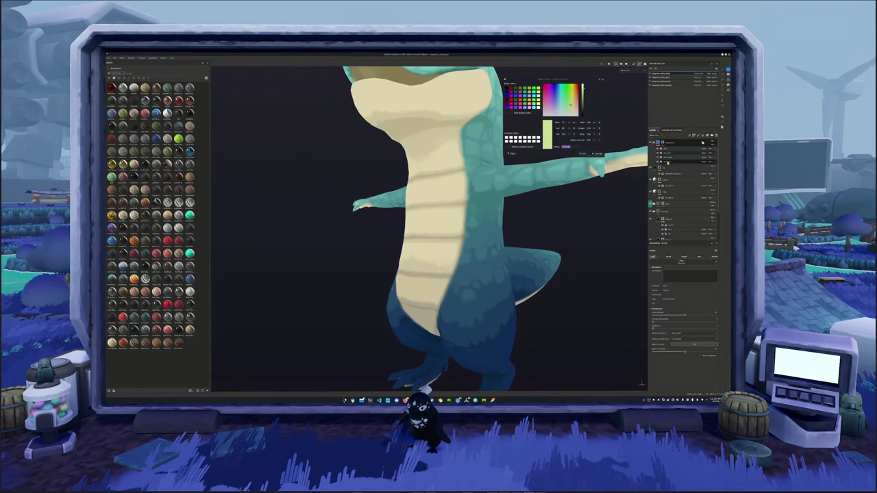
{"action": "left_click_drag", "start_coordinate": [670, 316], "coordinate": [717, 314]}
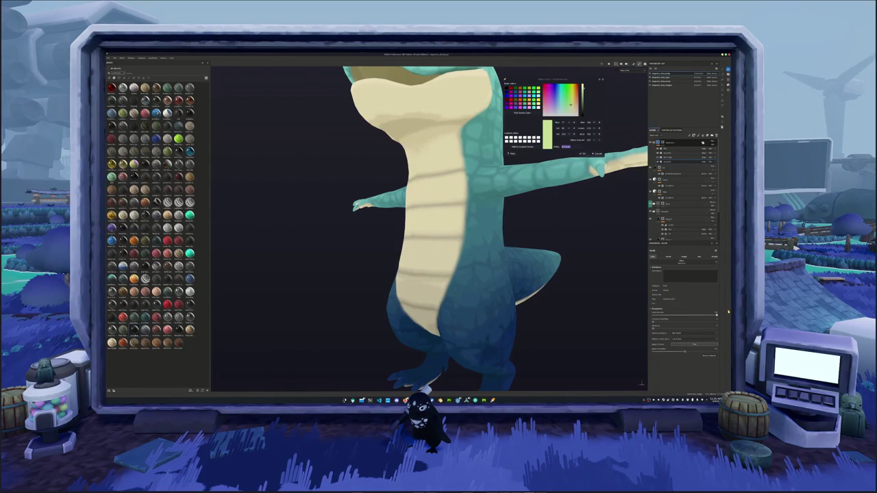
{"action": "key", "text": "f"}
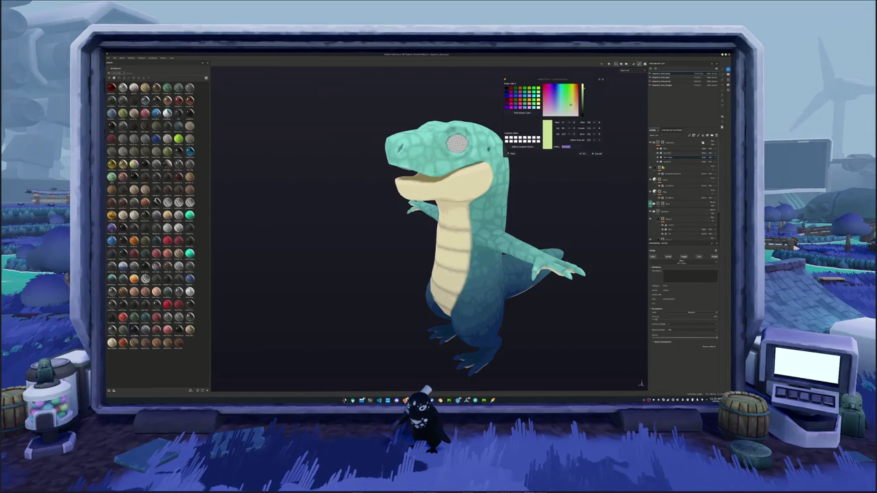
{"action": "left_click_drag", "start_coordinate": [466, 263], "coordinate": [517, 264], "text": "alt"}
{"action": "middle_click_drag", "start_coordinate": [517, 264], "coordinate": [561, 229], "text": "alt"}
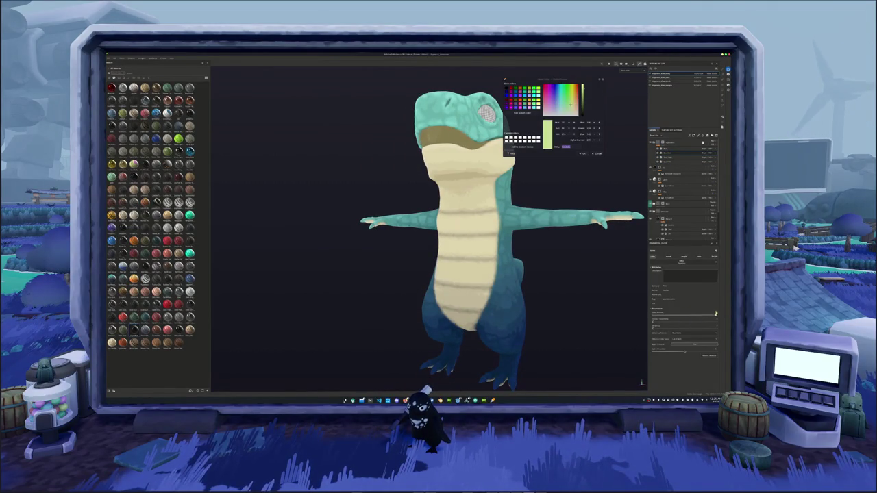
{"action": "left_click_drag", "start_coordinate": [661, 316], "coordinate": [678, 316]}
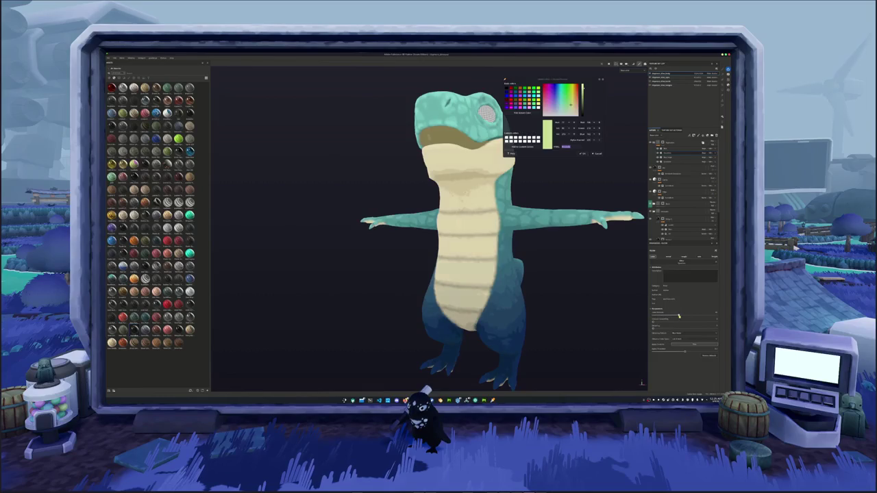
{"action": "mouse_move", "coordinate": [460, 293]}
{"action": "left_mouse_down", "text": "alt"}
{"action": "mouse_move", "coordinate": [520, 295]}
{"action": "mouse_move", "coordinate": [580, 313]}
{"action": "left_mouse_up", "text": "alt"}
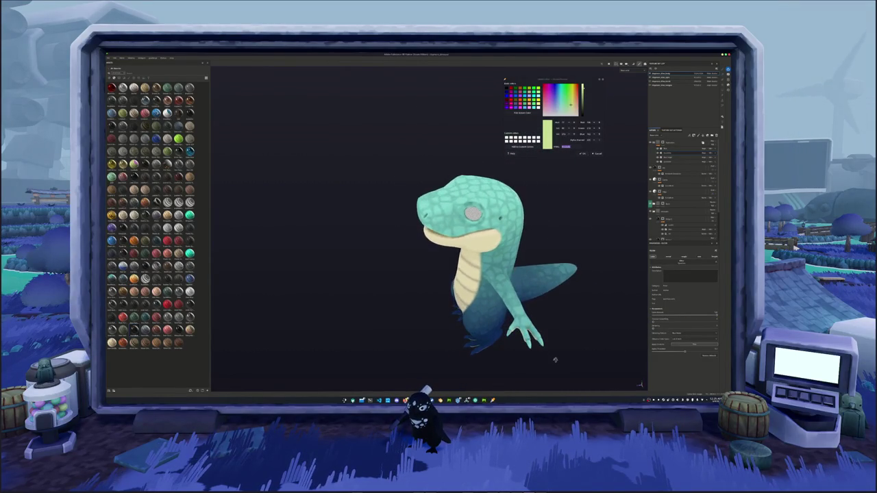
{"action": "left_click_drag", "start_coordinate": [541, 257], "coordinate": [556, 281], "text": "alt"}
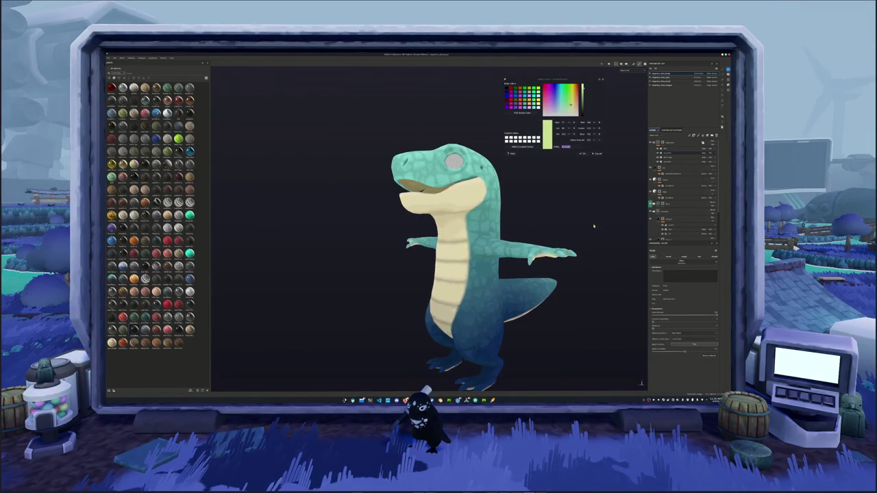
{"action": "left_click", "coordinate": [670, 156]}
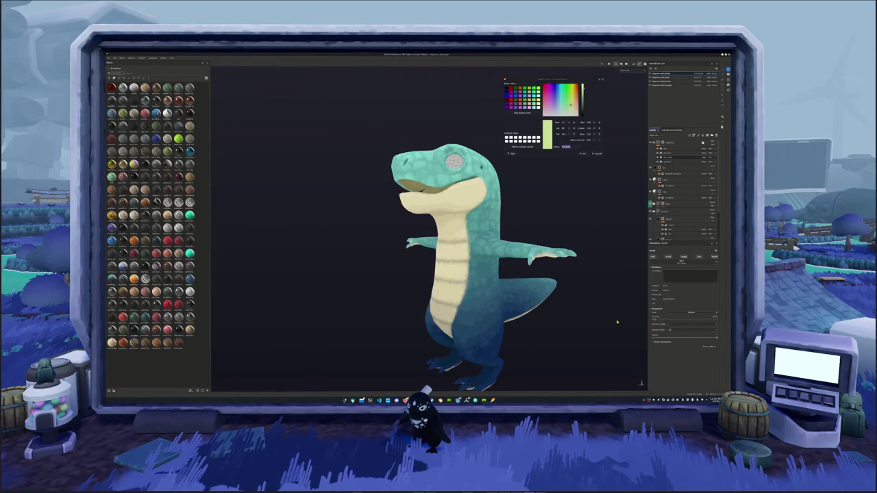
{"action": "left_click_drag", "start_coordinate": [589, 322], "coordinate": [596, 248], "text": "alt"}
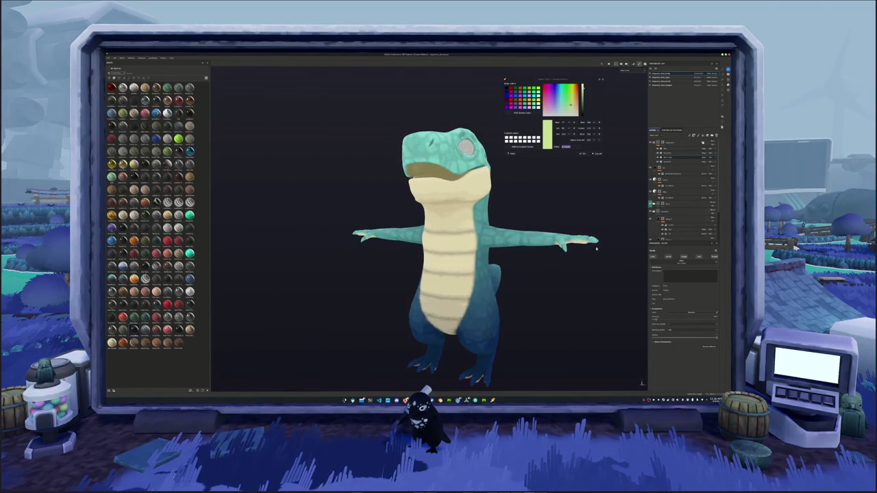
Add a new filter resource as an effect on the top layer of the dinosaur's stack
{"action": "right_click", "coordinate": [657, 142]}
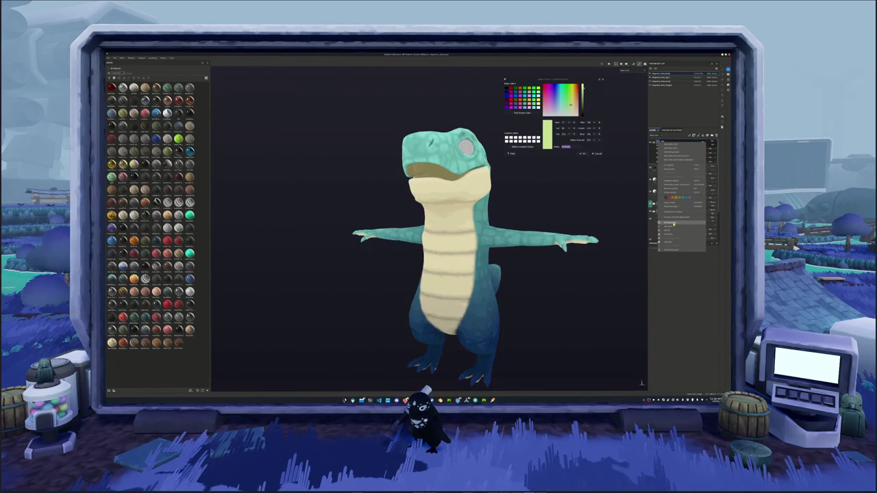
{"action": "left_click", "coordinate": [674, 224]}
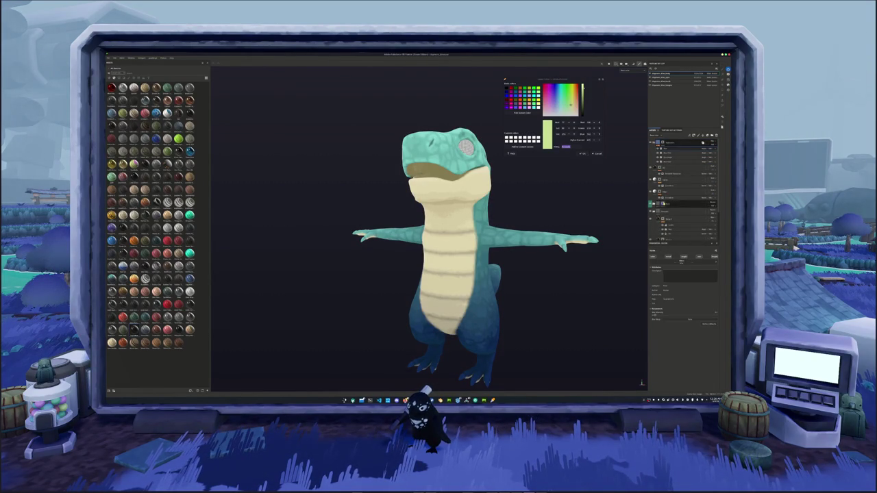
{"action": "right_click", "coordinate": [657, 142]}
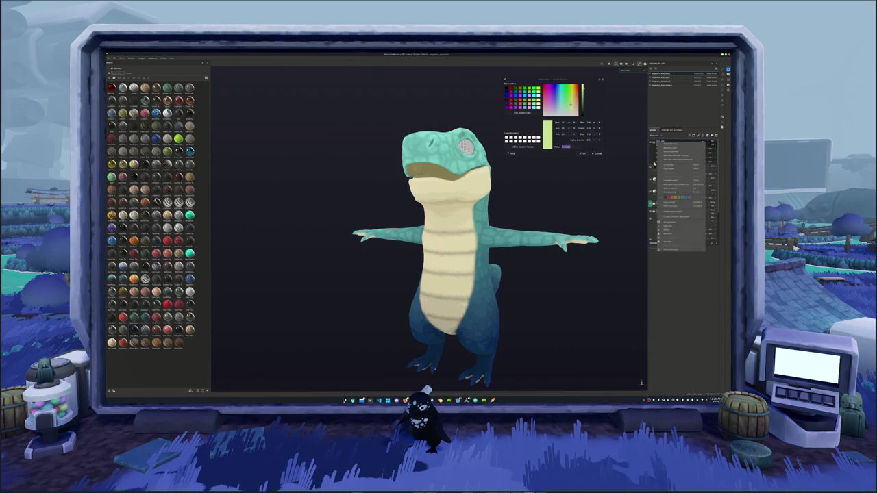
{"action": "left_click", "coordinate": [668, 242]}
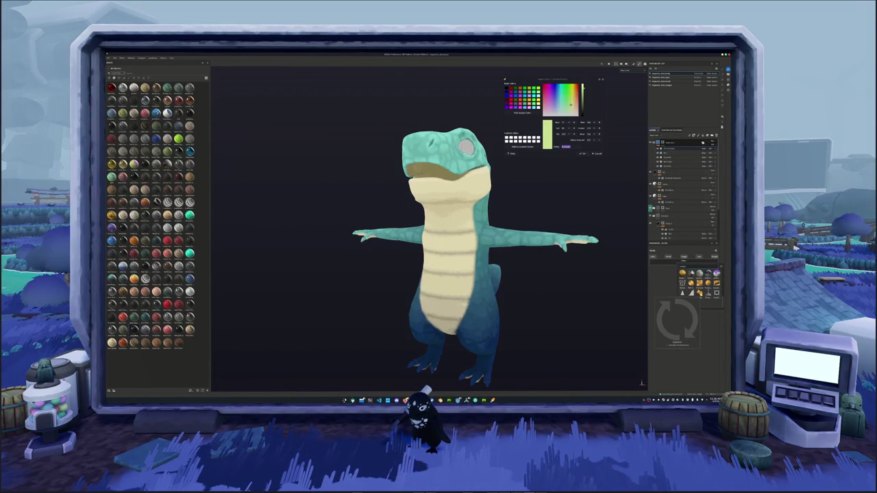
{"action": "left_click_drag", "start_coordinate": [452, 301], "coordinate": [589, 301], "text": "alt"}
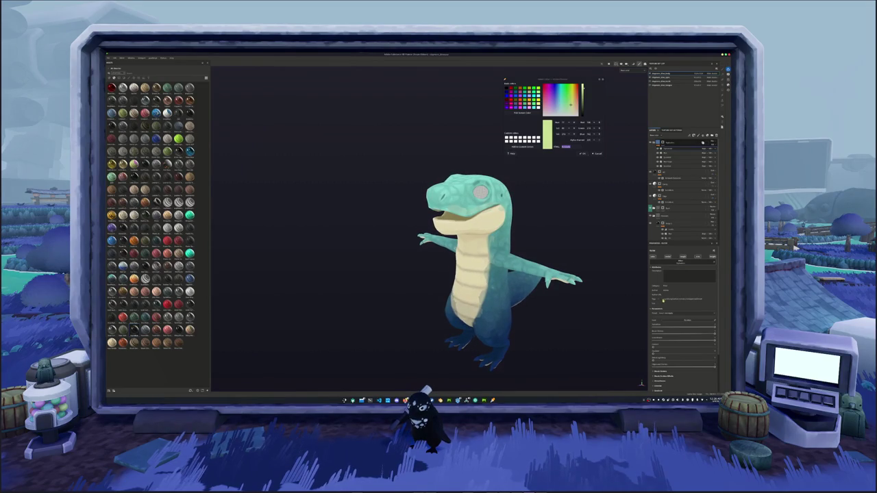
Switch the new effect's setting between a few options while viewing the dinosaur's side and tail
{"action": "left_click", "coordinate": [674, 315]}
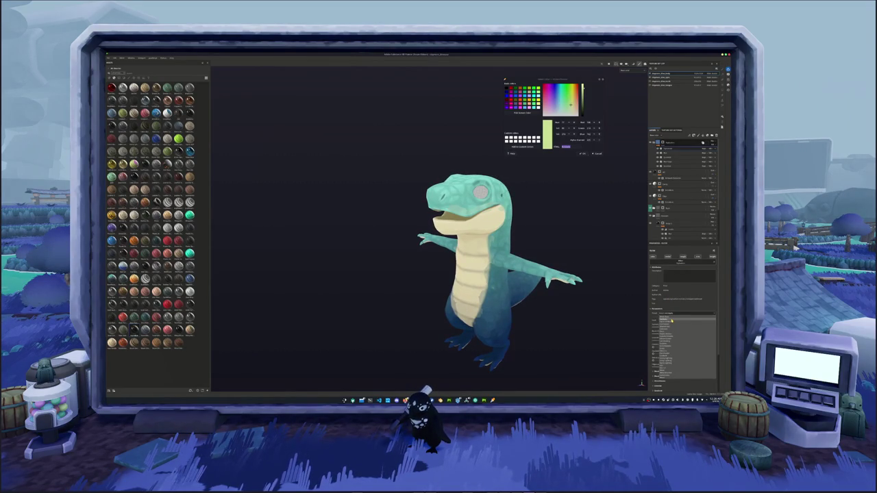
{"action": "left_click", "coordinate": [671, 320]}
{"action": "left_click", "coordinate": [670, 312]}
{"action": "left_click", "coordinate": [669, 321]}
{"action": "mouse_move", "coordinate": [580, 324]}
{"action": "left_mouse_down", "text": "alt"}
{"action": "mouse_move", "coordinate": [618, 317]}
{"action": "mouse_move", "coordinate": [566, 284]}
{"action": "mouse_move", "coordinate": [562, 295]}
{"action": "mouse_move", "coordinate": [406, 299]}
{"action": "mouse_move", "coordinate": [452, 301]}
{"action": "left_mouse_up", "text": "alt"}
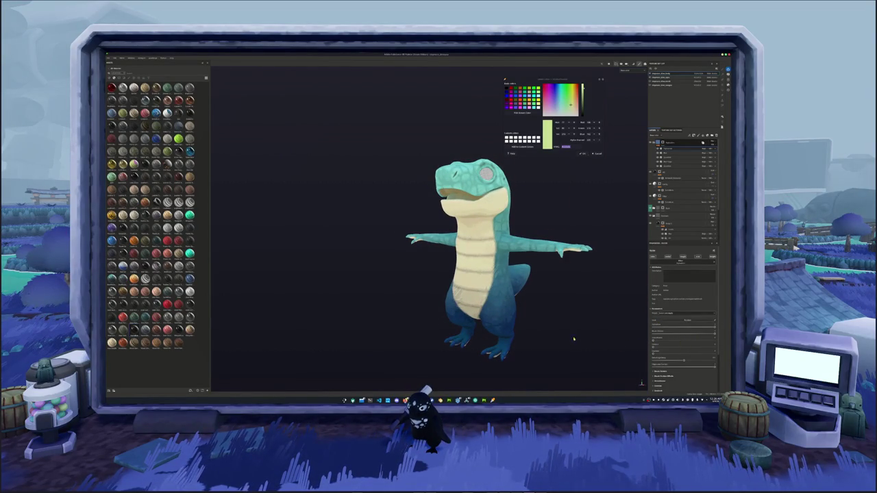
{"action": "scroll", "coordinate": [574, 339], "scroll_direction": "up", "scroll_amount": 1}
{"action": "scroll", "coordinate": [579, 339], "scroll_direction": "up", "scroll_amount": 1}
{"action": "scroll", "coordinate": [587, 339], "scroll_direction": "up", "scroll_amount": 1}
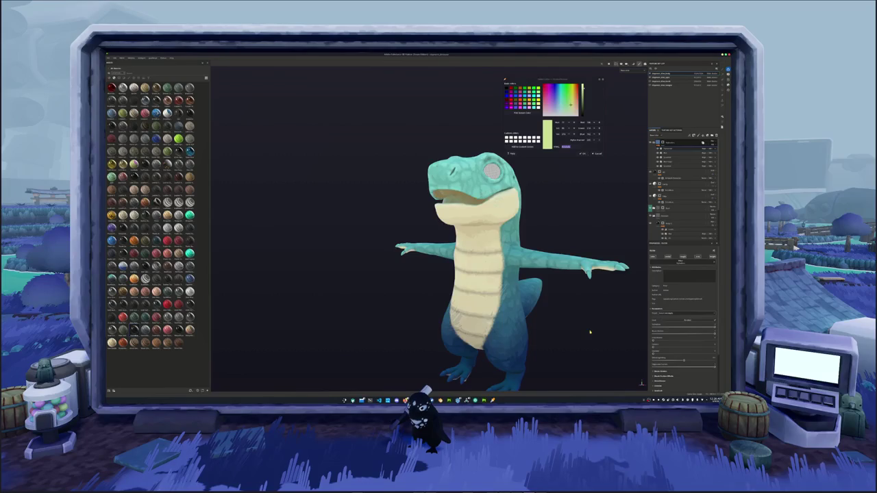
{"action": "left_click_drag", "start_coordinate": [589, 332], "coordinate": [585, 338], "text": "alt"}
Try the toon, smooth painted and orange-and-teal presets, then return to the textured teal scaly look
{"action": "left_click", "coordinate": [666, 316]}
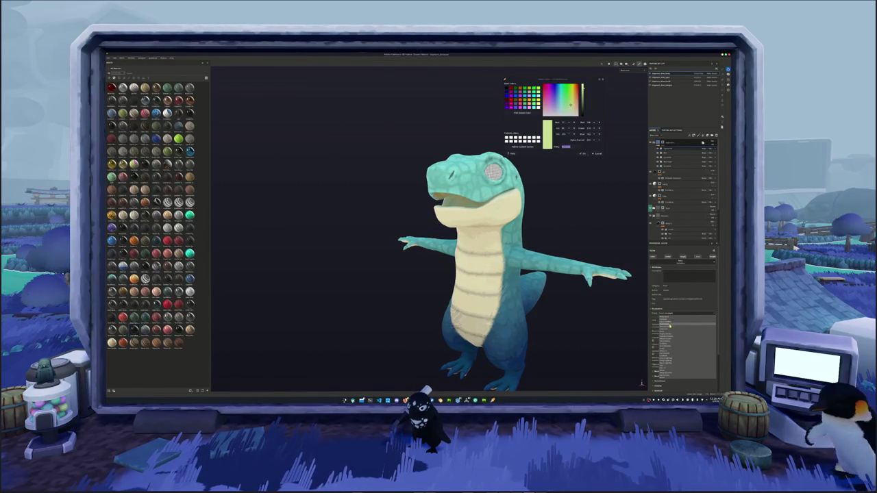
{"action": "left_click", "coordinate": [670, 322]}
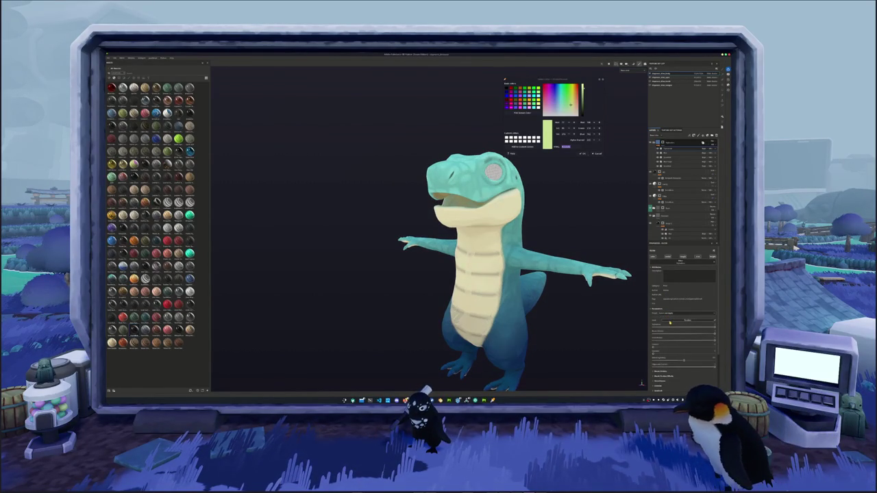
{"action": "left_click", "coordinate": [667, 312]}
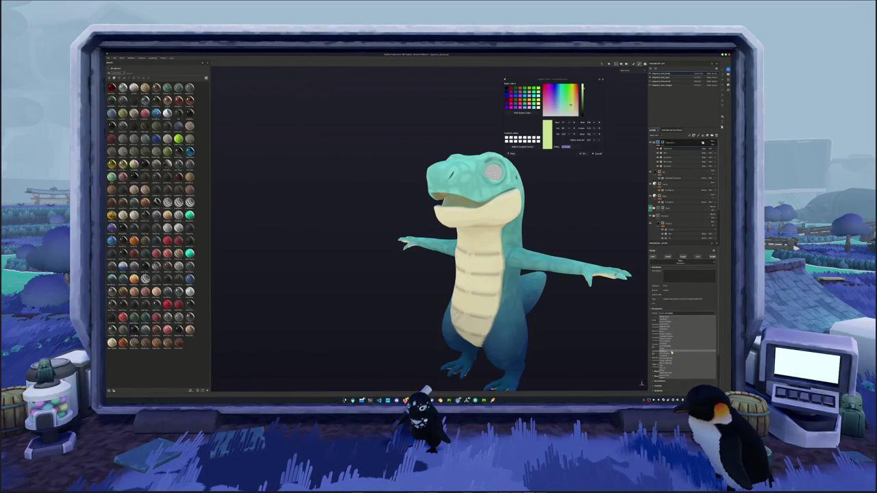
{"action": "left_click", "coordinate": [671, 354]}
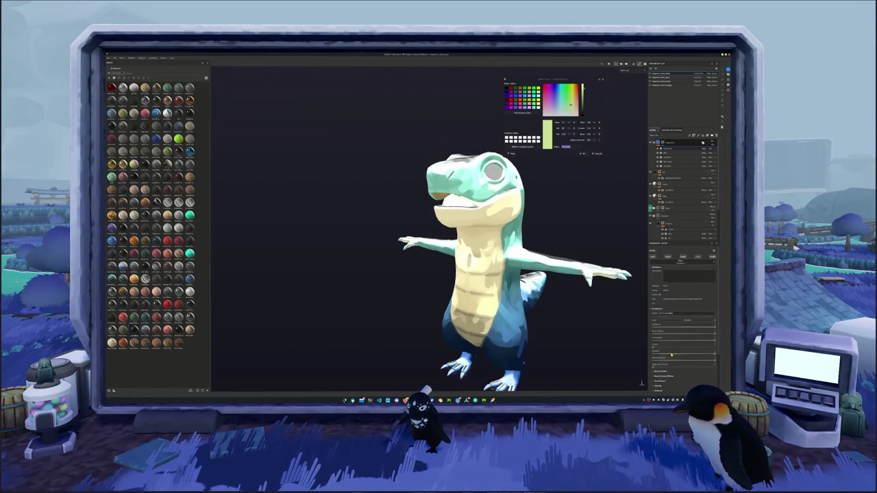
{"action": "left_click", "coordinate": [663, 314]}
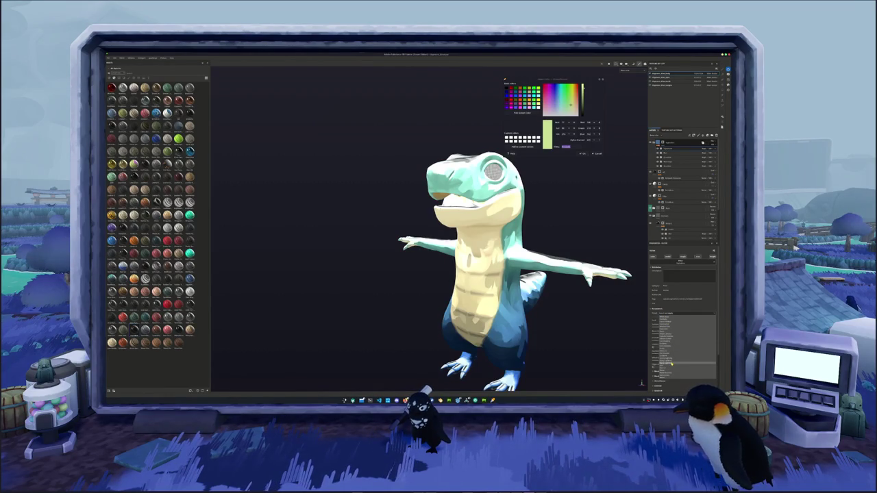
{"action": "left_click", "coordinate": [674, 369]}
{"action": "left_click", "coordinate": [664, 310]}
{"action": "left_click", "coordinate": [668, 367]}
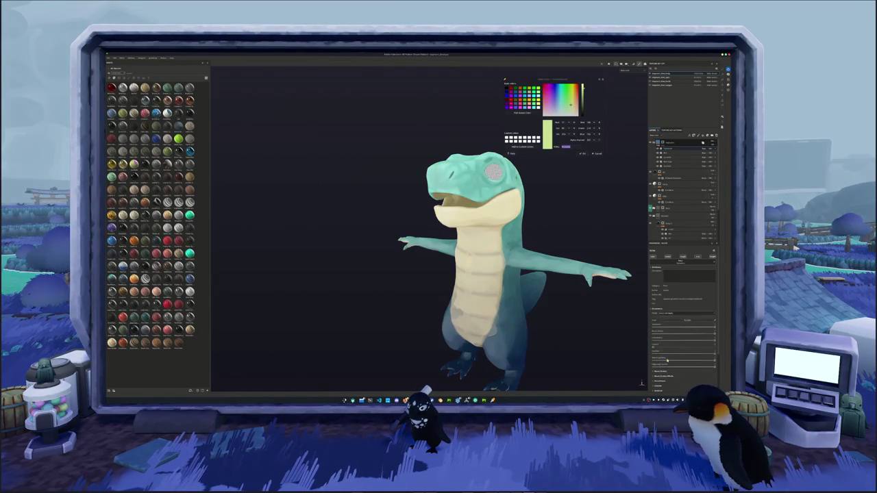
{"action": "left_click", "coordinate": [671, 314]}
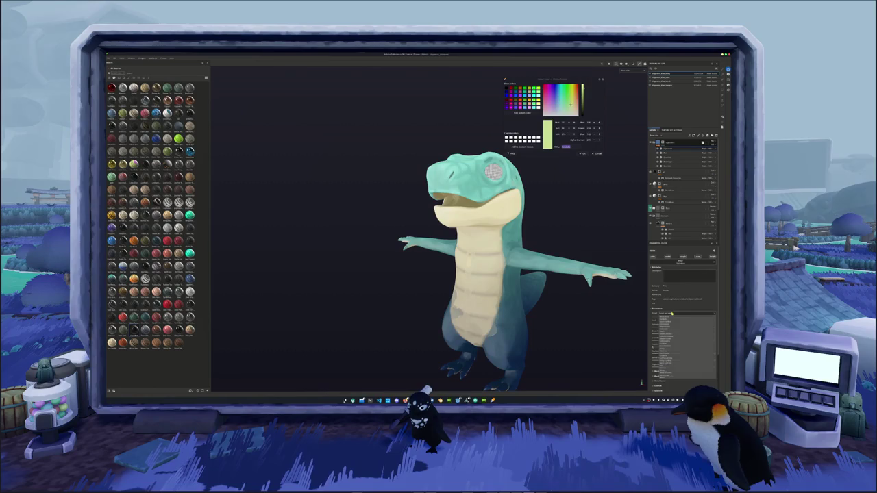
{"action": "left_click", "coordinate": [669, 357]}
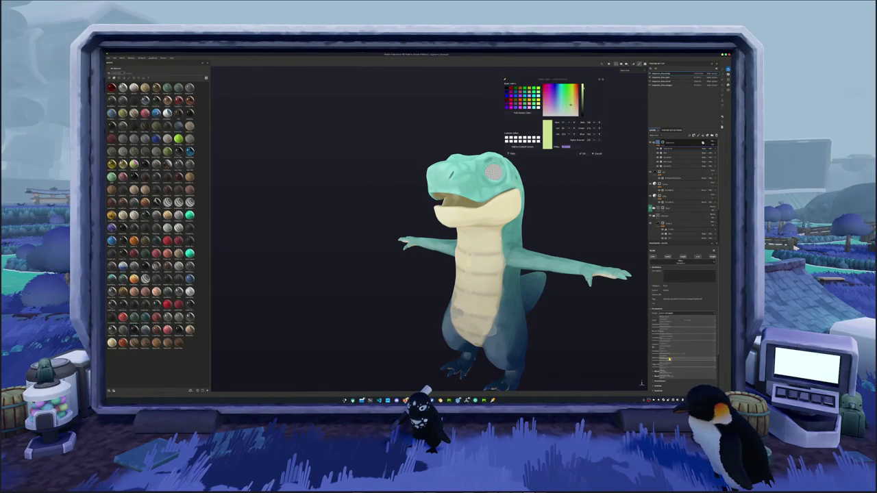
{"action": "left_click", "coordinate": [674, 314]}
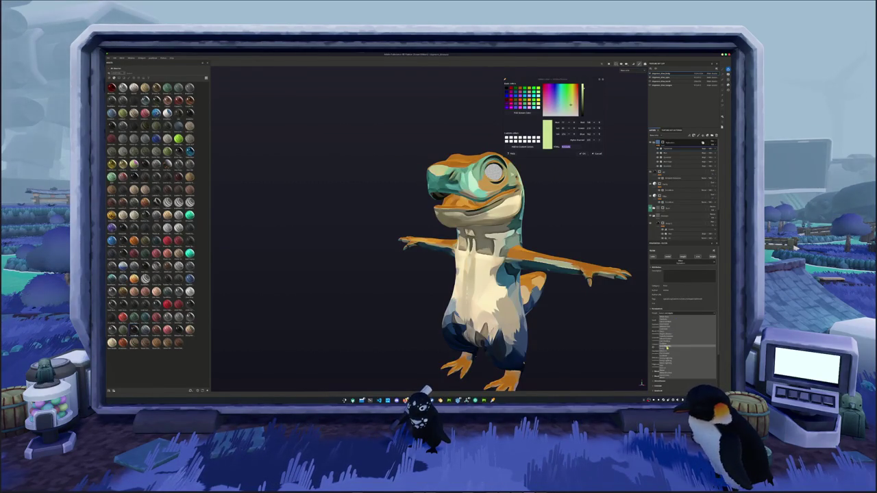
{"action": "left_click", "coordinate": [667, 348]}
Select the higher layer in the stack and change its dropdown option
{"action": "left_click", "coordinate": [661, 149]}
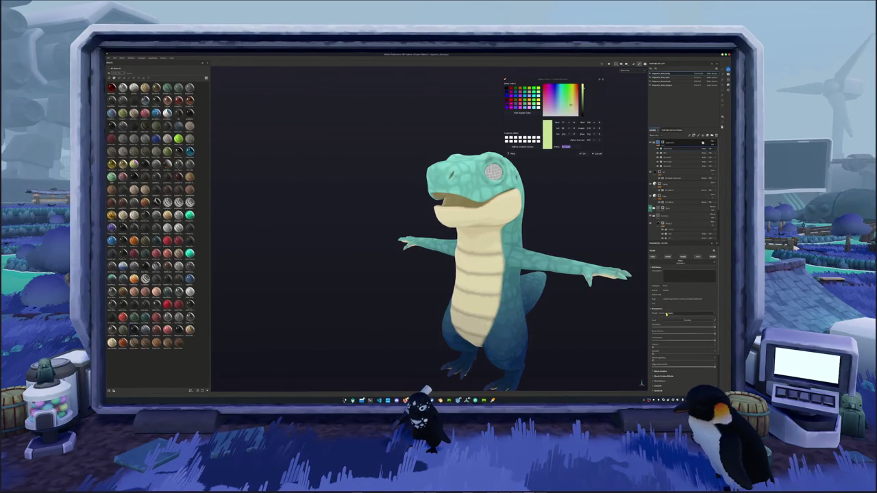
{"action": "left_click", "coordinate": [666, 313]}
{"action": "left_click", "coordinate": [667, 321]}
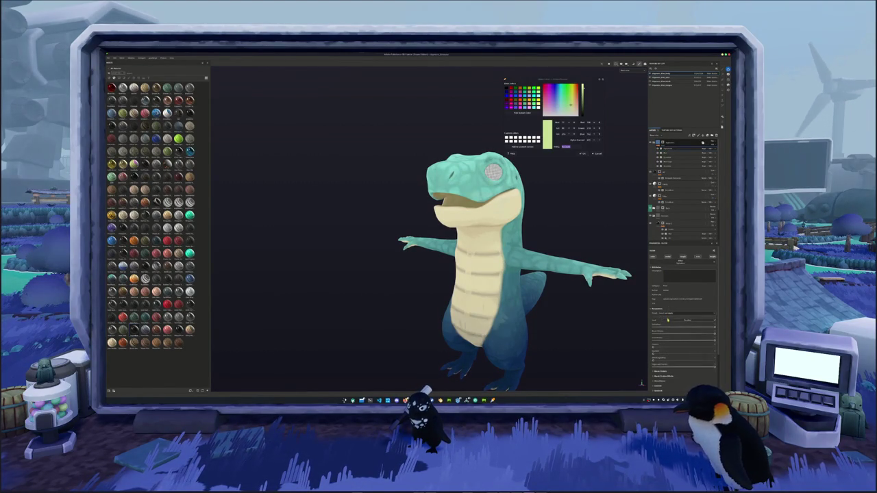
{"action": "scroll", "coordinate": [667, 319], "scroll_direction": "down", "scroll_amount": 2}
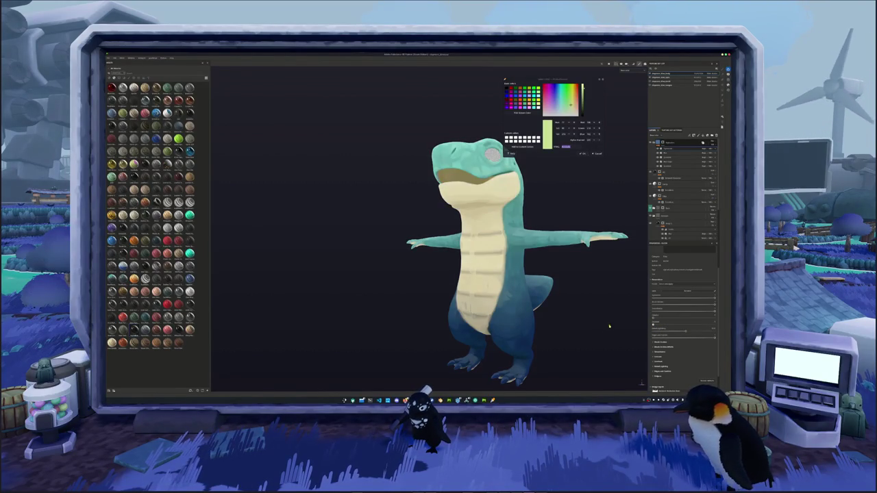
Turn on the flat white preview and adjust the white overlay amount
{"action": "left_click", "coordinate": [696, 317]}
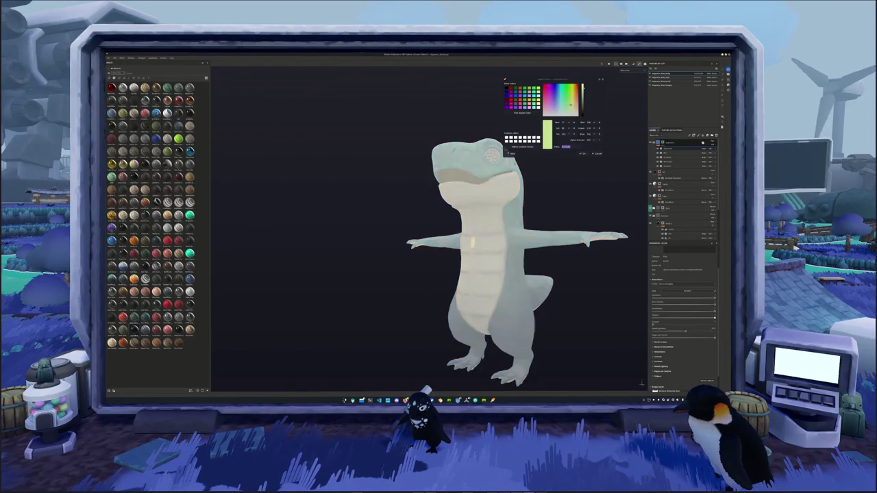
{"action": "left_click_drag", "start_coordinate": [696, 317], "coordinate": [670, 318]}
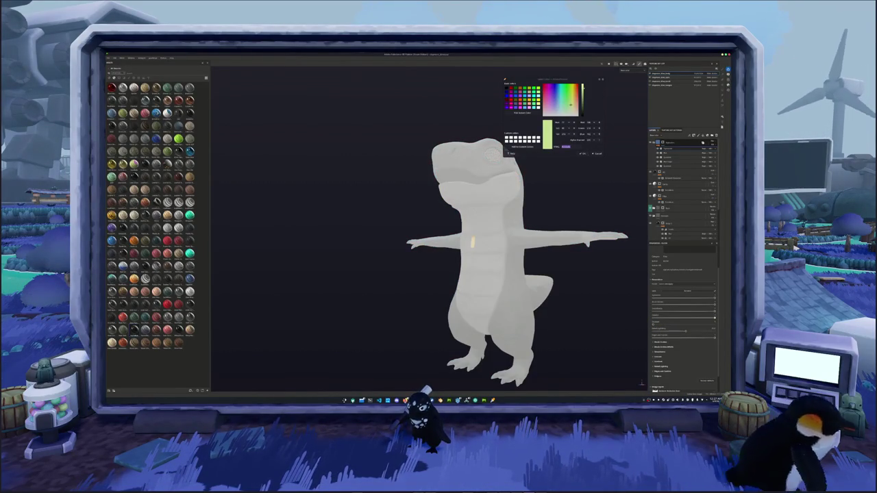
{"action": "left_click_drag", "start_coordinate": [563, 307], "coordinate": [613, 315], "text": "alt"}
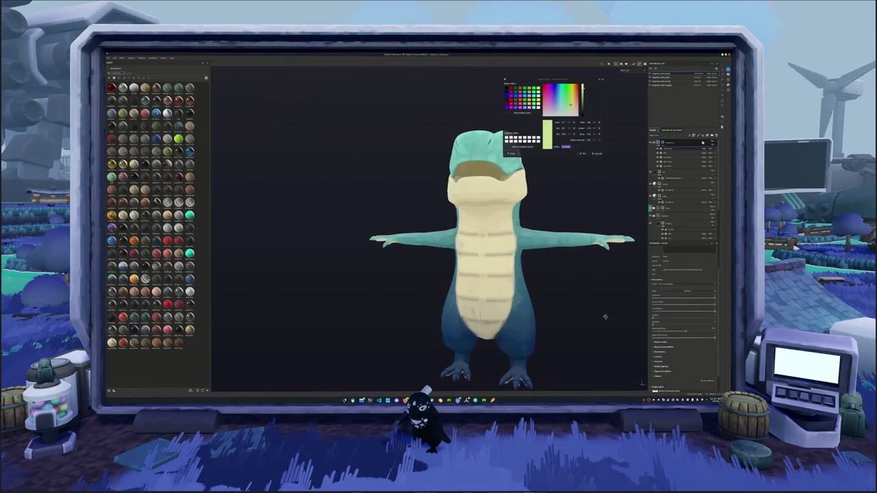
{"action": "scroll", "coordinate": [554, 282], "scroll_direction": "up", "scroll_amount": 2}
{"action": "scroll", "coordinate": [554, 282], "scroll_direction": "up", "scroll_amount": 3}
{"action": "scroll", "coordinate": [553, 282], "scroll_direction": "down", "scroll_amount": 4}
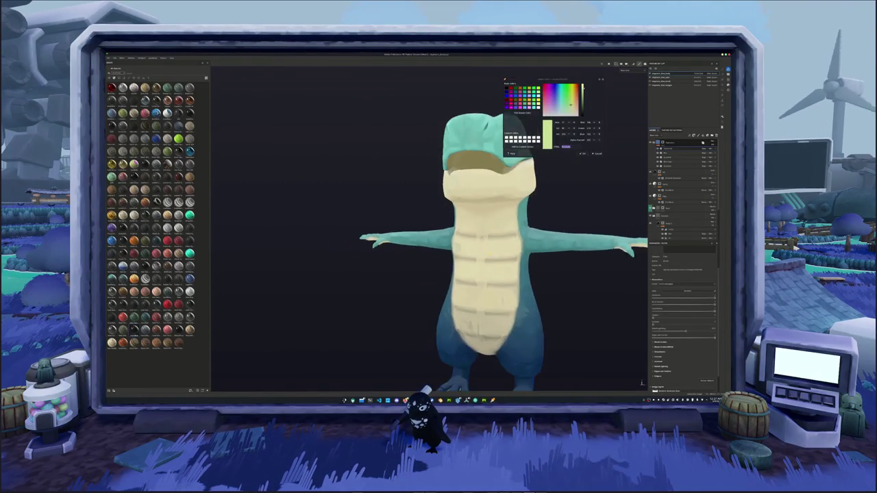
{"action": "scroll", "coordinate": [554, 282], "scroll_direction": "down", "scroll_amount": 3}
{"action": "mouse_move", "coordinate": [554, 283]}
{"action": "left_mouse_down", "text": "alt"}
{"action": "mouse_move", "coordinate": [333, 297]}
{"action": "mouse_move", "coordinate": [571, 291]}
{"action": "mouse_move", "coordinate": [521, 299]}
{"action": "left_mouse_up", "text": "alt"}
Expand a group of the layer's settings and rotate the dinosaur toward a front view
{"action": "left_click", "coordinate": [660, 340]}
{"action": "left_click", "coordinate": [660, 340]}
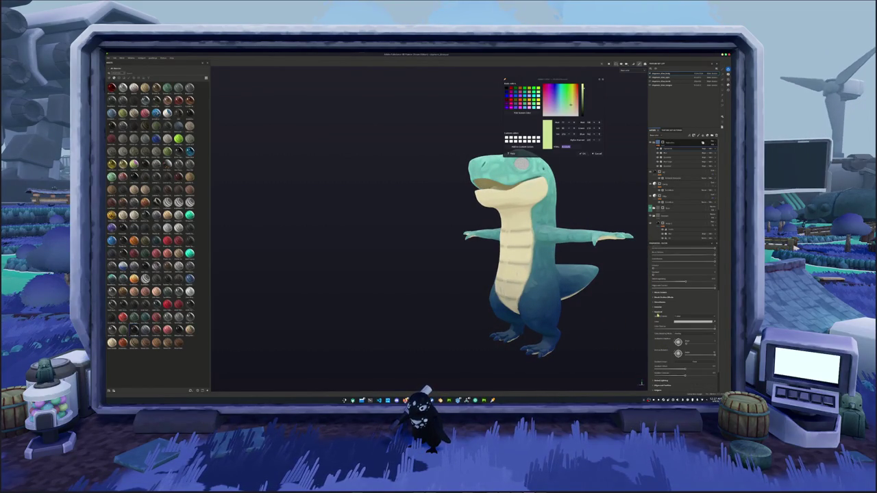
{"action": "left_click", "coordinate": [659, 331]}
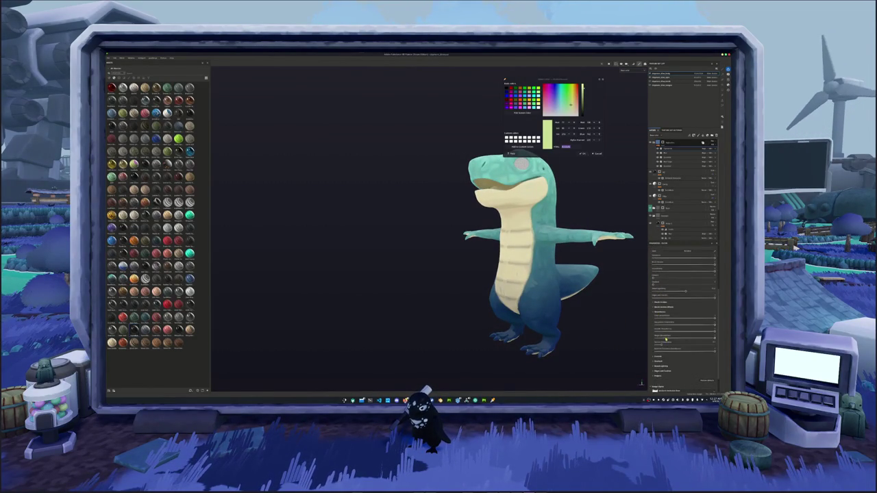
{"action": "scroll", "coordinate": [580, 334], "scroll_direction": "up", "scroll_amount": 3}
{"action": "scroll", "coordinate": [580, 334], "scroll_direction": "down", "scroll_amount": 1}
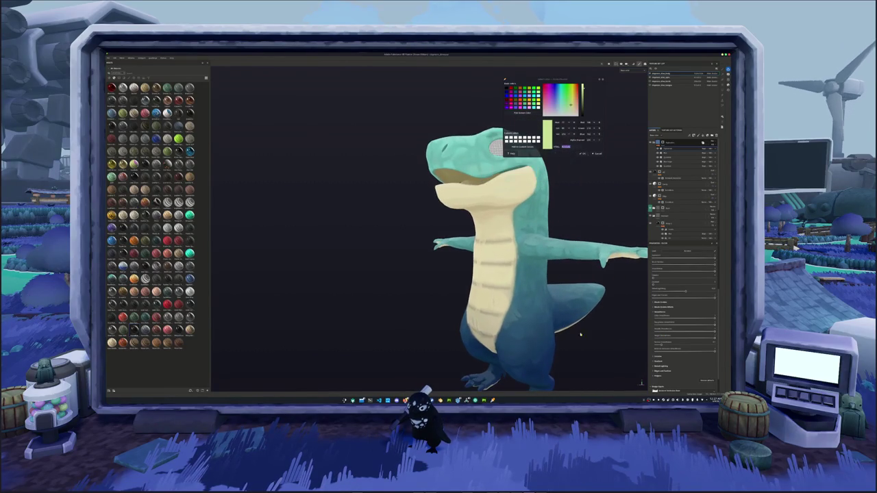
{"action": "left_click_drag", "start_coordinate": [612, 337], "coordinate": [686, 319], "text": "alt"}
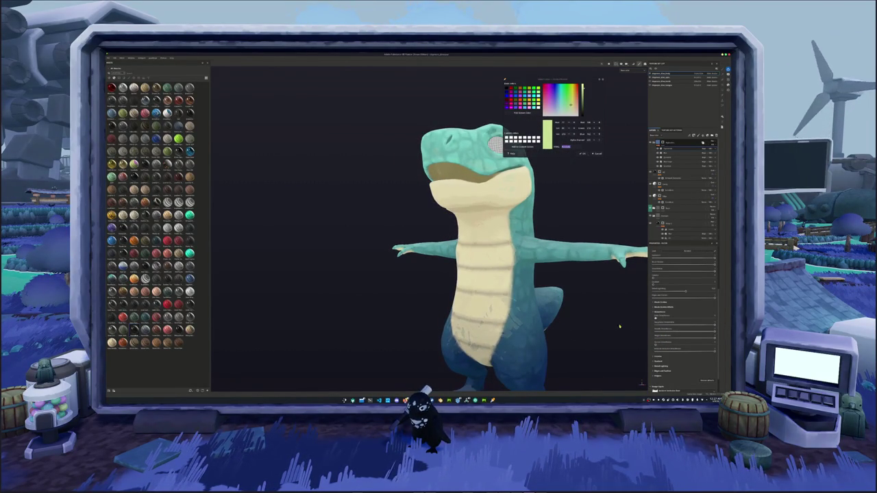
{"action": "scroll", "coordinate": [684, 336], "scroll_direction": "down", "scroll_amount": 1}
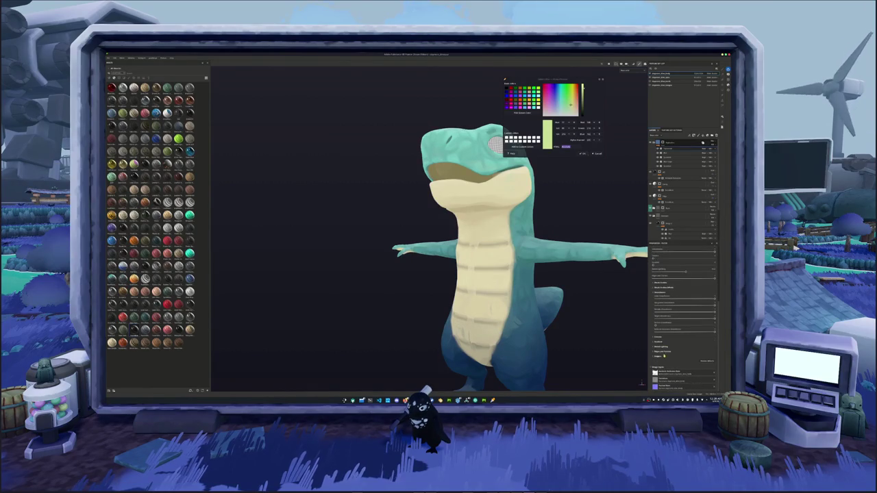
Expand the Lighting and Edges and Outline sections and scroll through their sliders
{"action": "left_click", "coordinate": [657, 346]}
{"action": "scroll", "coordinate": [656, 351], "scroll_direction": "down", "scroll_amount": 3}
{"action": "left_click", "coordinate": [657, 354]}
{"action": "scroll", "coordinate": [685, 329], "scroll_direction": "down", "scroll_amount": 2}
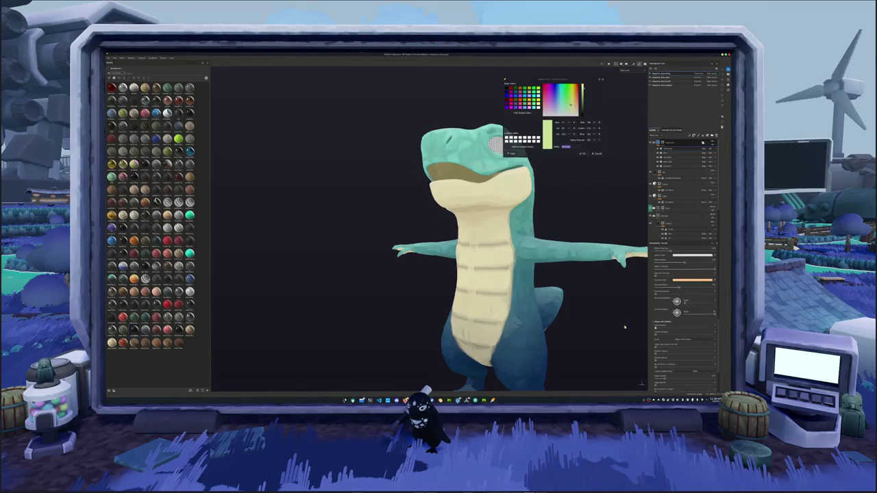
{"action": "scroll", "coordinate": [672, 322], "scroll_direction": "down", "scroll_amount": 2}
{"action": "scroll", "coordinate": [657, 343], "scroll_direction": "down", "scroll_amount": 1}
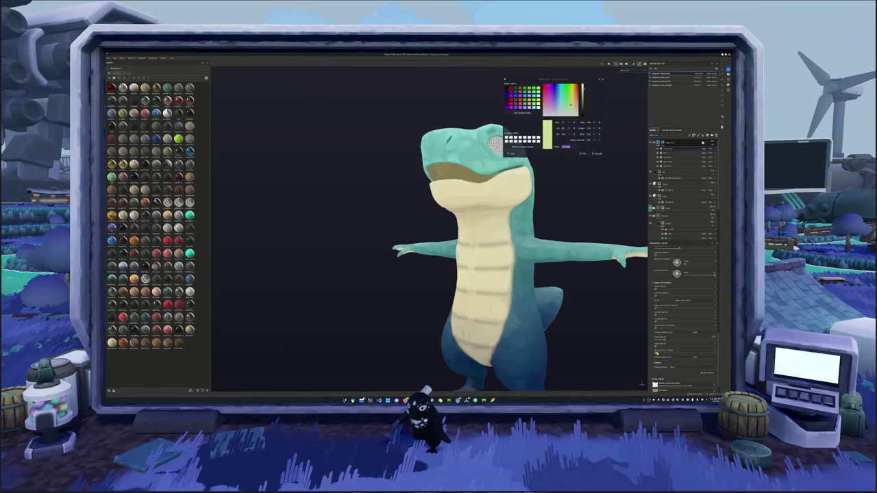
{"action": "scroll", "coordinate": [657, 356], "scroll_direction": "up", "scroll_amount": 1}
{"action": "scroll", "coordinate": [656, 356], "scroll_direction": "up", "scroll_amount": 1}
{"action": "scroll", "coordinate": [657, 357], "scroll_direction": "up", "scroll_amount": 2}
{"action": "scroll", "coordinate": [658, 356], "scroll_direction": "up", "scroll_amount": 2}
{"action": "scroll", "coordinate": [658, 354], "scroll_direction": "up", "scroll_amount": 1}
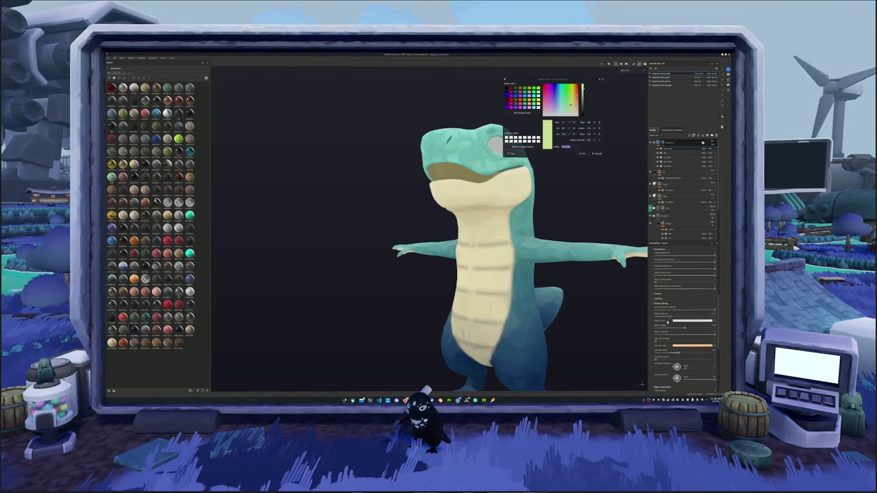
{"action": "scroll", "coordinate": [672, 318], "scroll_direction": "up", "scroll_amount": 1}
{"action": "scroll", "coordinate": [708, 286], "scroll_direction": "up", "scroll_amount": 2}
{"action": "scroll", "coordinate": [709, 281], "scroll_direction": "up", "scroll_amount": 1}
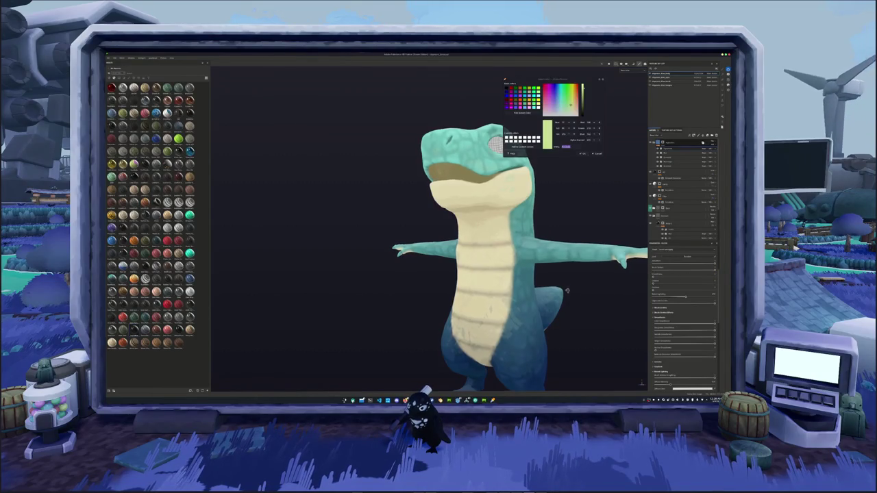
{"action": "mouse_move", "coordinate": [579, 295]}
{"action": "left_mouse_down", "text": "alt"}
{"action": "mouse_move", "coordinate": [409, 331]}
{"action": "mouse_move", "coordinate": [493, 329]}
{"action": "left_mouse_up", "text": "alt"}
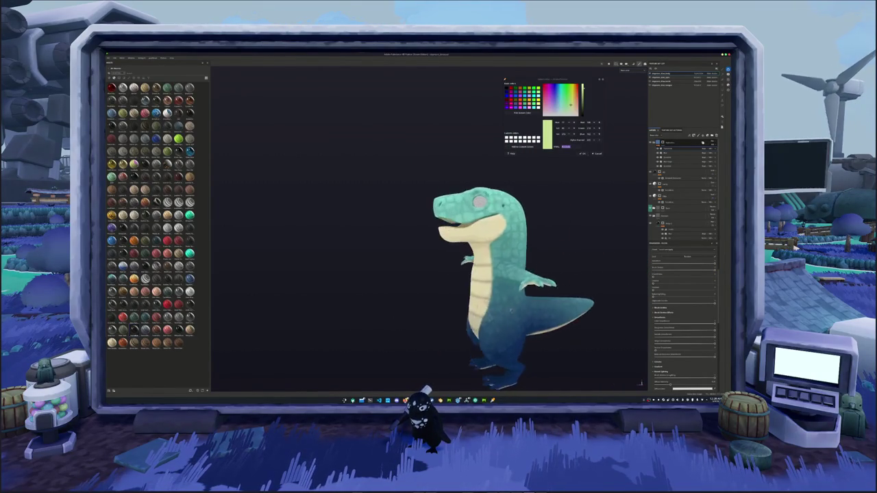
Show another element's preview and scroll through its settings
{"action": "left_click", "coordinate": [663, 312]}
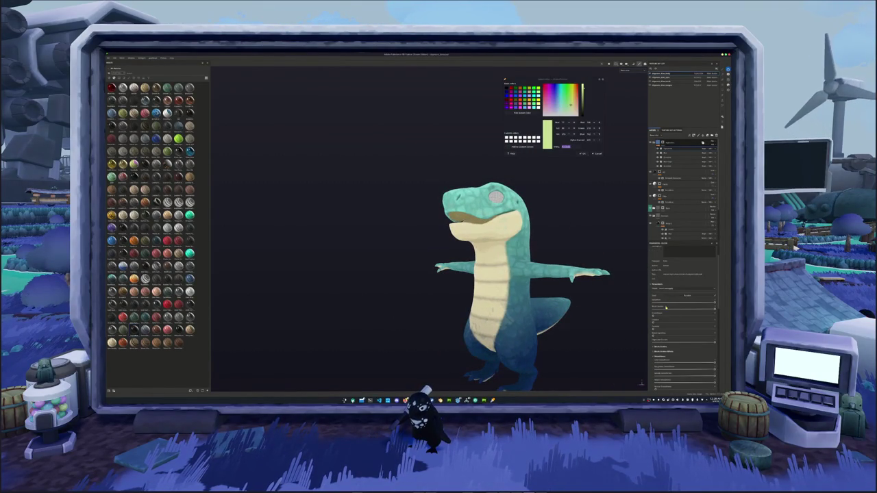
{"action": "scroll", "coordinate": [686, 316], "scroll_direction": "down", "scroll_amount": 1}
{"action": "scroll", "coordinate": [678, 318], "scroll_direction": "down", "scroll_amount": 1}
{"action": "scroll", "coordinate": [667, 320], "scroll_direction": "down", "scroll_amount": 1}
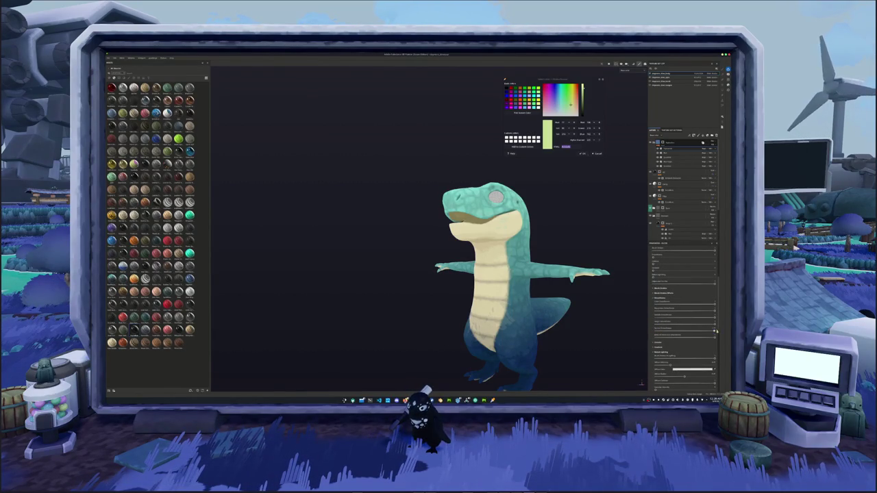
Switch the viewport display to Normal to check the normal map, then back to Material
{"action": "left_click", "coordinate": [633, 74]}
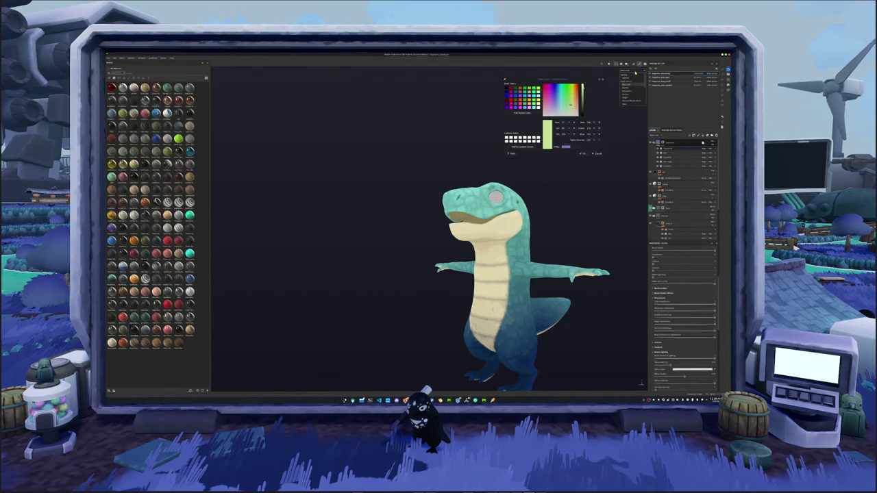
{"action": "left_click", "coordinate": [630, 85]}
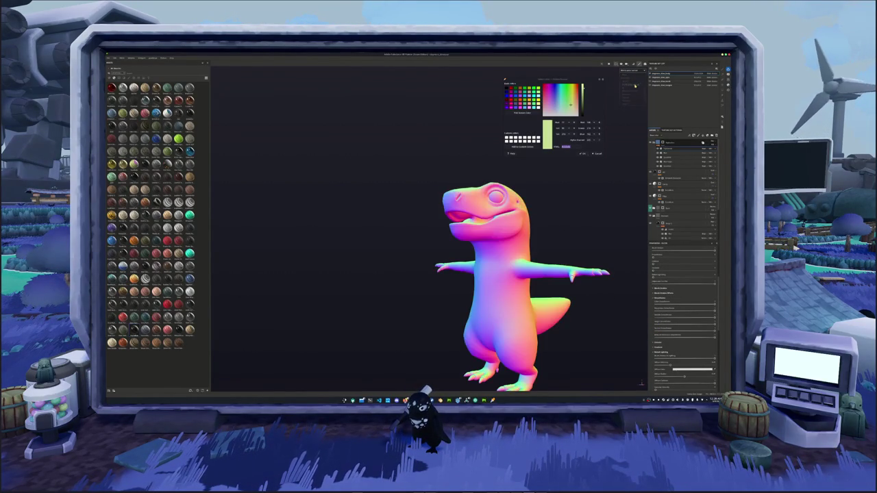
{"action": "left_click_drag", "start_coordinate": [480, 205], "coordinate": [557, 191], "text": "alt"}
{"action": "left_click", "coordinate": [630, 72]}
{"action": "left_click", "coordinate": [630, 84]}
{"action": "mouse_move", "coordinate": [561, 196]}
{"action": "left_mouse_down", "text": "alt"}
{"action": "mouse_move", "coordinate": [419, 241]}
{"action": "mouse_move", "coordinate": [568, 235]}
{"action": "left_mouse_up", "text": "alt"}
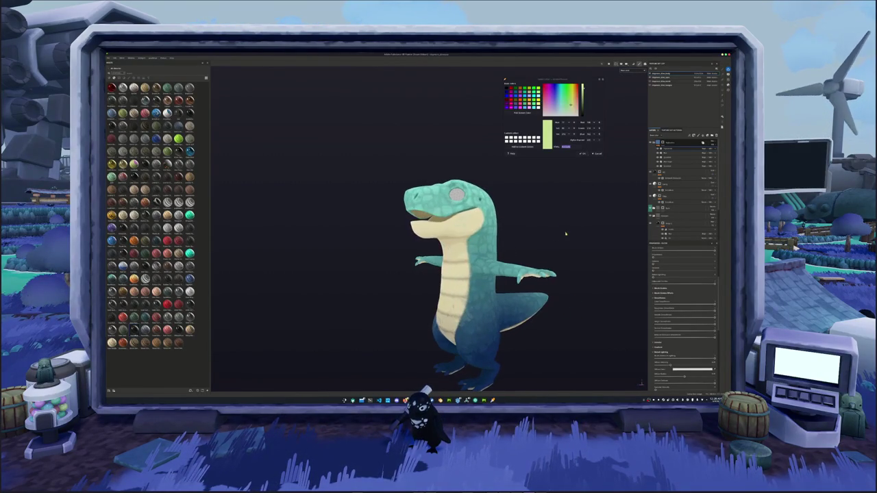
Select a different layer in the stack and open its settings
{"action": "left_click", "coordinate": [663, 148]}
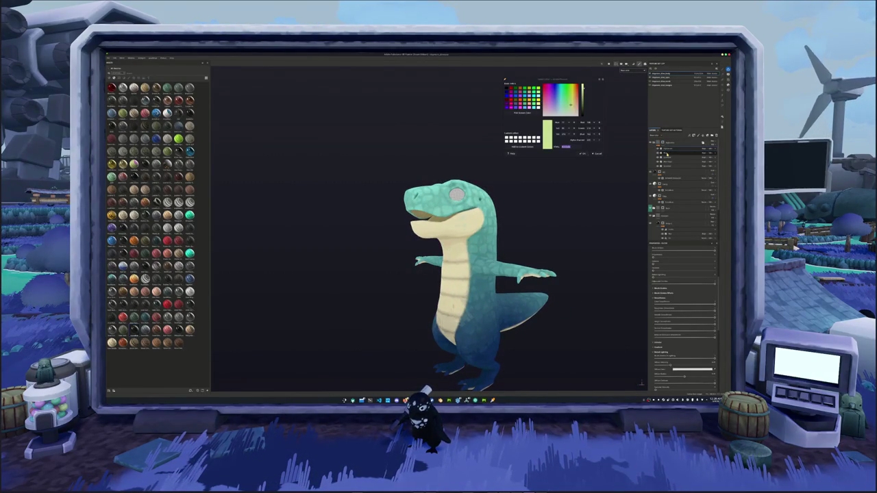
{"action": "left_click", "coordinate": [666, 156]}
{"action": "mouse_move", "coordinate": [527, 199]}
{"action": "left_mouse_down", "text": "alt"}
{"action": "mouse_move", "coordinate": [550, 194]}
{"action": "mouse_move", "coordinate": [580, 210]}
{"action": "mouse_move", "coordinate": [626, 165]}
{"action": "left_mouse_up", "text": "alt"}
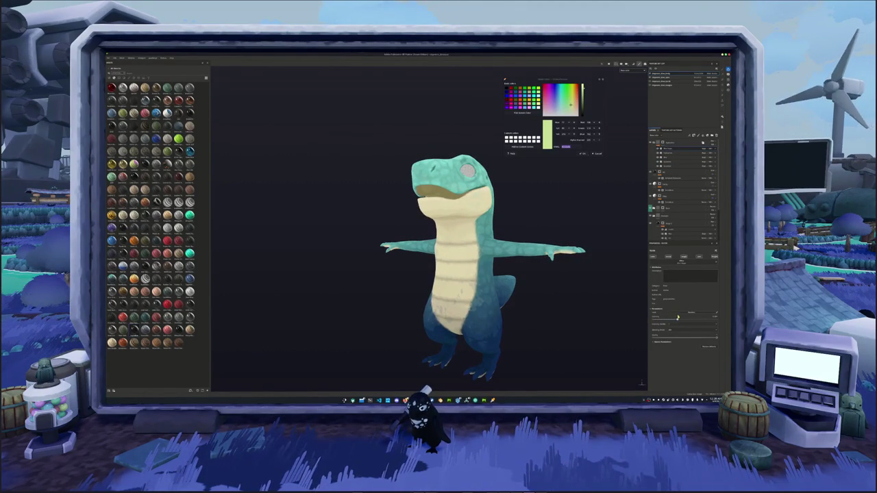
Raise the belly layer's slider and enter an exact value to smooth the belly
{"action": "left_click_drag", "start_coordinate": [677, 317], "coordinate": [680, 317]}
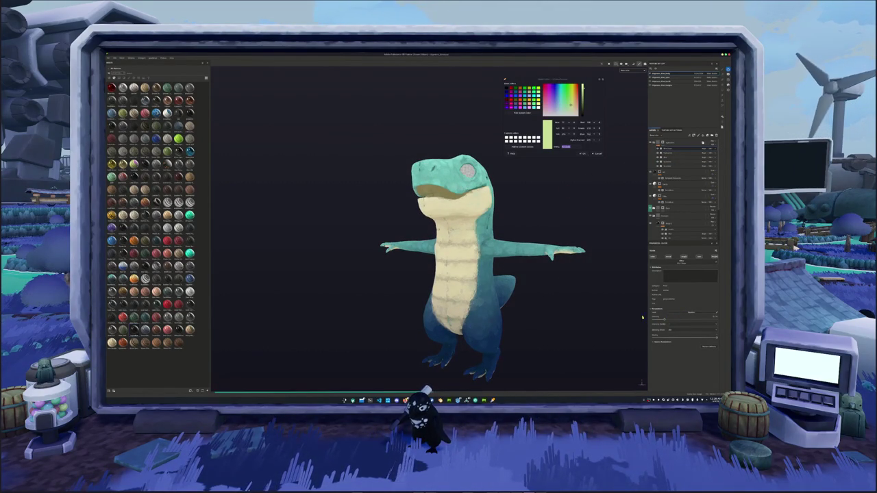
{"action": "left_click", "coordinate": [714, 316]}
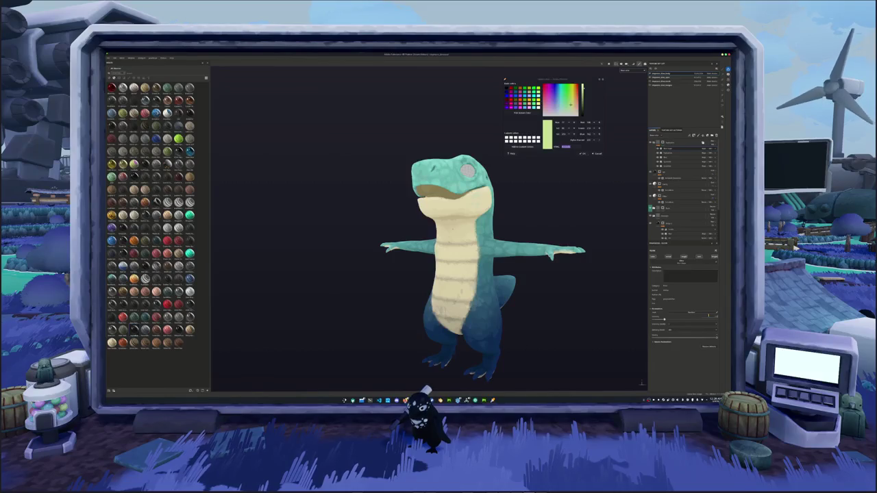
{"action": "left_click_drag", "start_coordinate": [607, 297], "coordinate": [607, 228], "text": "alt"}
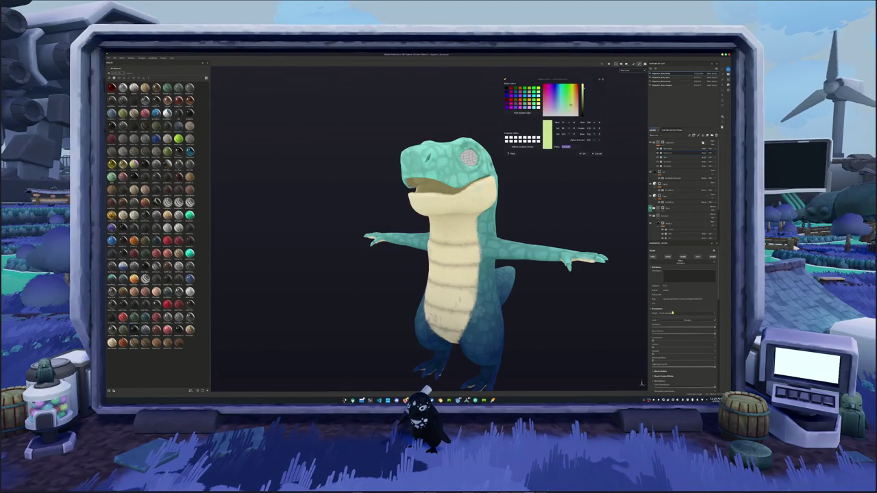
Choose a different option in the belly layer's dropdown setting
{"action": "left_click", "coordinate": [673, 314]}
{"action": "left_click", "coordinate": [671, 318]}
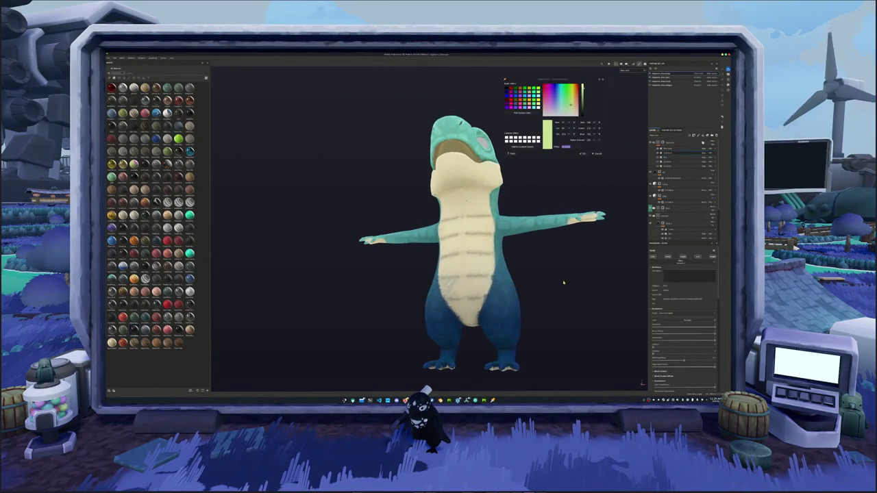
{"action": "left_click", "coordinate": [670, 314]}
{"action": "left_click", "coordinate": [671, 322]}
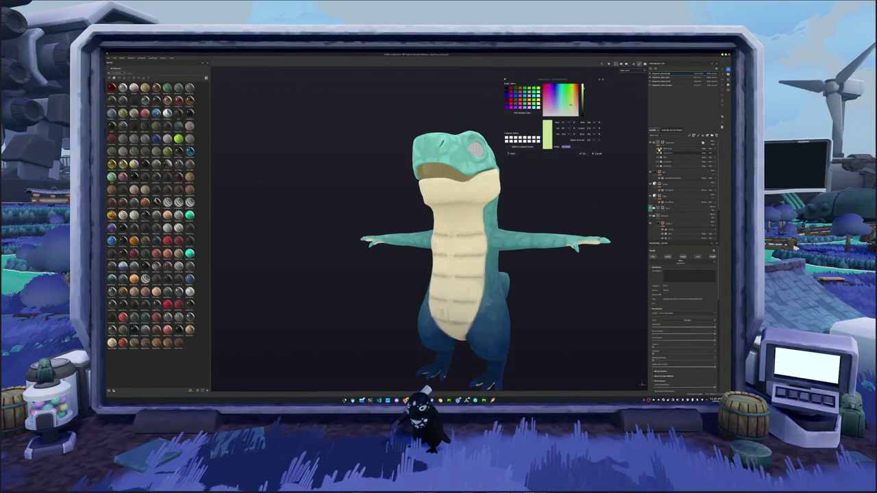
{"action": "mouse_move", "coordinate": [604, 187]}
{"action": "left_mouse_down", "text": "alt"}
{"action": "mouse_move", "coordinate": [438, 260]}
{"action": "mouse_move", "coordinate": [288, 260]}
{"action": "left_mouse_up", "text": "alt"}
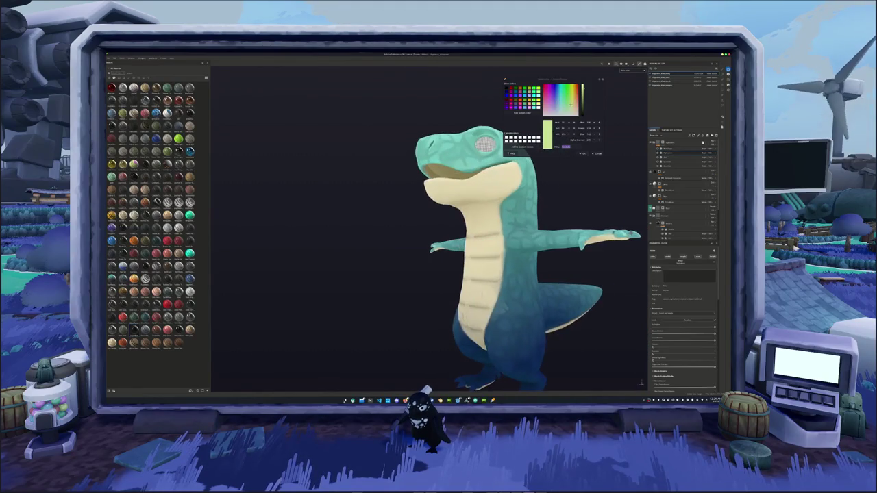
{"action": "scroll", "coordinate": [666, 295], "scroll_direction": "down", "scroll_amount": 2}
Scroll through the belly layer's properties and turn the model to a straight front view
{"action": "scroll", "coordinate": [663, 300], "scroll_direction": "down", "scroll_amount": 2}
{"action": "scroll", "coordinate": [660, 303], "scroll_direction": "down", "scroll_amount": 2}
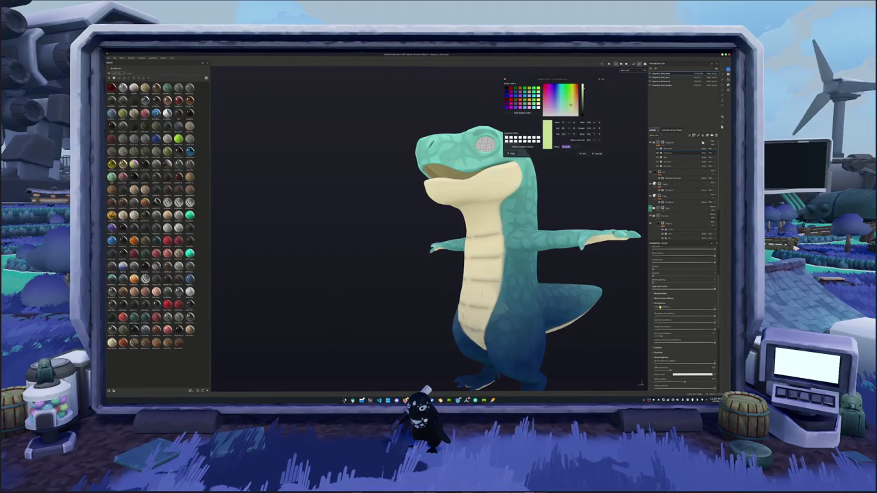
{"action": "scroll", "coordinate": [649, 333], "scroll_direction": "down", "scroll_amount": 2}
{"action": "scroll", "coordinate": [650, 335], "scroll_direction": "down", "scroll_amount": 2}
{"action": "scroll", "coordinate": [651, 335], "scroll_direction": "down", "scroll_amount": 2}
{"action": "scroll", "coordinate": [651, 336], "scroll_direction": "down", "scroll_amount": 2}
{"action": "scroll", "coordinate": [651, 337], "scroll_direction": "down", "scroll_amount": 1}
{"action": "scroll", "coordinate": [652, 337], "scroll_direction": "down", "scroll_amount": 1}
{"action": "scroll", "coordinate": [651, 336], "scroll_direction": "down", "scroll_amount": 1}
{"action": "scroll", "coordinate": [651, 336], "scroll_direction": "down", "scroll_amount": 1}
{"action": "scroll", "coordinate": [658, 273], "scroll_direction": "up", "scroll_amount": 5}
{"action": "scroll", "coordinate": [663, 251], "scroll_direction": "up", "scroll_amount": 5}
{"action": "scroll", "coordinate": [664, 252], "scroll_direction": "up", "scroll_amount": 3}
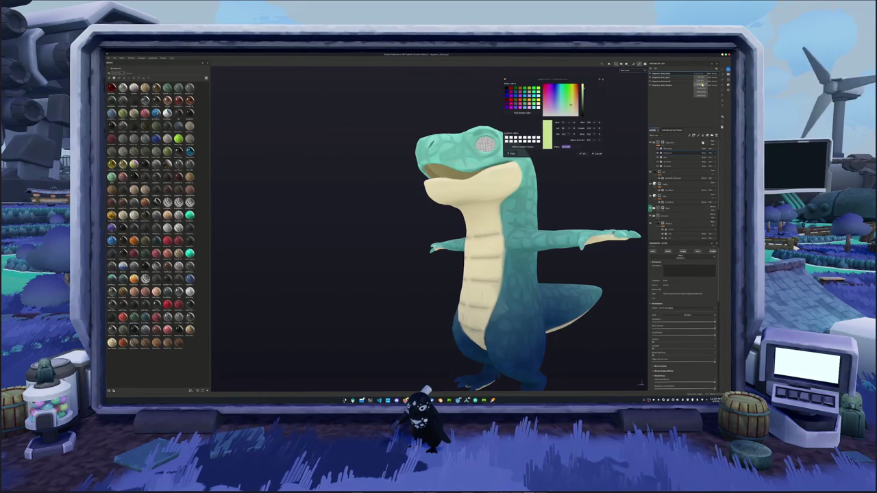
{"action": "mouse_move", "coordinate": [591, 212]}
{"action": "left_mouse_down", "text": "alt"}
{"action": "mouse_move", "coordinate": [634, 219]}
{"action": "mouse_move", "coordinate": [587, 217]}
{"action": "left_mouse_up", "text": "alt"}
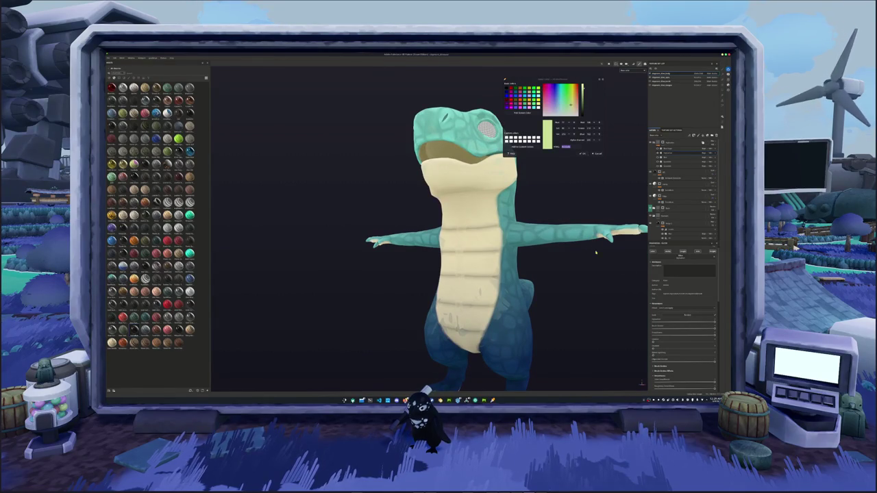
{"action": "scroll", "coordinate": [662, 306], "scroll_direction": "down", "scroll_amount": 2}
{"action": "scroll", "coordinate": [656, 306], "scroll_direction": "down", "scroll_amount": 2}
Expand the sliders and rotation section and try several dropdown options for the belly texture
{"action": "left_click", "coordinate": [656, 302]}
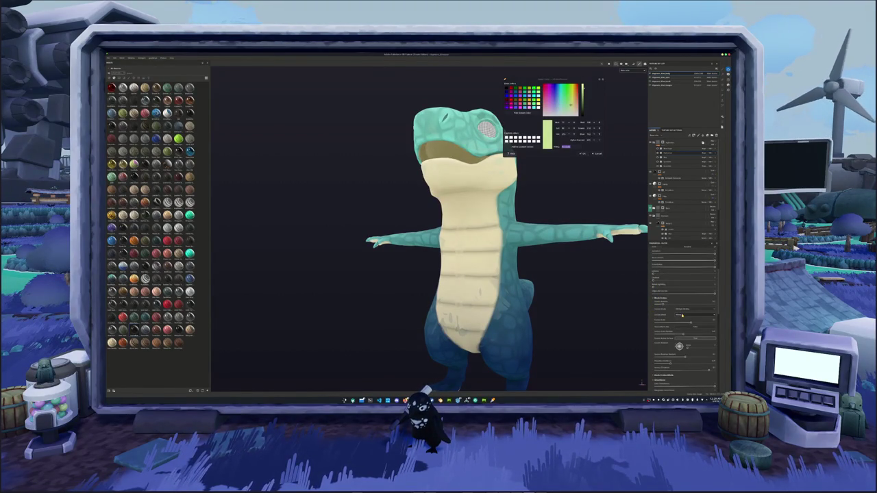
{"action": "left_click", "coordinate": [682, 315]}
{"action": "left_click", "coordinate": [683, 325]}
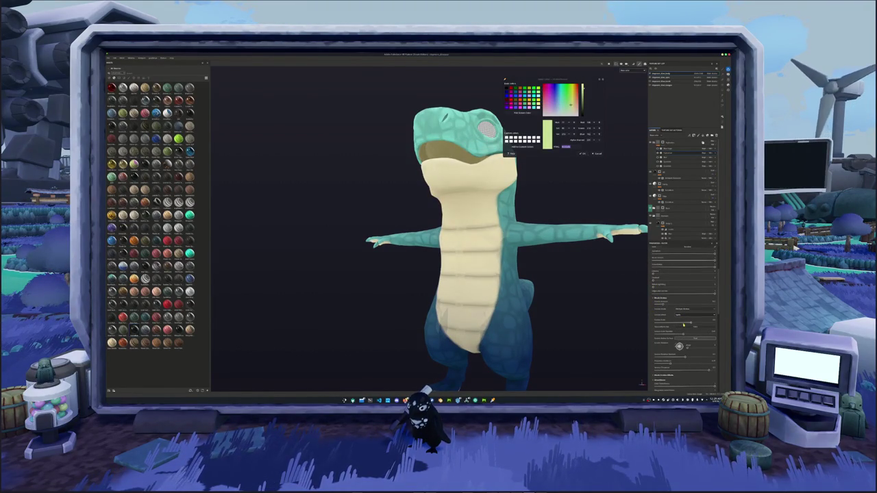
{"action": "left_click", "coordinate": [682, 315]}
{"action": "left_click", "coordinate": [683, 326]}
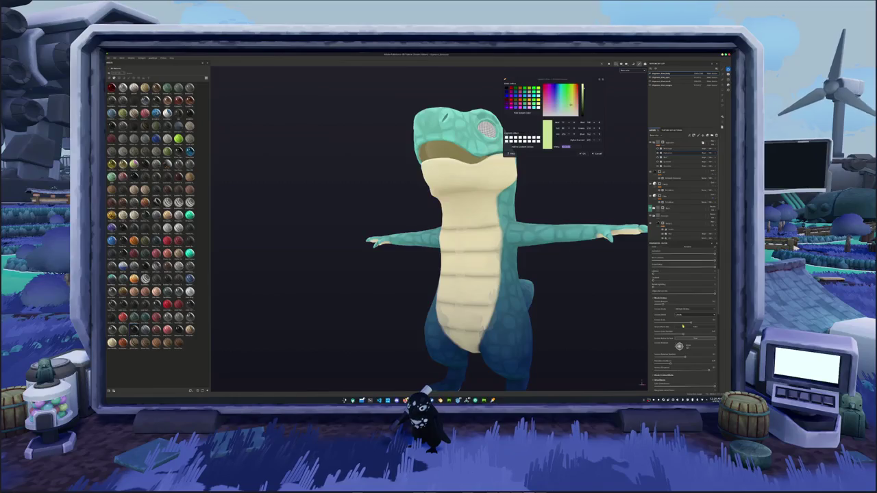
{"action": "left_click", "coordinate": [678, 315]}
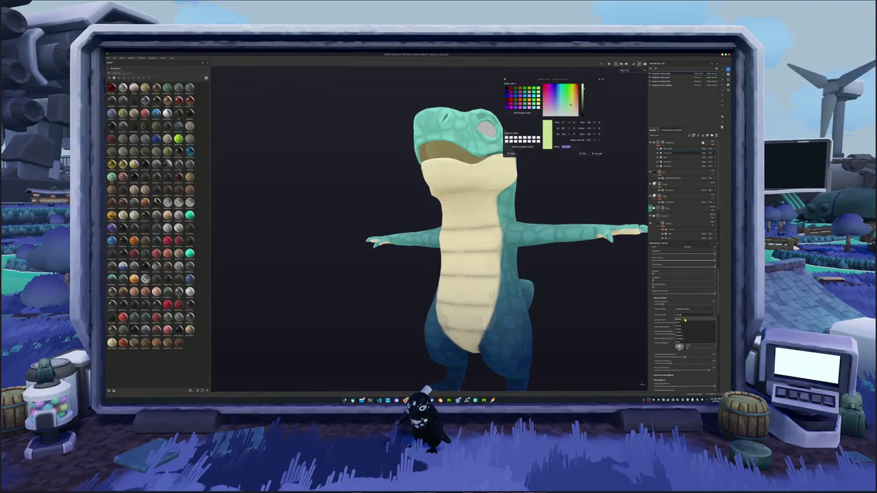
{"action": "left_click", "coordinate": [683, 332]}
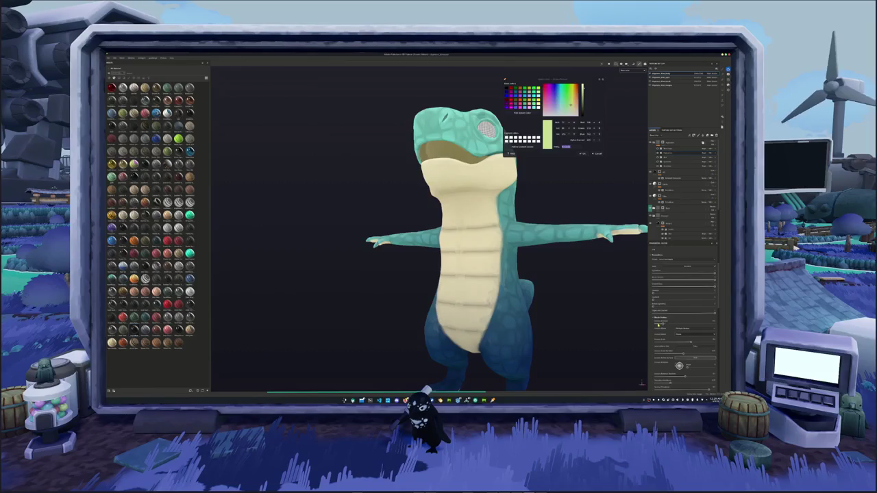
Scroll the properties panel down to the Imagery section
{"action": "scroll", "coordinate": [672, 284], "scroll_direction": "down", "scroll_amount": 2}
{"action": "scroll", "coordinate": [667, 295], "scroll_direction": "down", "scroll_amount": 1}
{"action": "scroll", "coordinate": [660, 315], "scroll_direction": "down", "scroll_amount": 1}
{"action": "scroll", "coordinate": [654, 335], "scroll_direction": "down", "scroll_amount": 2}
{"action": "scroll", "coordinate": [655, 337], "scroll_direction": "down", "scroll_amount": 2}
{"action": "scroll", "coordinate": [652, 342], "scroll_direction": "down", "scroll_amount": 2}
{"action": "scroll", "coordinate": [650, 347], "scroll_direction": "down", "scroll_amount": 1}
Preview the layer's mask channel on its own, then another single channel
{"action": "left_click", "coordinate": [672, 354]}
{"action": "left_click", "coordinate": [674, 368]}
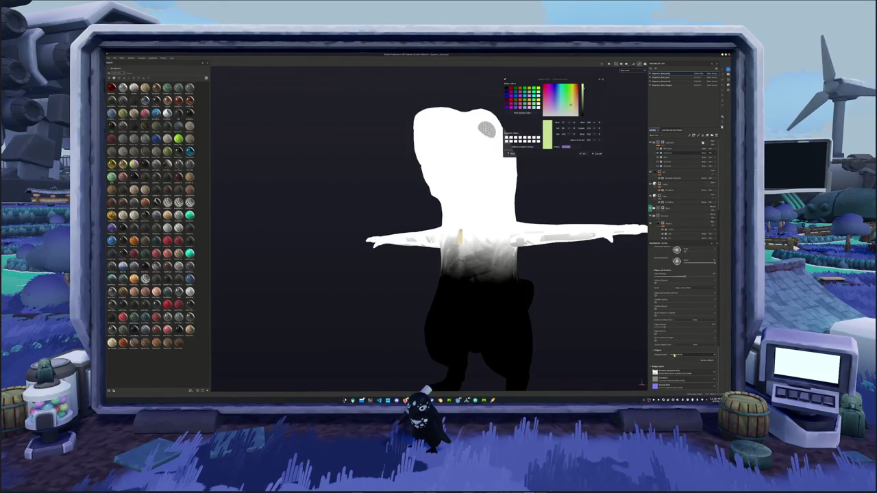
{"action": "left_click", "coordinate": [673, 363]}
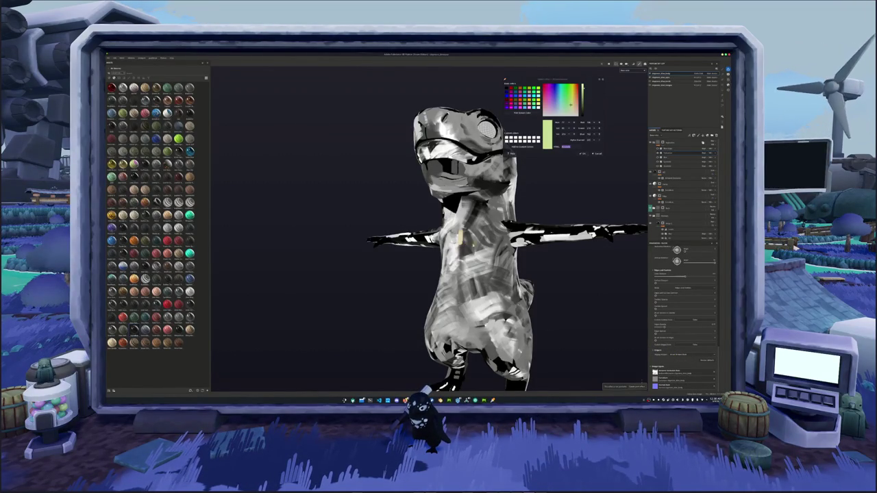
{"action": "left_click_drag", "start_coordinate": [479, 260], "coordinate": [452, 260], "text": "alt"}
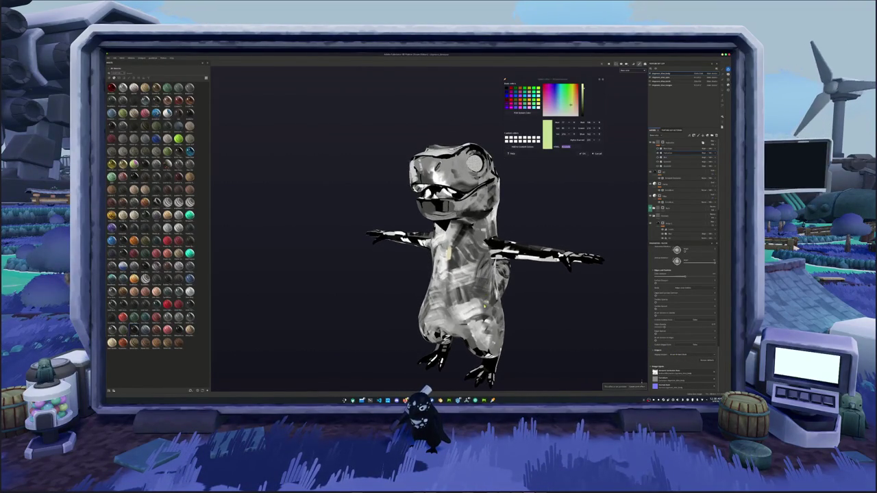
In Bake Mesh Maps, set the bake option and bake the selected textures
{"action": "left_click", "coordinate": [701, 359]}
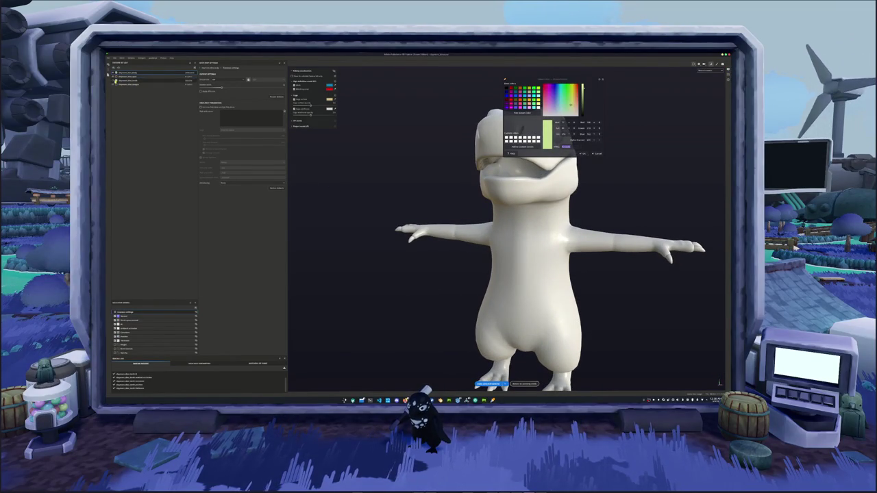
{"action": "left_click", "coordinate": [221, 79]}
{"action": "left_click", "coordinate": [223, 105]}
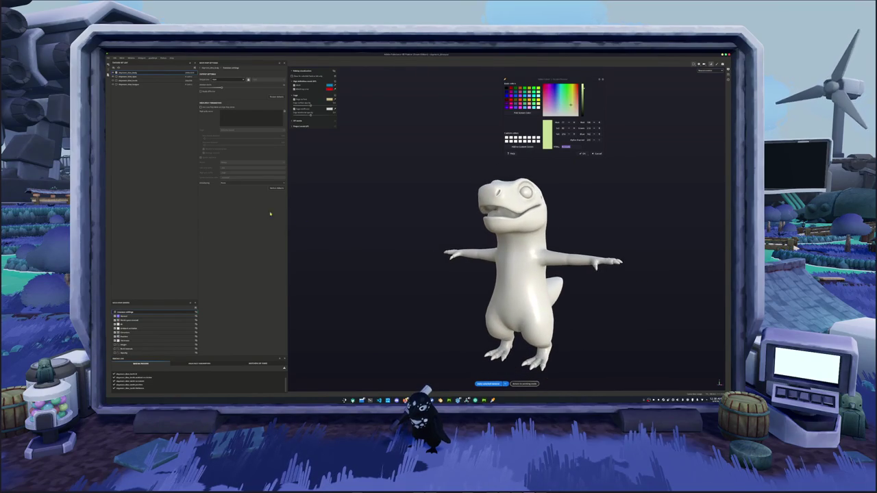
{"action": "left_click", "coordinate": [491, 384]}
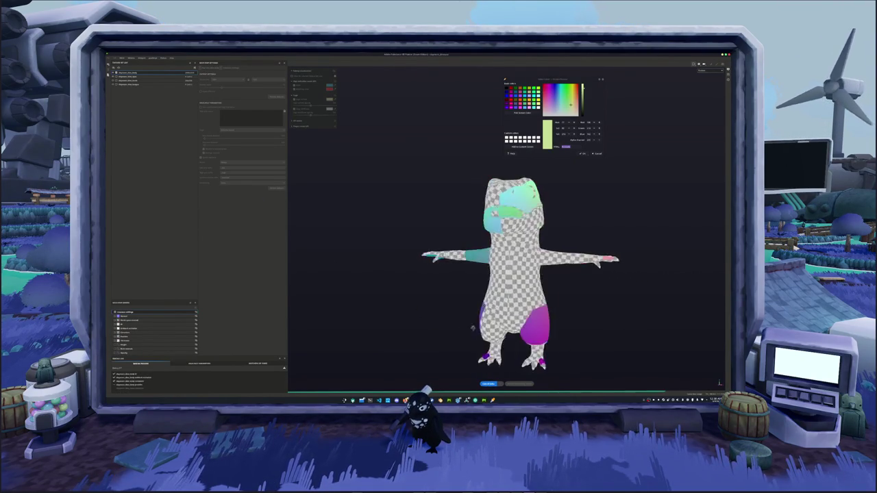
{"action": "left_click", "coordinate": [491, 384]}
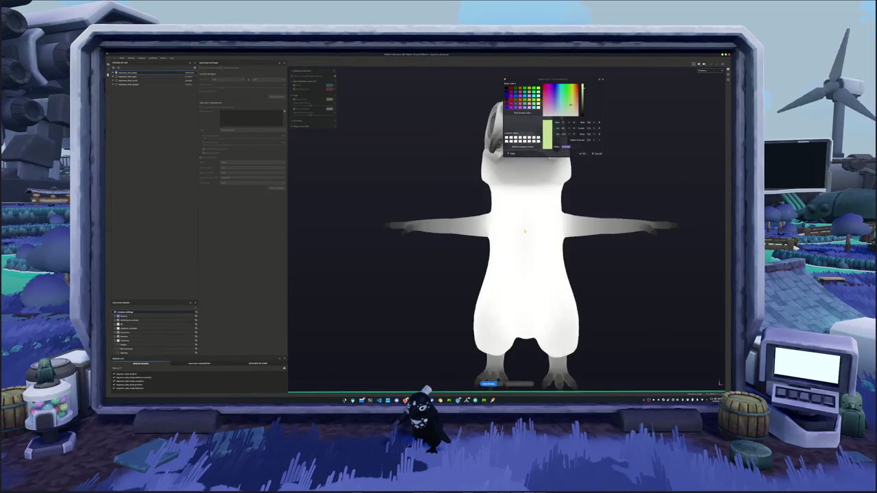
{"action": "key", "text": "alt+Tab"}
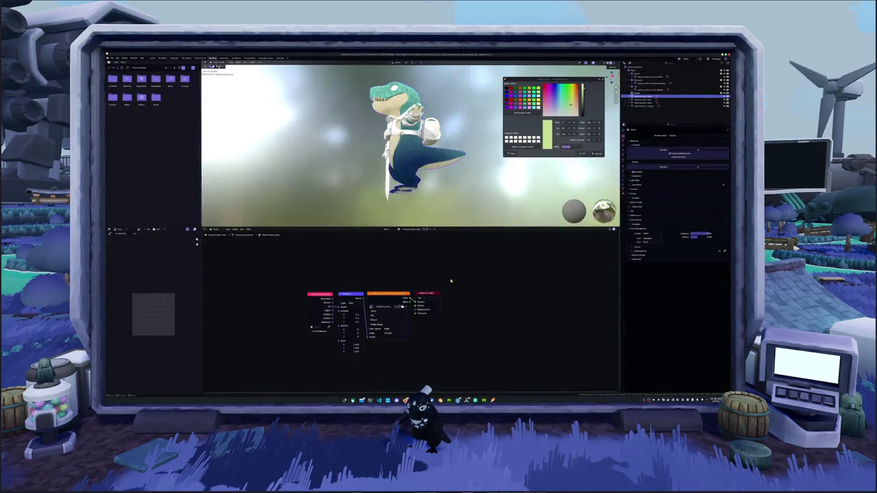
Put the dinosaur mesh into Edit Mode and apply an operation from the right-click mesh menu
{"action": "scroll", "coordinate": [410, 144], "scroll_direction": "up", "scroll_amount": 2}
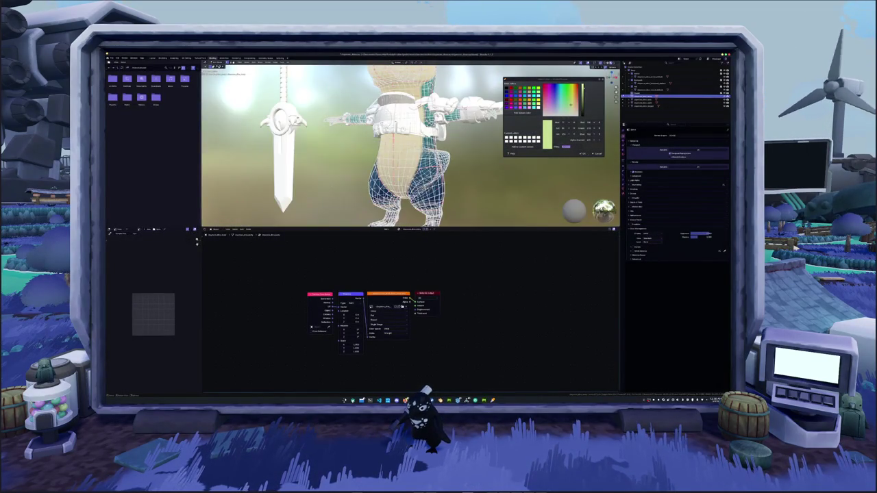
{"action": "scroll", "coordinate": [411, 144], "scroll_direction": "up", "scroll_amount": 2}
{"action": "scroll", "coordinate": [411, 144], "scroll_direction": "up", "scroll_amount": 1}
{"action": "scroll", "coordinate": [411, 144], "scroll_direction": "up", "scroll_amount": 1}
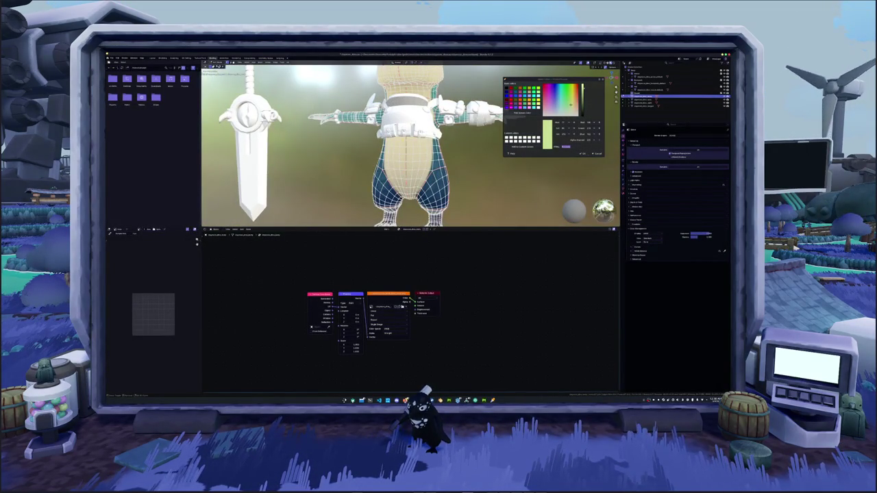
{"action": "scroll", "coordinate": [411, 144], "scroll_direction": "up", "scroll_amount": 1}
{"action": "scroll", "coordinate": [411, 144], "scroll_direction": "up", "scroll_amount": 2}
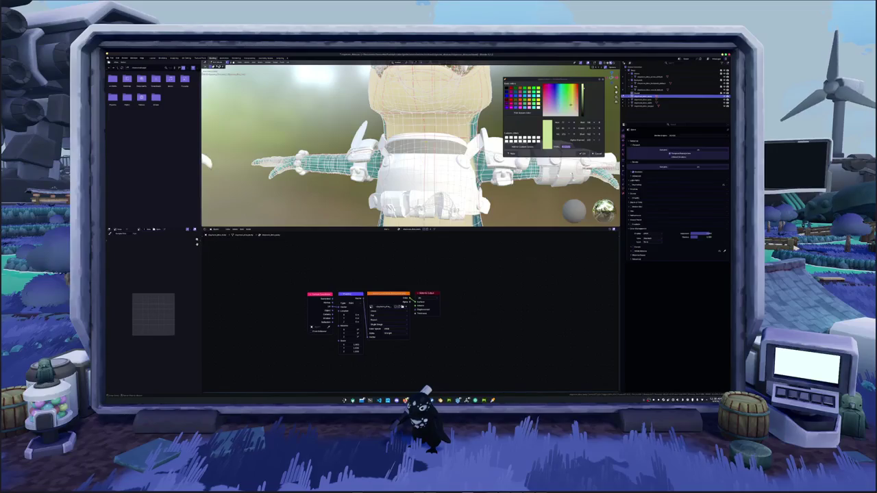
{"action": "scroll", "coordinate": [411, 144], "scroll_direction": "up", "scroll_amount": 1}
{"action": "scroll", "coordinate": [411, 143], "scroll_direction": "up", "scroll_amount": 1}
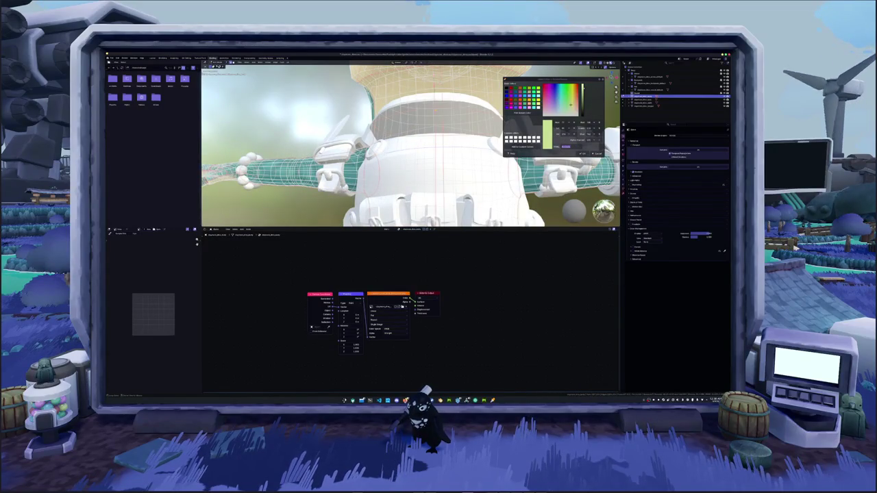
{"action": "mouse_move", "coordinate": [438, 137]}
{"action": "middle_mouse_down"}
{"action": "mouse_move", "coordinate": [462, 129]}
{"action": "mouse_move", "coordinate": [443, 130]}
{"action": "middle_mouse_up"}
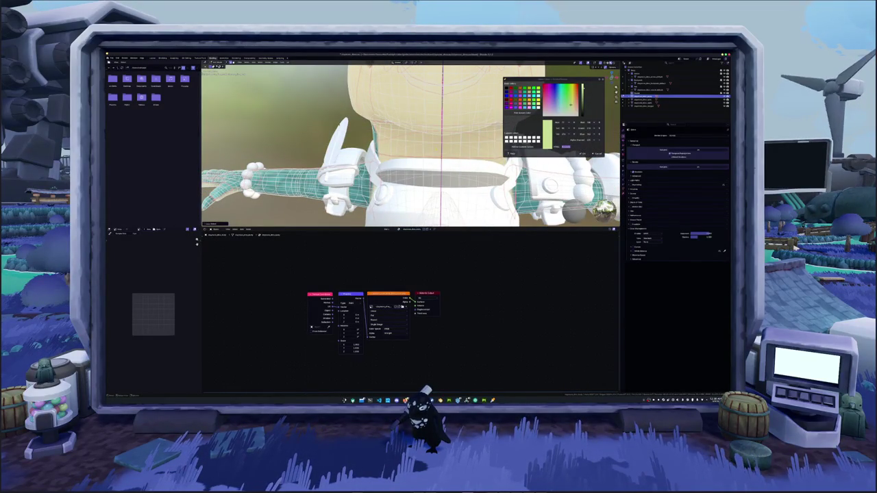
{"action": "key", "text": "Tab"}
{"action": "right_click", "coordinate": [440, 156]}
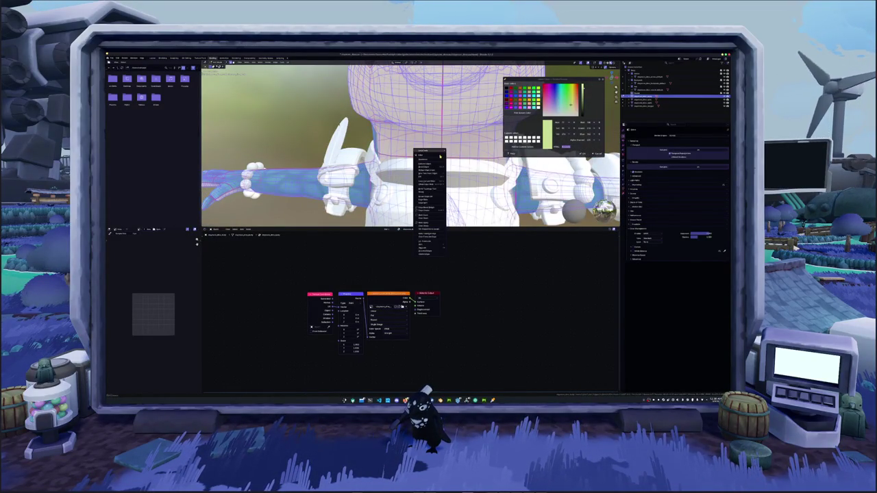
{"action": "right_click", "coordinate": [431, 236]}
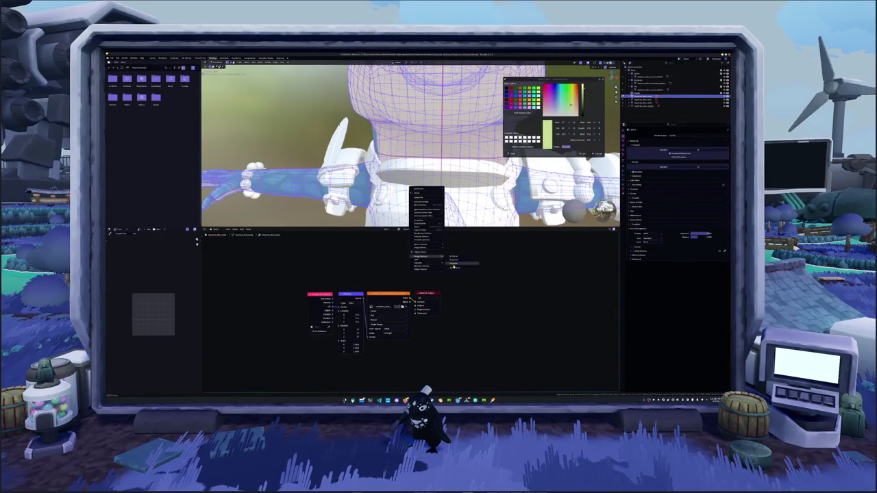
{"action": "left_click", "coordinate": [454, 268]}
Switch to the Texture Paint workspace with the UV texture beside the model
{"action": "scroll", "coordinate": [410, 144], "scroll_direction": "down", "scroll_amount": 5}
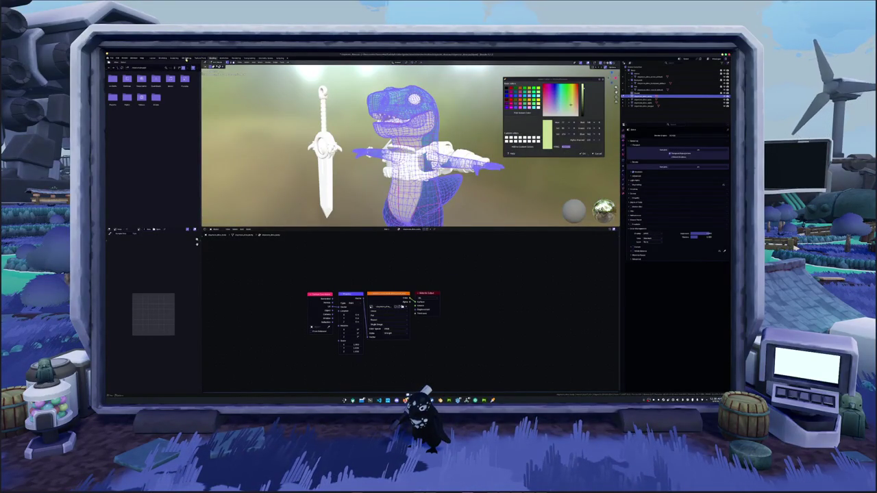
{"action": "left_click", "coordinate": [186, 59]}
{"action": "mouse_move", "coordinate": [265, 239]}
{"action": "middle_mouse_down"}
{"action": "mouse_move", "coordinate": [252, 290]}
{"action": "mouse_move", "coordinate": [233, 274]}
{"action": "middle_mouse_up"}
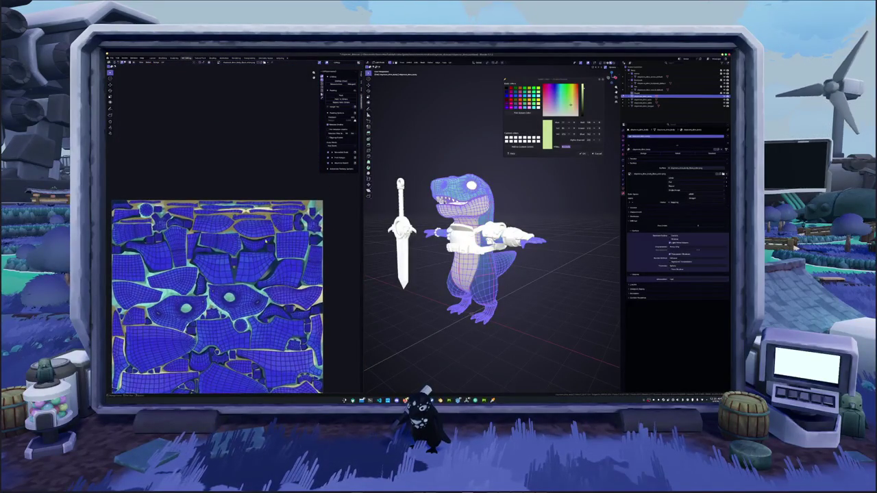
Zoom and pan around the dinosaur's UV islands, then fit the whole texture in view
{"action": "scroll", "coordinate": [219, 258], "scroll_direction": "up", "scroll_amount": 3}
{"action": "scroll", "coordinate": [219, 259], "scroll_direction": "up", "scroll_amount": 3}
{"action": "scroll", "coordinate": [219, 258], "scroll_direction": "down", "scroll_amount": 3}
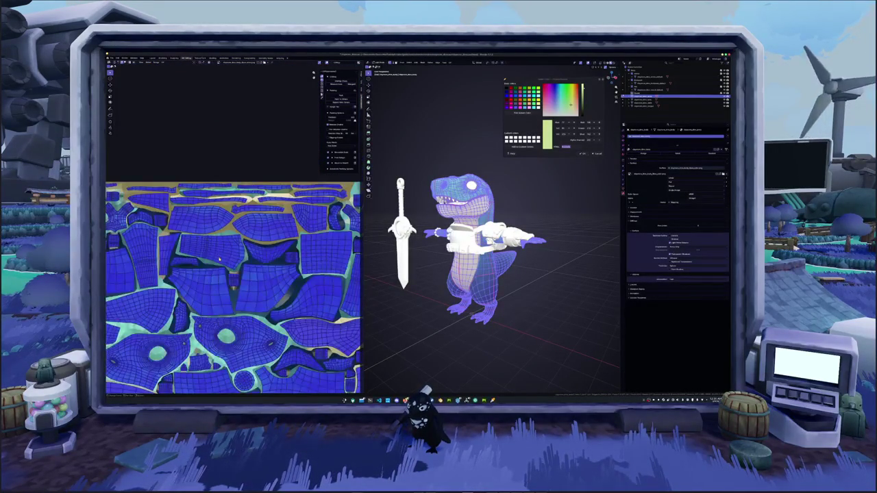
{"action": "scroll", "coordinate": [254, 291], "scroll_direction": "up", "scroll_amount": 2}
{"action": "middle_click_drag", "start_coordinate": [255, 290], "coordinate": [223, 241]}
{"action": "middle_click_drag", "start_coordinate": [262, 331], "coordinate": [255, 286]}
{"action": "scroll", "coordinate": [262, 345], "scroll_direction": "up", "scroll_amount": 1}
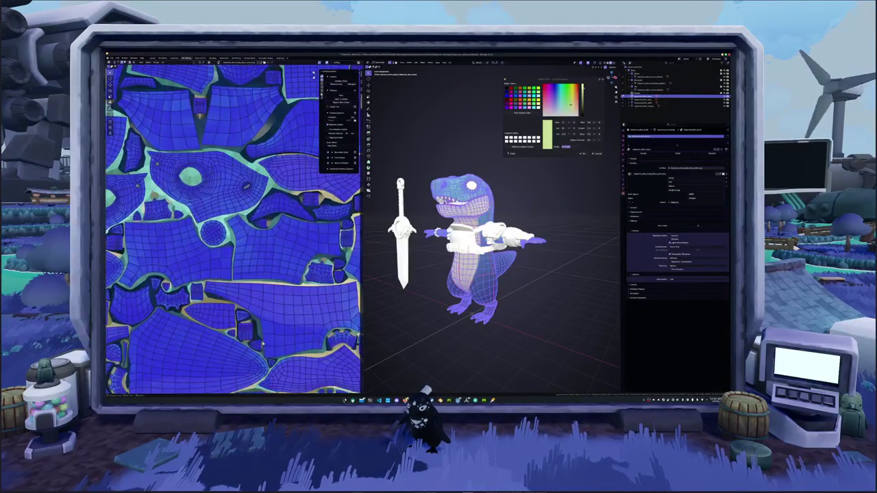
{"action": "mouse_move", "coordinate": [262, 345]}
{"action": "middle_mouse_down"}
{"action": "mouse_move", "coordinate": [258, 321]}
{"action": "mouse_move", "coordinate": [230, 328]}
{"action": "mouse_move", "coordinate": [247, 308]}
{"action": "middle_mouse_up"}
{"action": "scroll", "coordinate": [247, 309], "scroll_direction": "down", "scroll_amount": 2}
{"action": "scroll", "coordinate": [246, 308], "scroll_direction": "down", "scroll_amount": 2}
{"action": "middle_click_drag", "start_coordinate": [425, 294], "coordinate": [450, 293]}
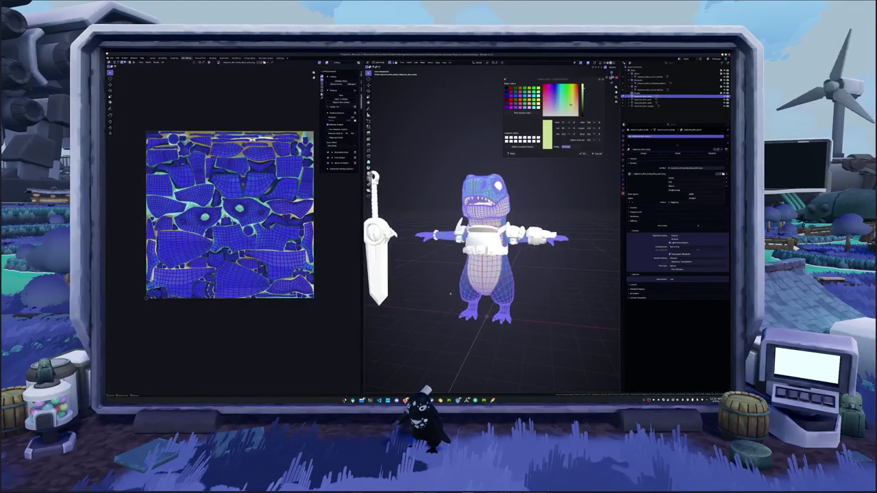
Expand and widen the UV packing options, change a pack option's value, and pack the islands
{"action": "left_click", "coordinate": [331, 158]}
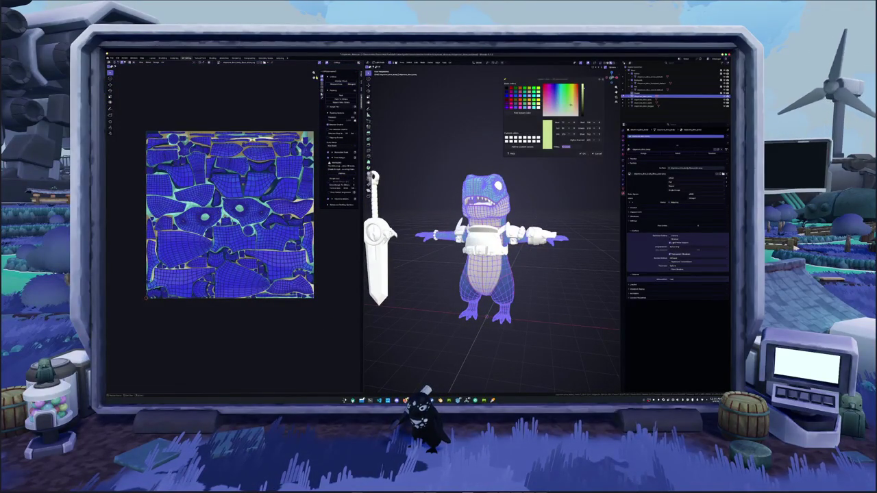
{"action": "left_click_drag", "start_coordinate": [320, 171], "coordinate": [277, 172]}
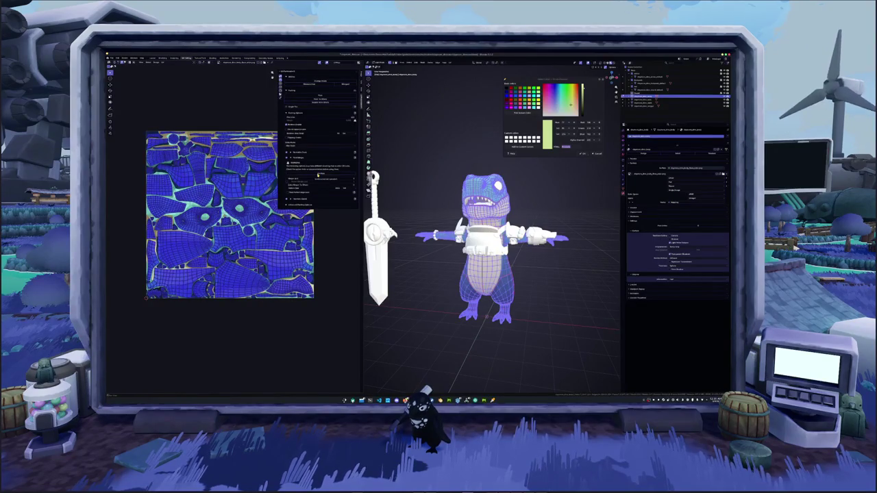
{"action": "left_click", "coordinate": [317, 174]}
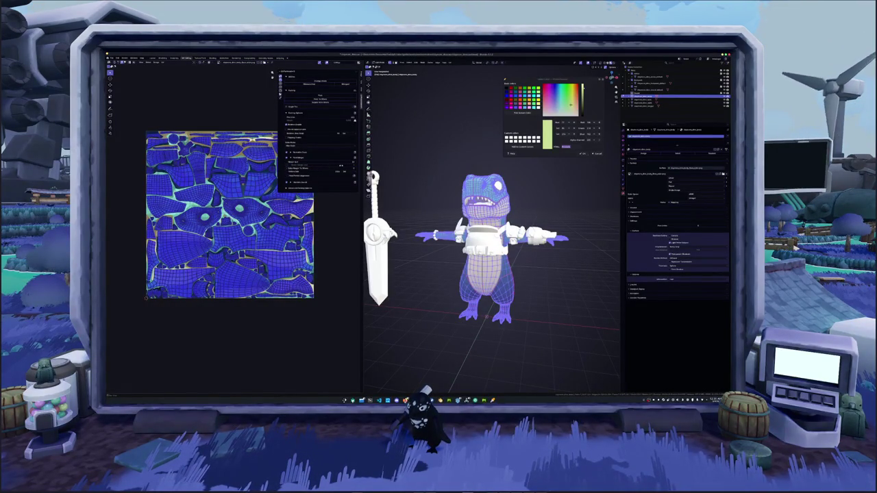
{"action": "left_click", "coordinate": [347, 172]}
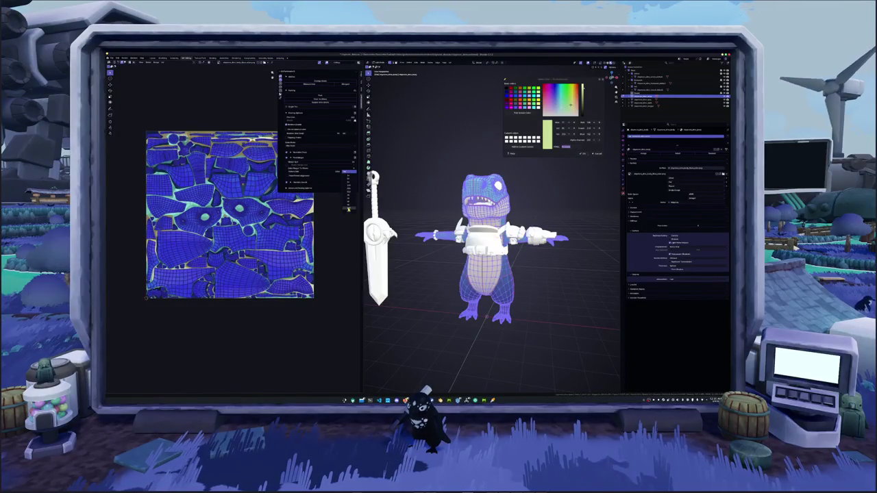
{"action": "left_click", "coordinate": [349, 195]}
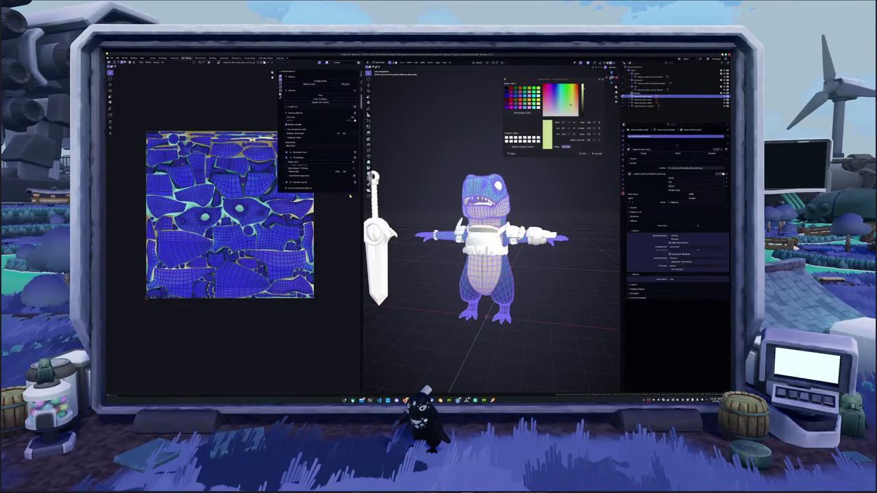
{"action": "left_click", "coordinate": [320, 98]}
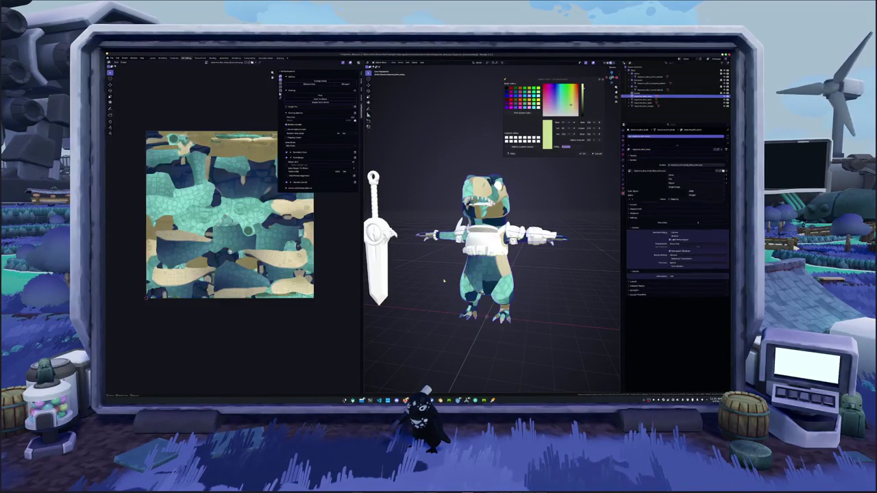
Re-export the dinosaur model from Blender over the existing export file, then switch windows
{"action": "middle_click_drag", "start_coordinate": [444, 280], "coordinate": [447, 277]}
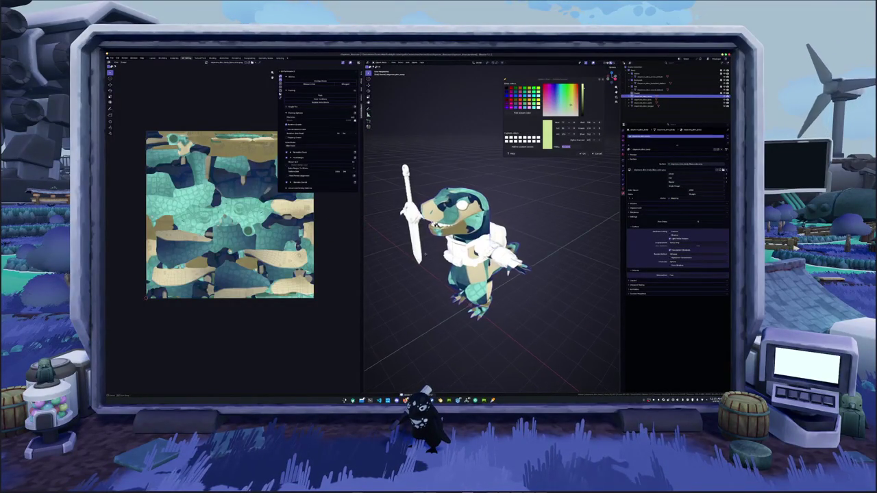
{"action": "left_click", "coordinate": [649, 106]}
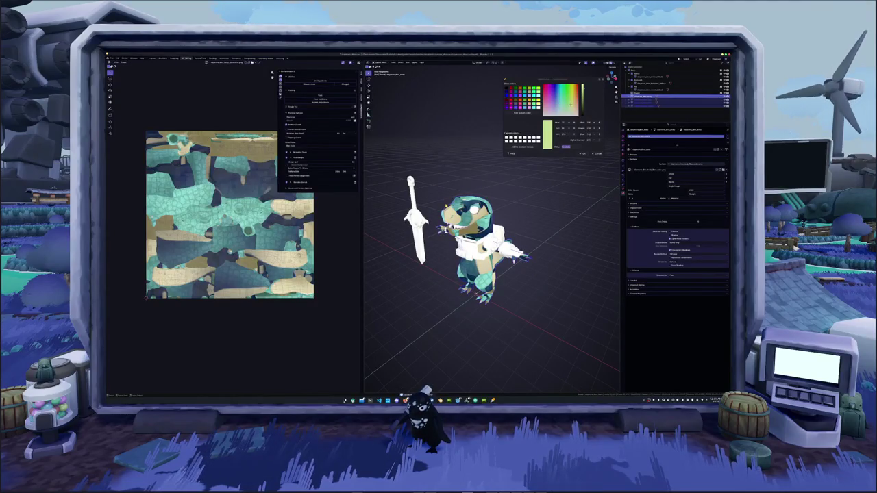
{"action": "left_click", "coordinate": [116, 58]}
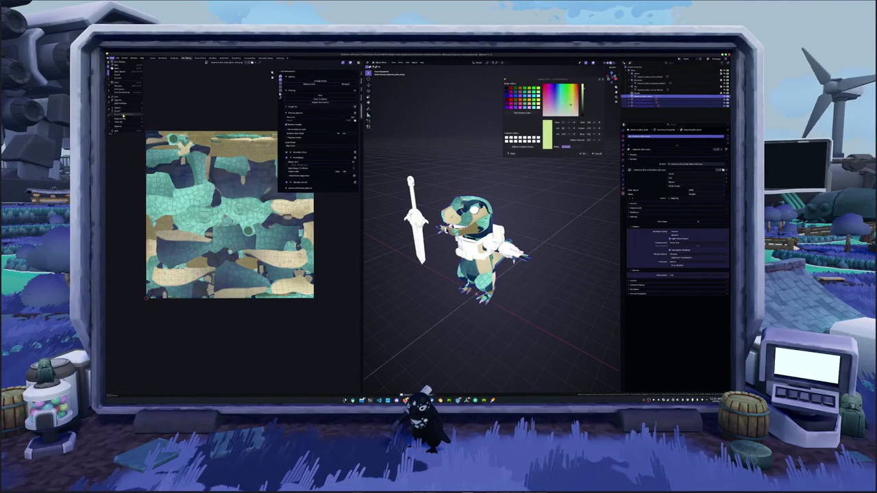
{"action": "mouse_move", "coordinate": [117, 127]}
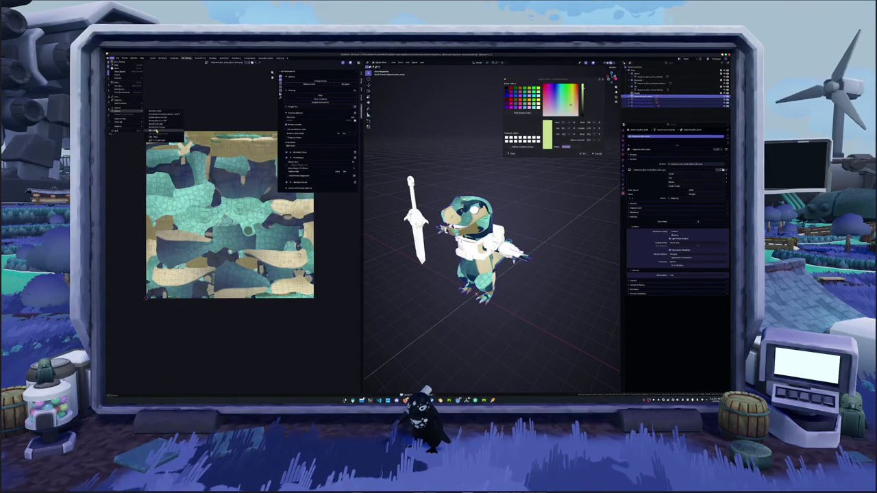
{"action": "left_click", "coordinate": [161, 131]}
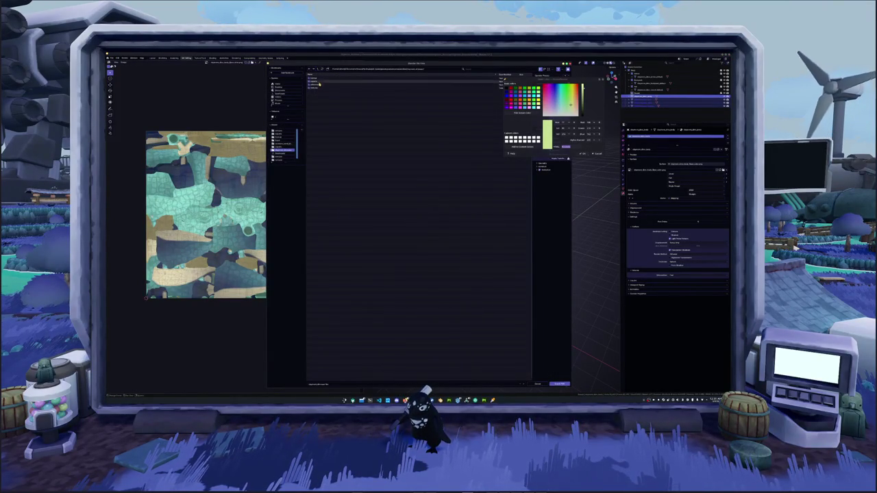
{"action": "double_click", "coordinate": [325, 113]}
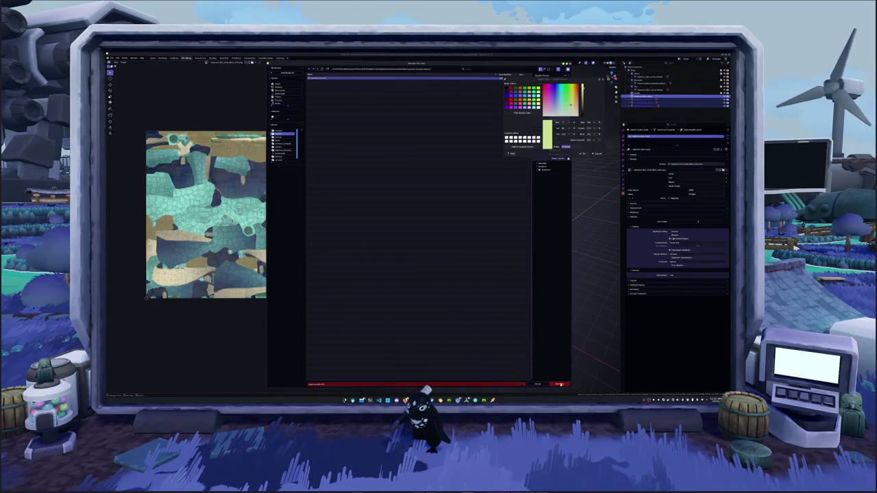
{"action": "left_click", "coordinate": [559, 384]}
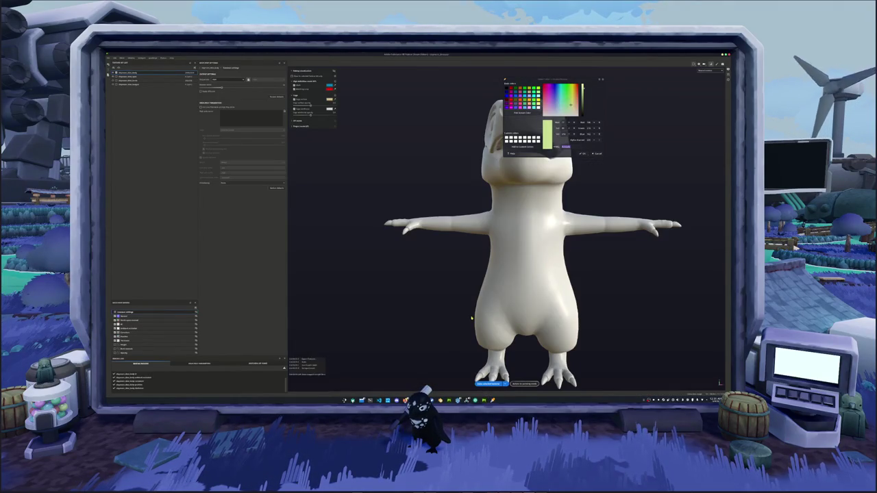
{"action": "key", "text": "alt+Tab"}
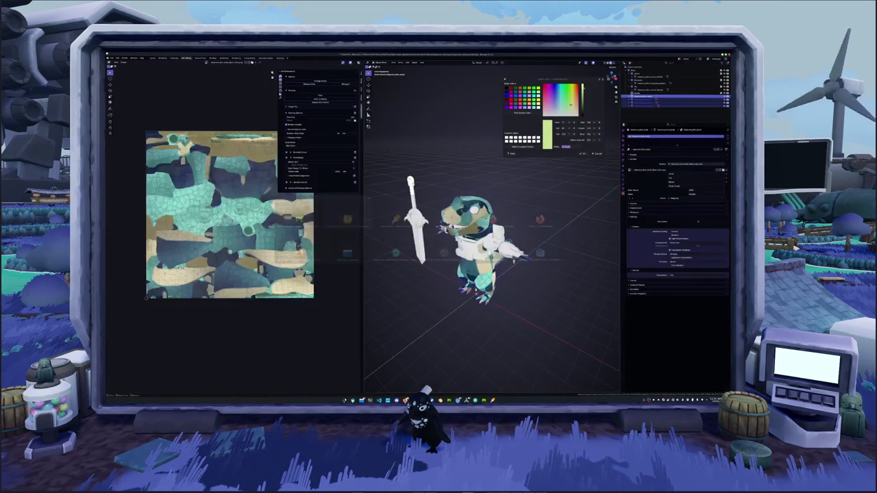
Bake mesh maps for the selected body texture set at a new output size
{"action": "left_click", "coordinate": [114, 57]}
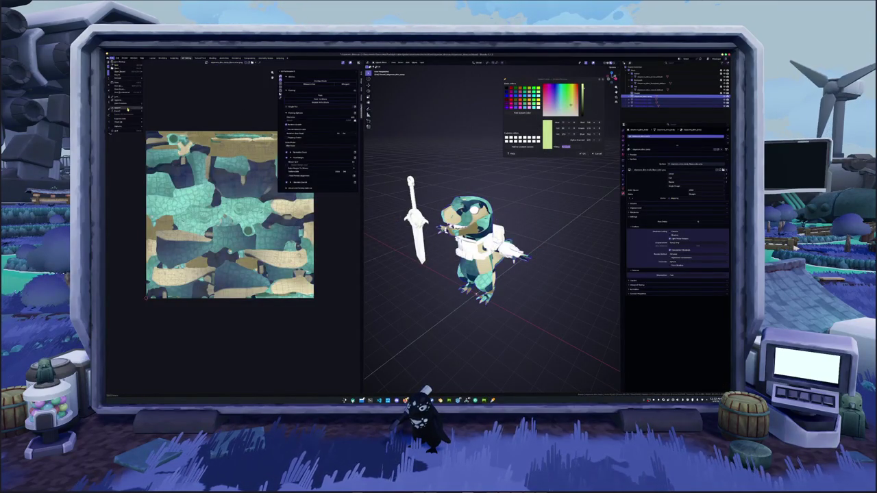
{"action": "left_click", "coordinate": [161, 124]}
{"action": "mouse_move", "coordinate": [430, 64]}
{"action": "left_mouse_down"}
{"action": "mouse_move", "coordinate": [310, 65]}
{"action": "mouse_move", "coordinate": [316, 68]}
{"action": "left_mouse_up"}
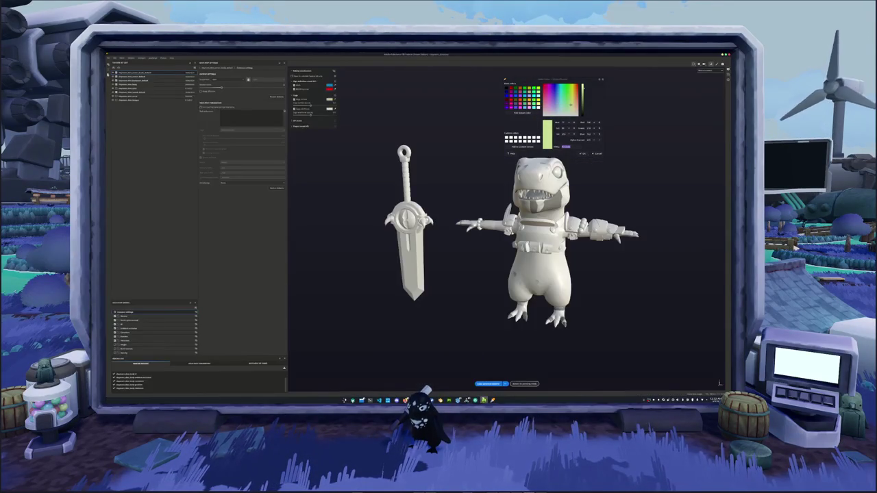
{"action": "left_click", "coordinate": [488, 383]}
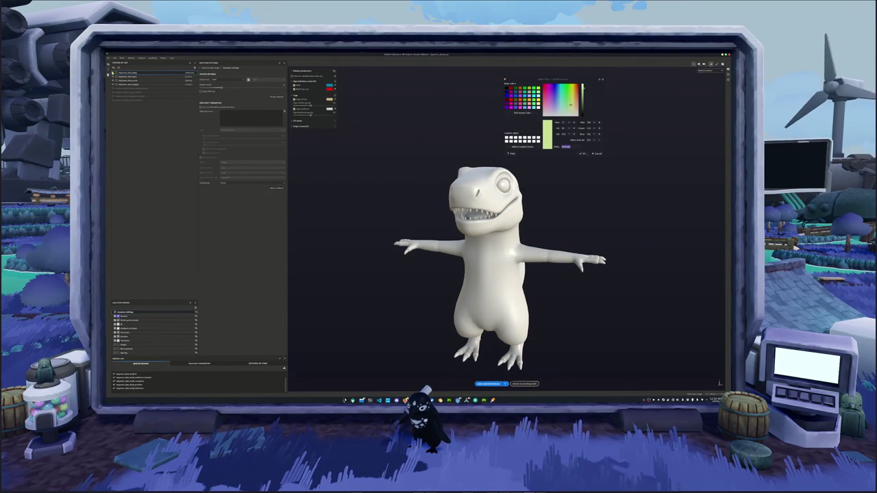
{"action": "left_click", "coordinate": [218, 80]}
{"action": "left_click", "coordinate": [221, 100]}
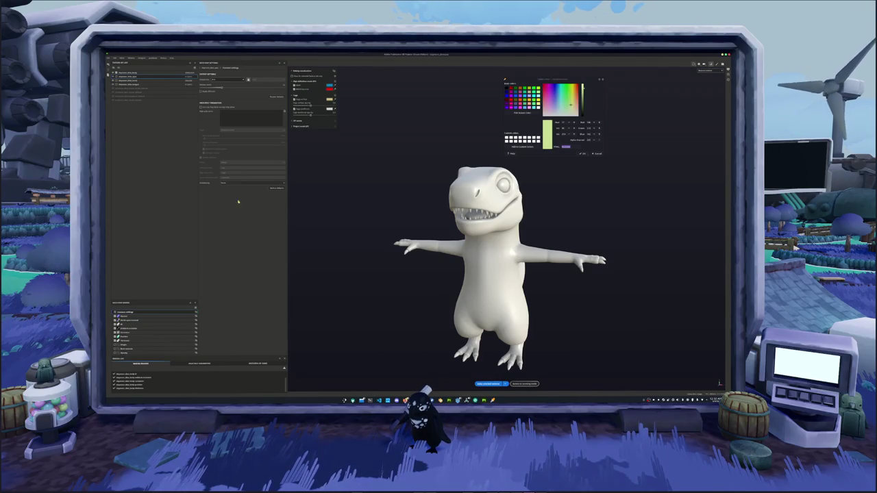
{"action": "left_click", "coordinate": [116, 80]}
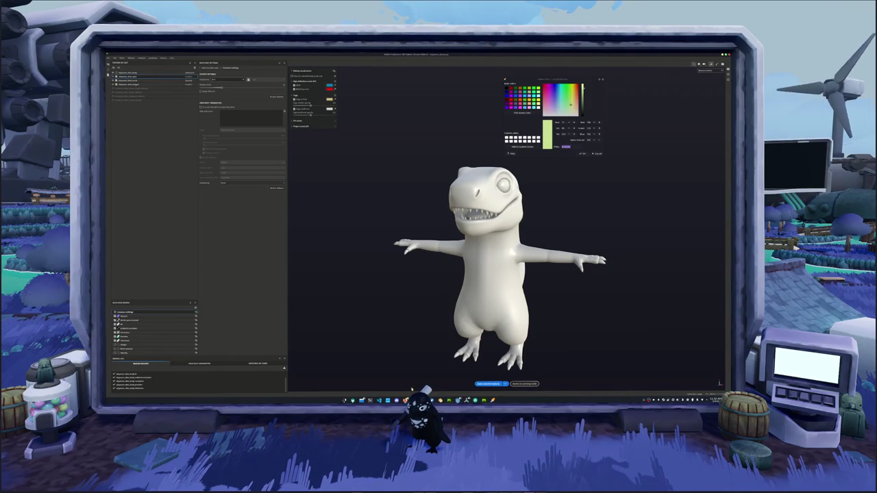
{"action": "left_click", "coordinate": [493, 384]}
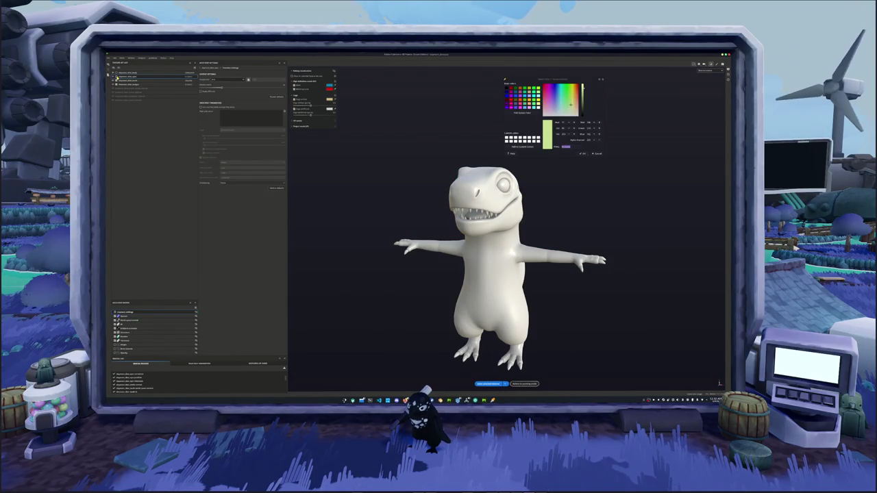
{"action": "left_click", "coordinate": [219, 80]}
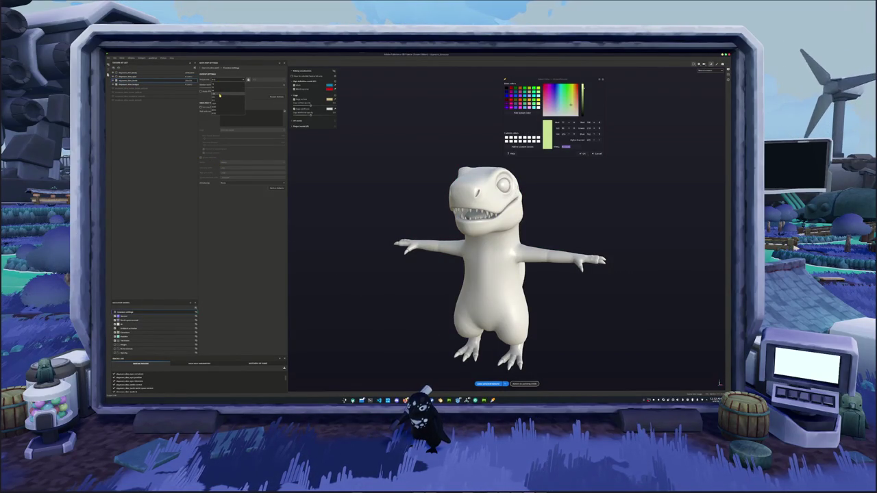
Rebake the mesh maps with a changed bake setting value and return to painting mode
{"action": "left_click", "coordinate": [215, 85]}
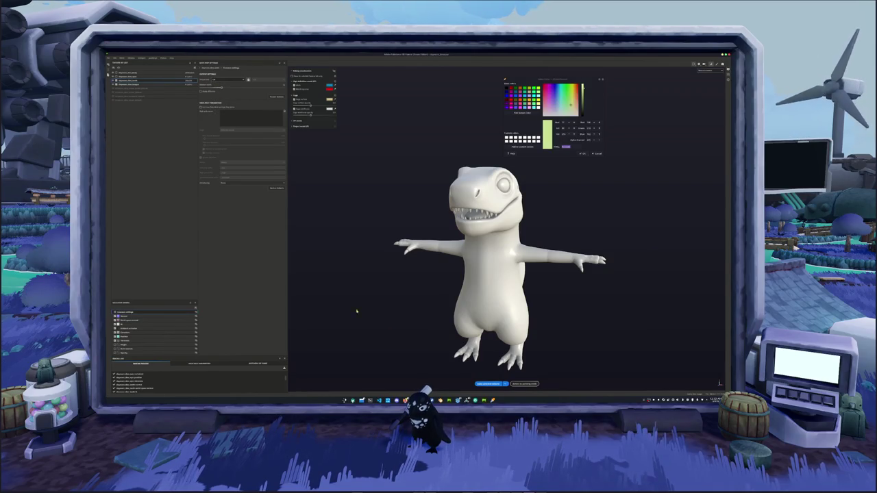
{"action": "left_click", "coordinate": [484, 382]}
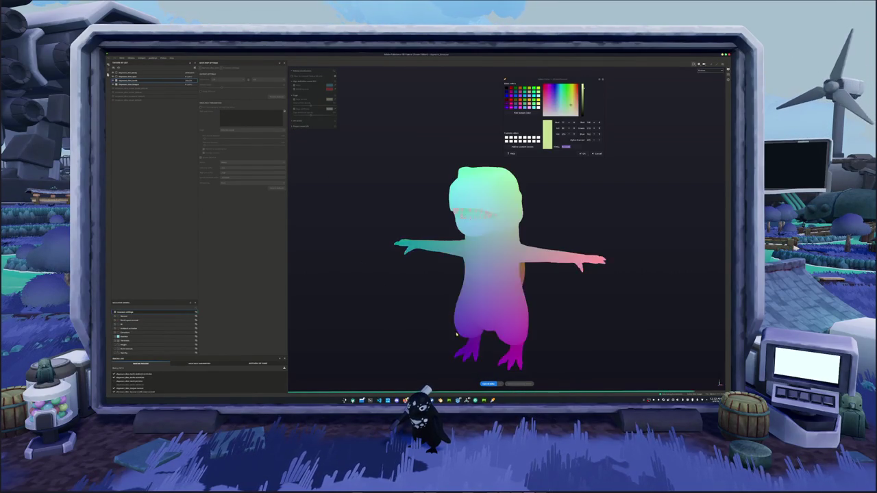
{"action": "left_click", "coordinate": [524, 384]}
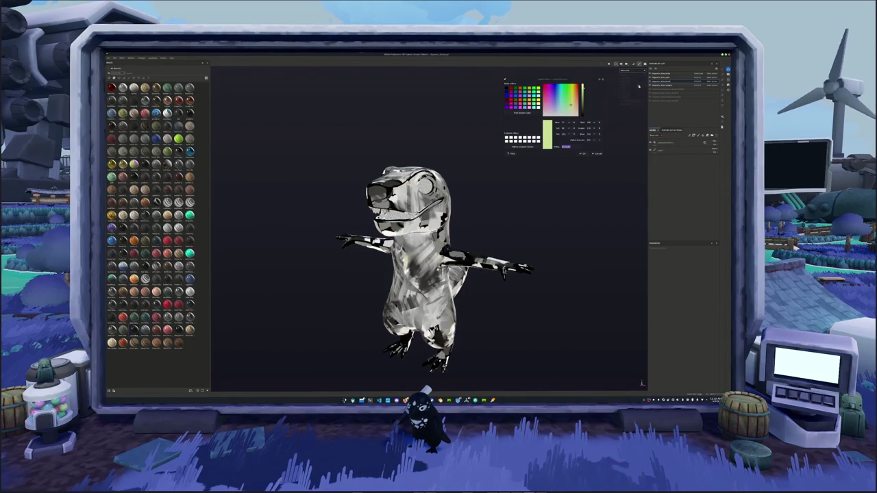
Select the dinosaur's texture set and run the File command, confirming the prompt to refresh textures
{"action": "left_click", "coordinate": [665, 75]}
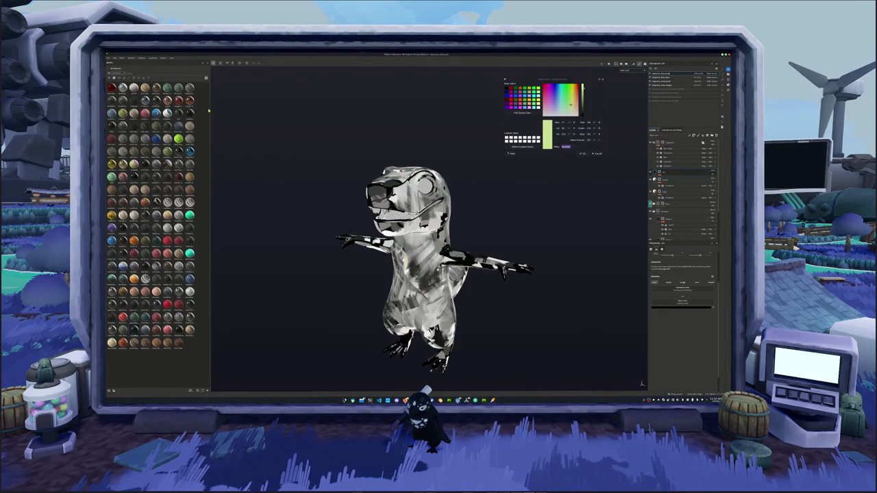
{"action": "left_click", "coordinate": [109, 56]}
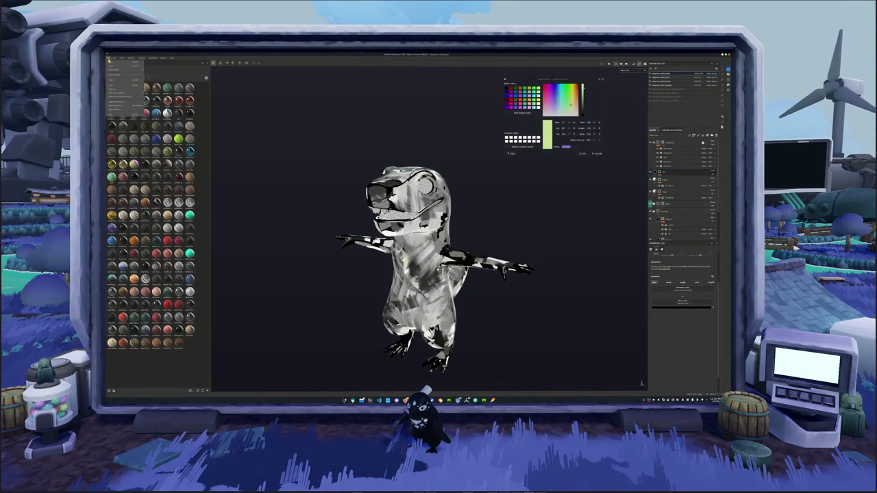
{"action": "left_click", "coordinate": [137, 97]}
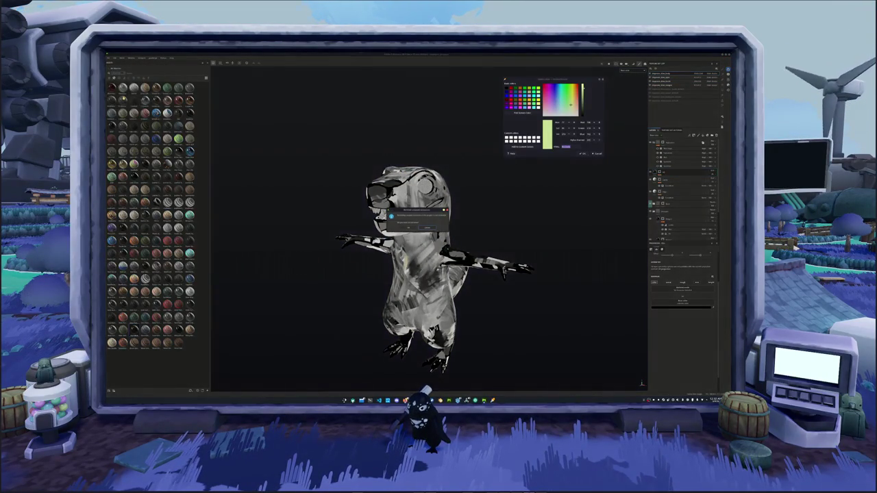
{"action": "left_click", "coordinate": [408, 228]}
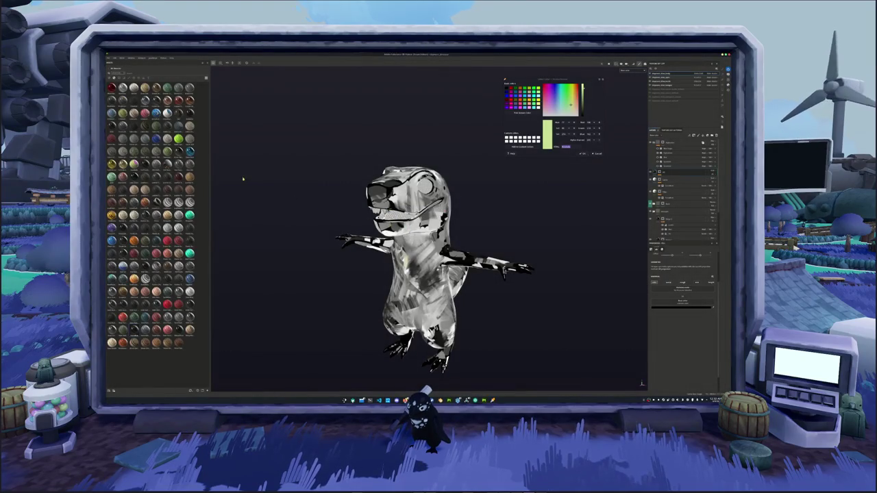
Reassign the three old texture sets to the re-exported mesh through Texture set reassignment
{"action": "left_click", "coordinate": [110, 57]}
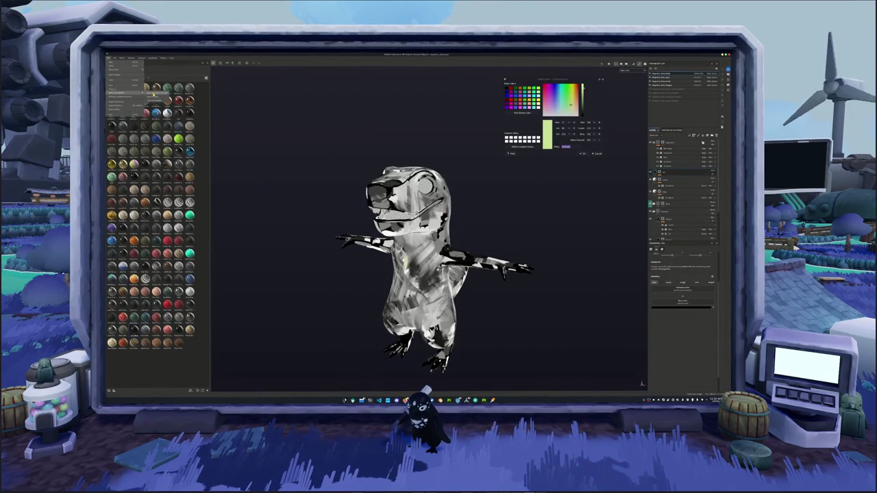
{"action": "left_click", "coordinate": [151, 94]}
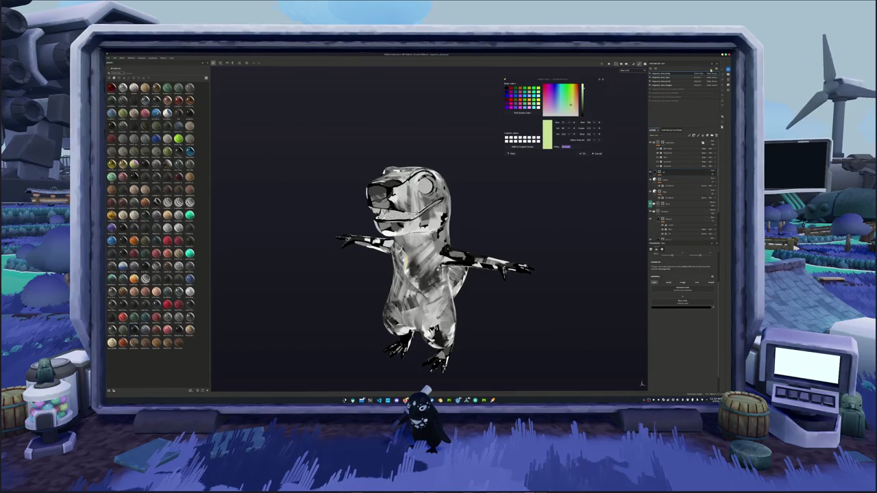
{"action": "left_click", "coordinate": [716, 69]}
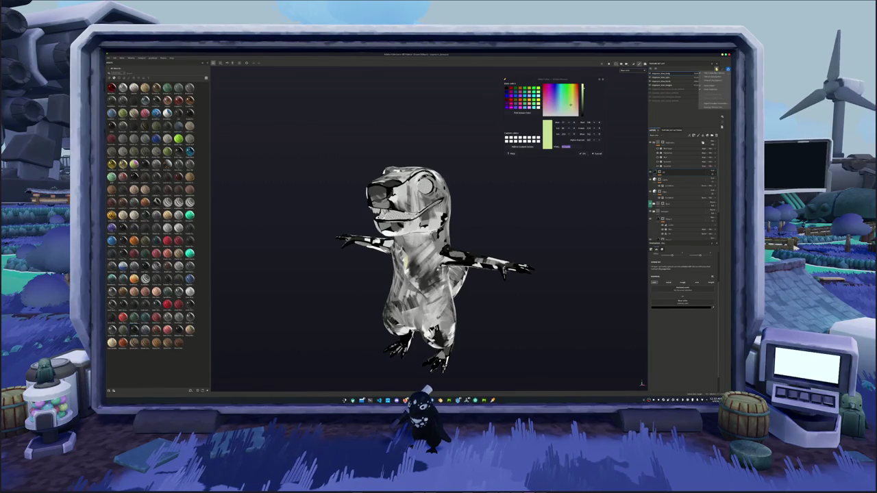
{"action": "left_click", "coordinate": [711, 107]}
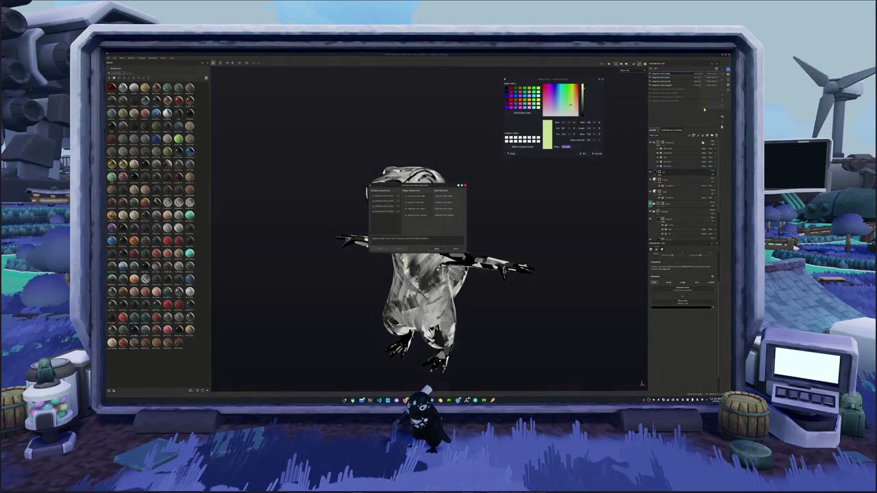
{"action": "left_click", "coordinate": [396, 211]}
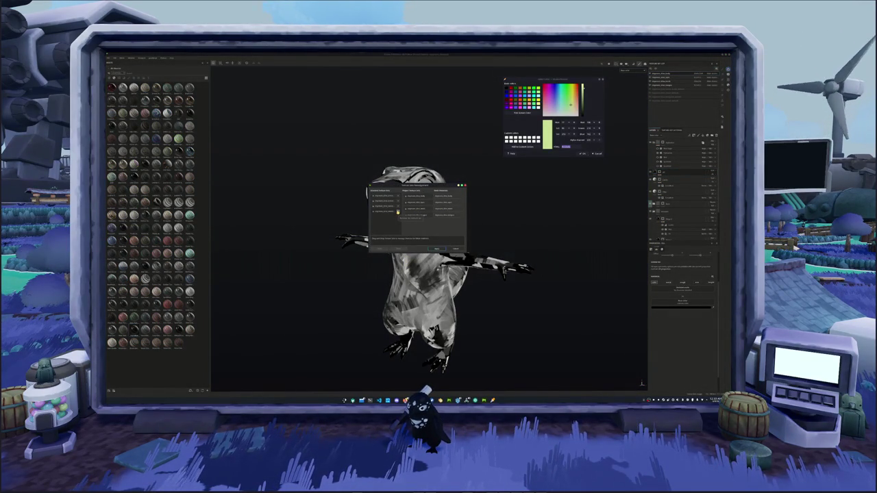
{"action": "left_click", "coordinate": [395, 212]}
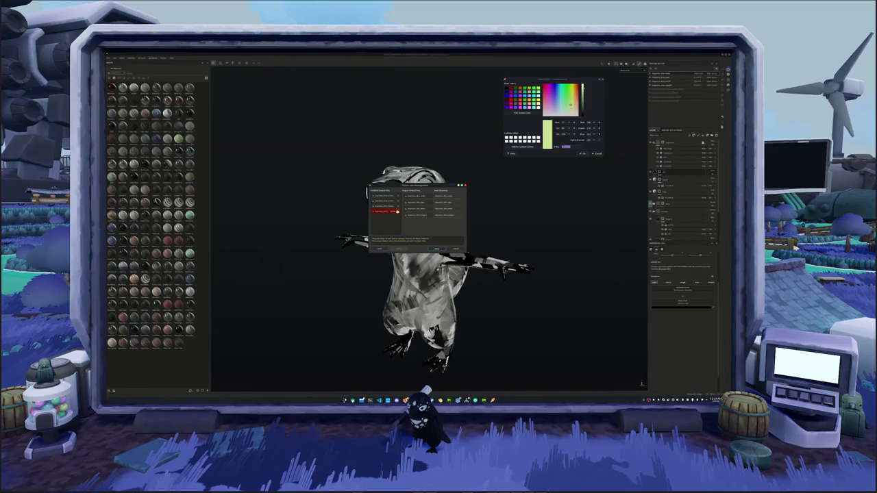
{"action": "left_click", "coordinate": [397, 205], "text": "shift"}
{"action": "left_click", "coordinate": [397, 200], "text": "shift"}
{"action": "left_click", "coordinate": [435, 249]}
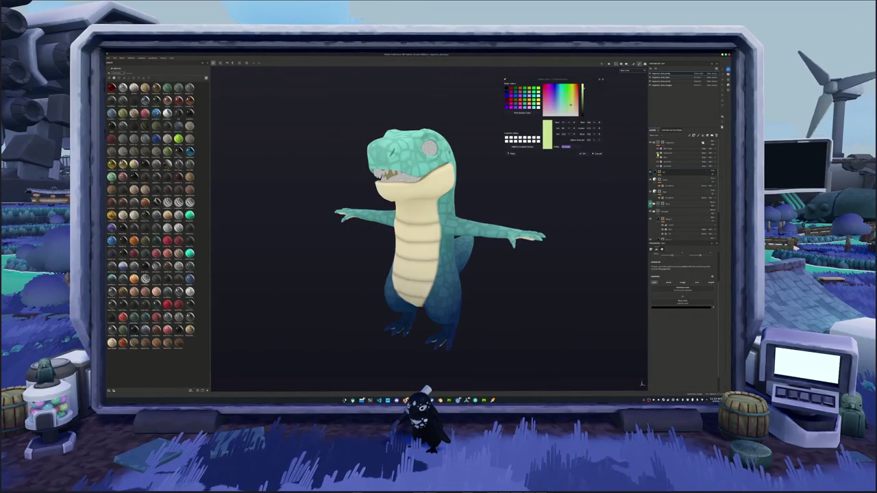
Zoom in on the torso and select one of its paint layers to inspect it
{"action": "scroll", "coordinate": [430, 229], "scroll_direction": "up", "scroll_amount": 5}
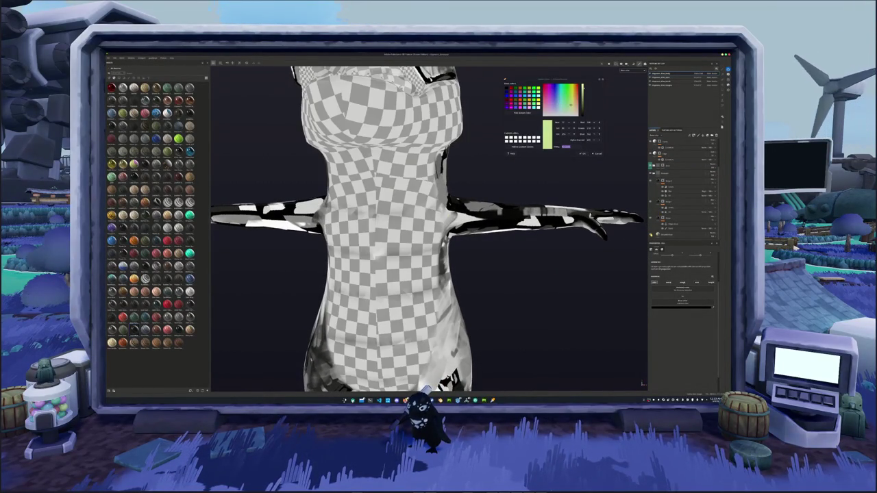
{"action": "left_click", "coordinate": [685, 234]}
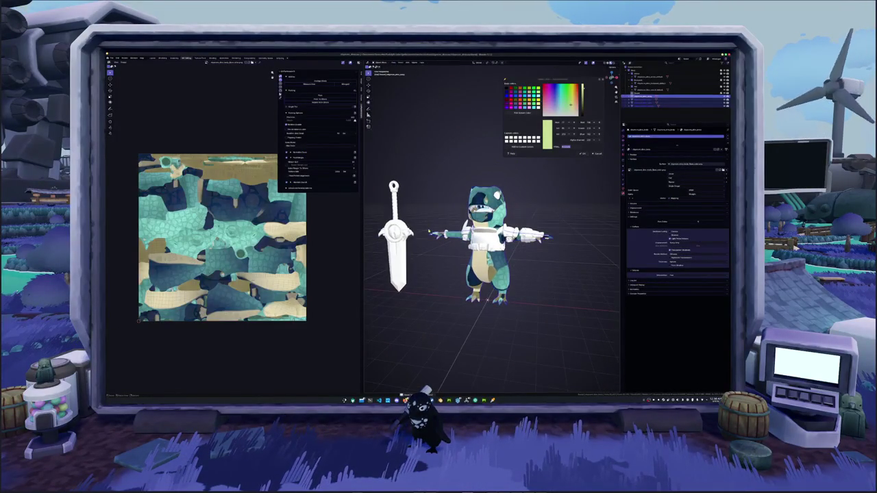
Pack the UV islands of the first accessory pieces, leaving Edit Mode after each
{"action": "left_click", "coordinate": [112, 57]}
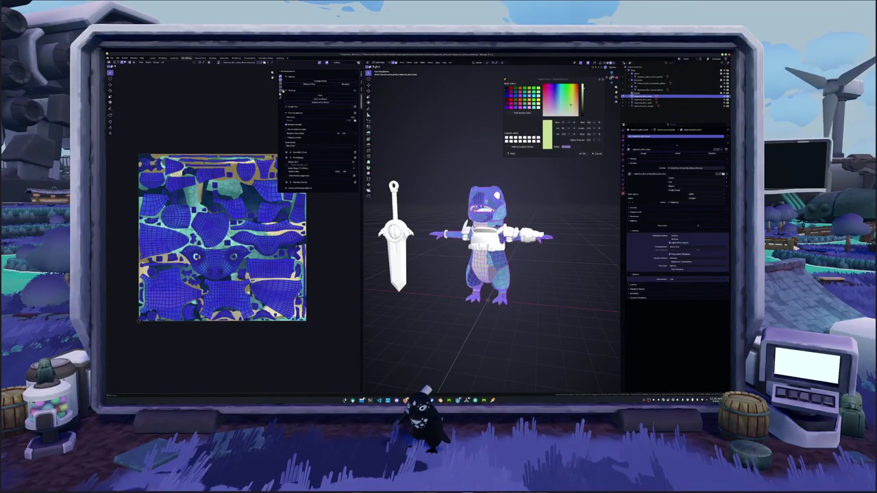
{"action": "left_click", "coordinate": [315, 95]}
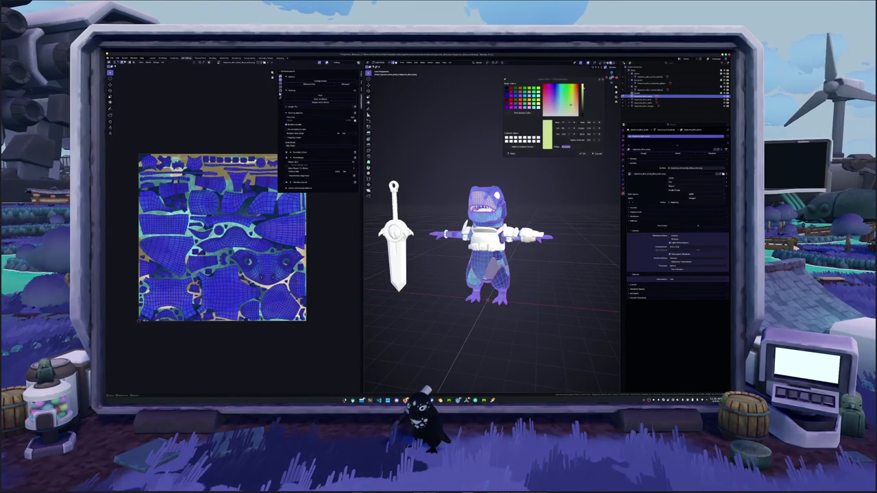
{"action": "key", "text": "Tab"}
{"action": "left_click", "coordinate": [640, 122]}
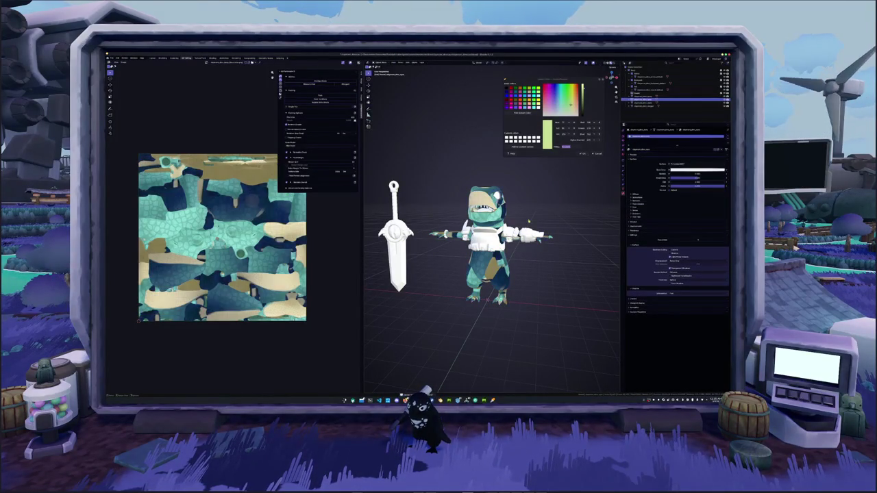
{"action": "left_click", "coordinate": [330, 95]}
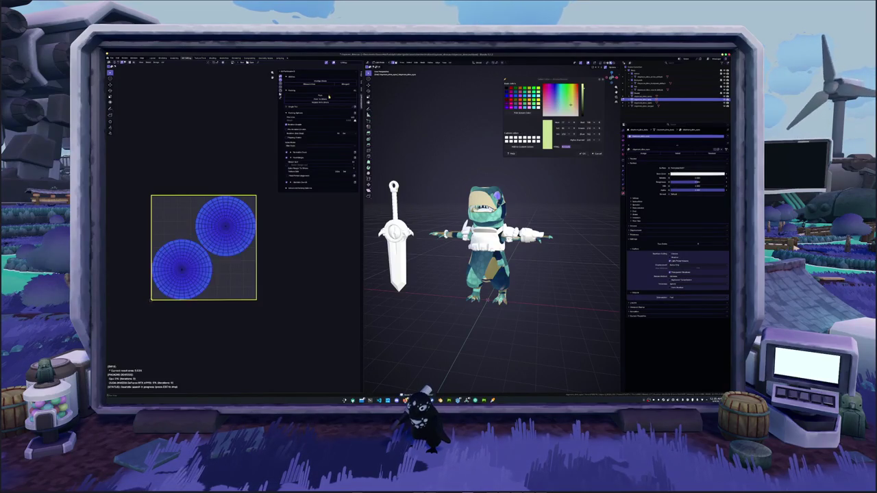
{"action": "key", "text": "Escape"}
{"action": "key", "text": "Tab"}
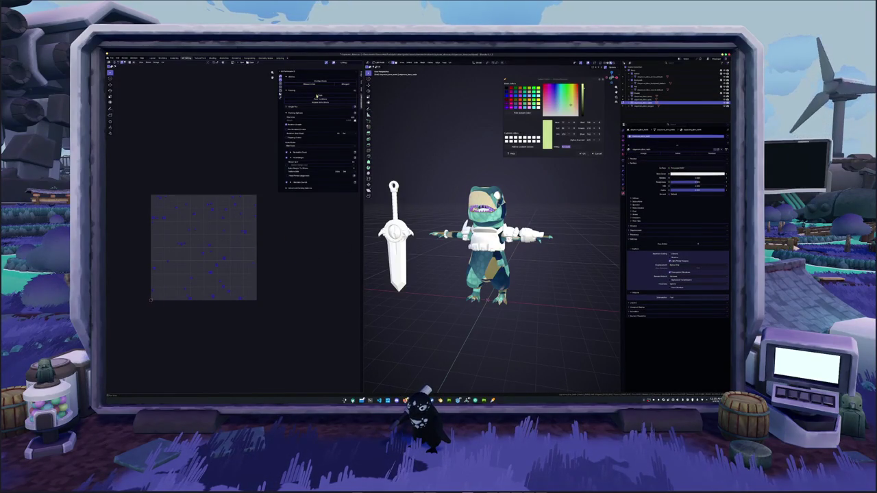
Pack the UV islands of the remaining accessory objects and exit Edit Mode
{"action": "left_click", "coordinate": [318, 96]}
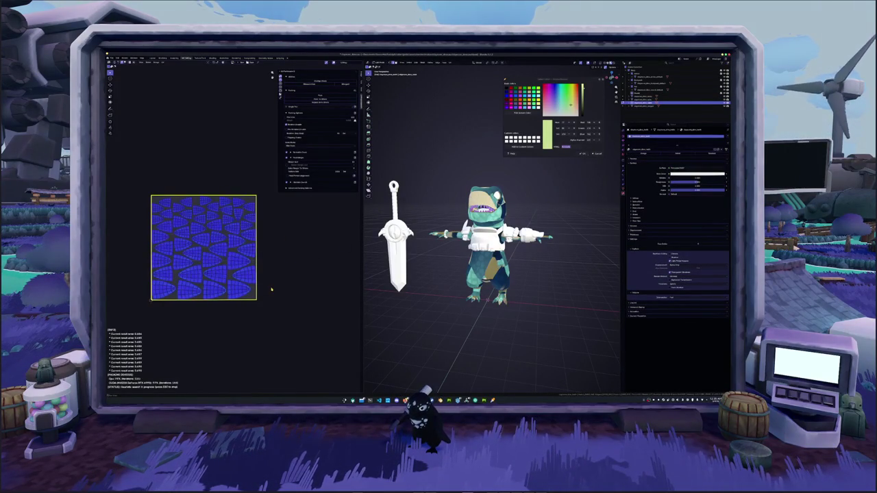
{"action": "key", "text": "Escape"}
{"action": "key", "text": "Tab"}
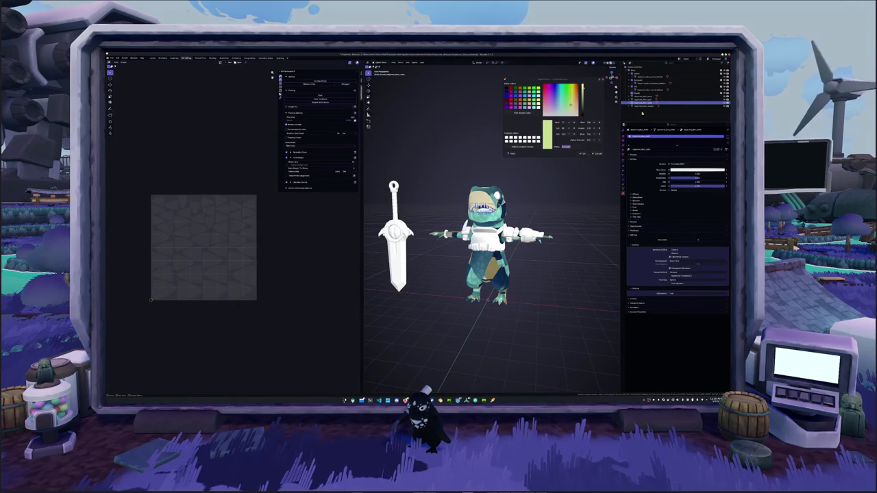
{"action": "left_click", "coordinate": [644, 106]}
{"action": "left_click", "coordinate": [317, 96]}
{"action": "key", "text": "Escape"}
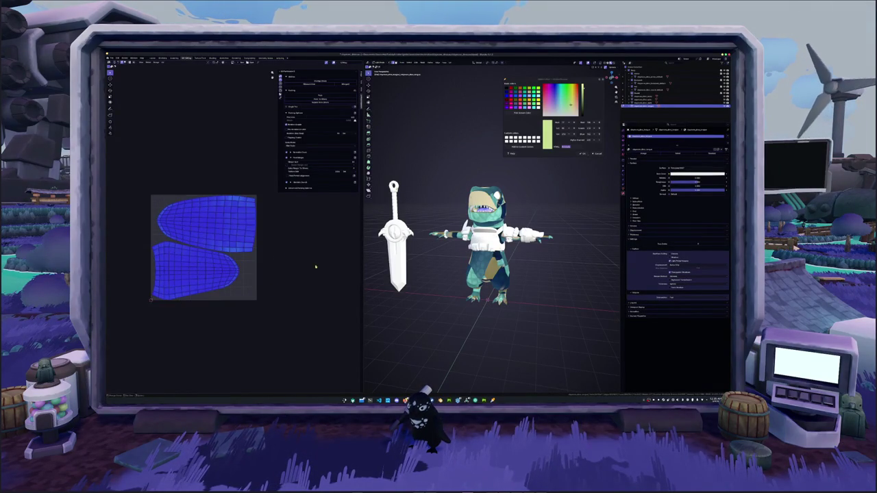
{"action": "key", "text": "Tab"}
Save the texture image to disk with Image > Save As
{"action": "left_click", "coordinate": [404, 200]}
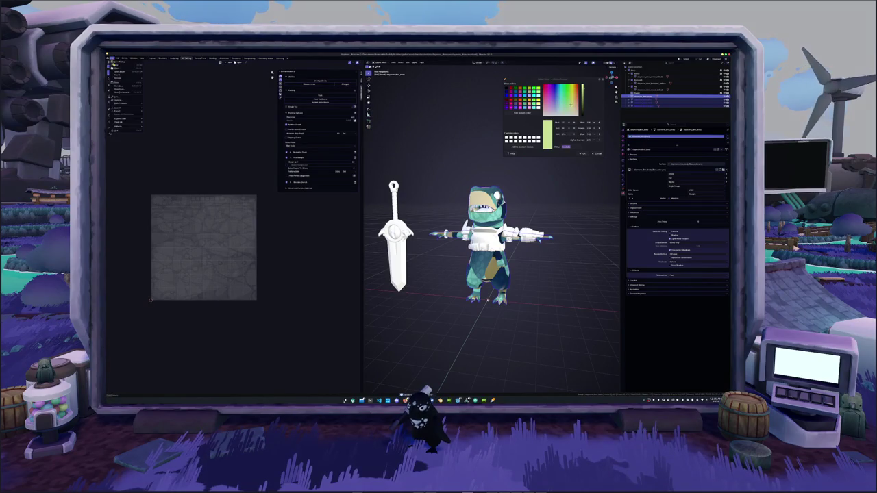
{"action": "mouse_move", "coordinate": [125, 111]}
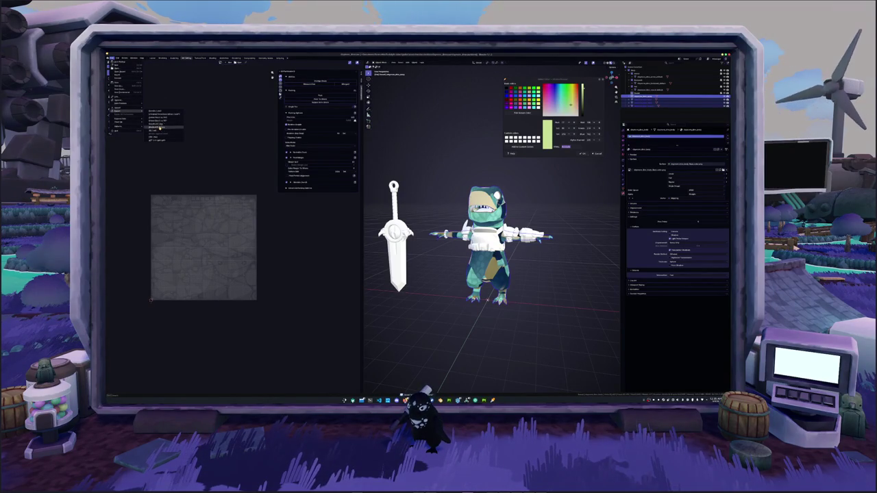
{"action": "left_click", "coordinate": [155, 138]}
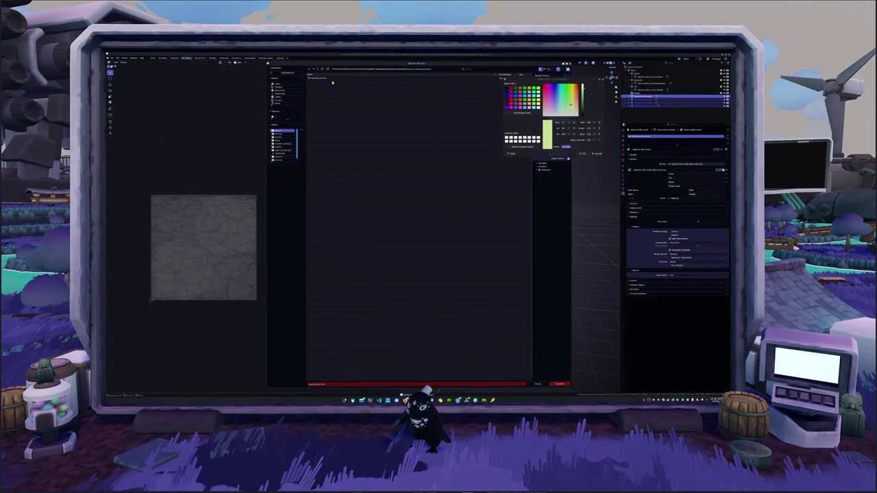
{"action": "left_click", "coordinate": [558, 384]}
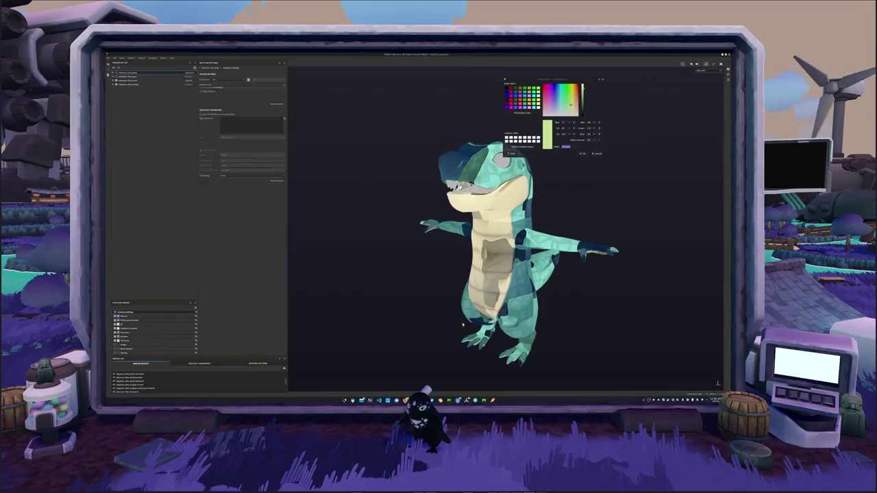
Select the third texture set, change its bake setting value, and bake its mesh maps
{"action": "left_click", "coordinate": [118, 81]}
{"action": "left_click", "coordinate": [117, 76]}
{"action": "left_click", "coordinate": [221, 81]}
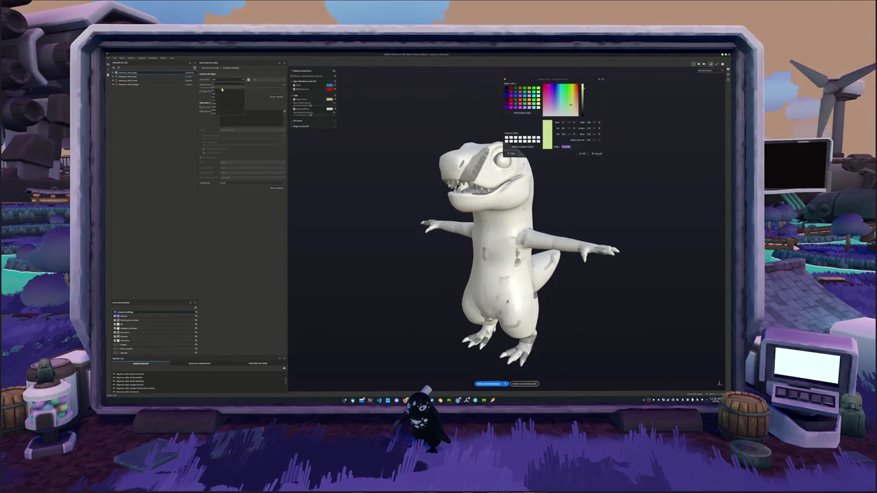
{"action": "left_click", "coordinate": [221, 104]}
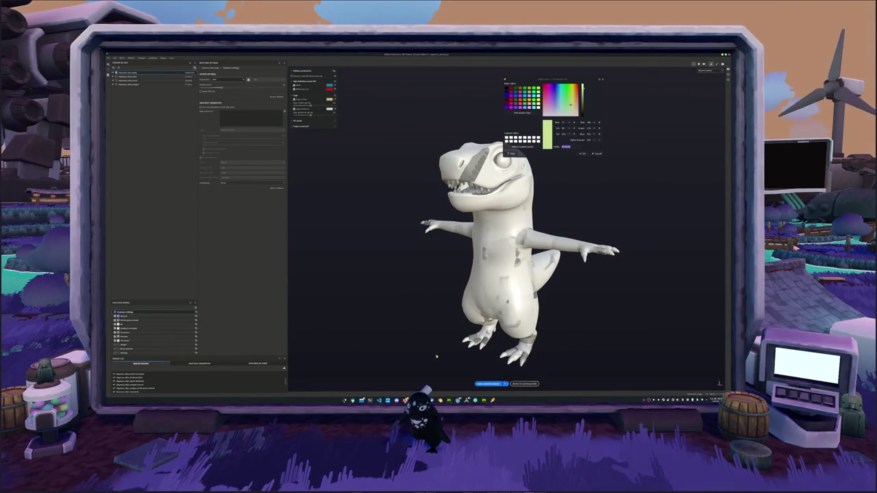
{"action": "left_click", "coordinate": [480, 384]}
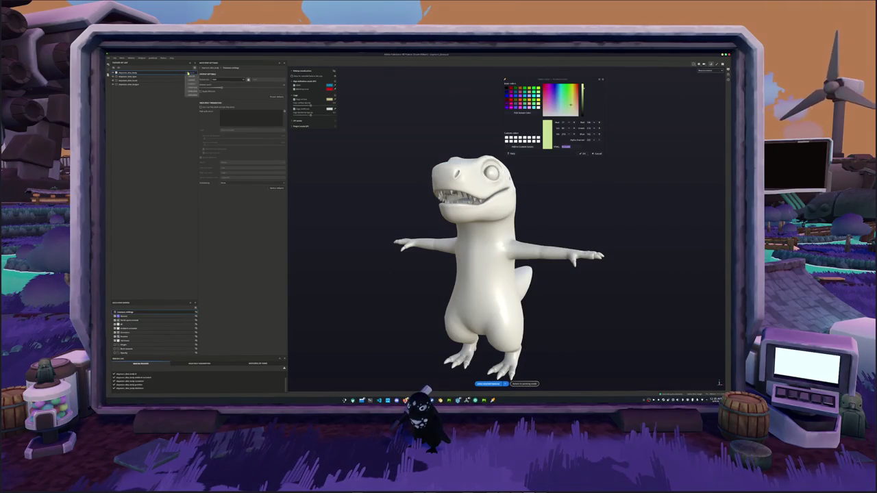
Bake the second and remaining texture sets, adjusting the bake setting for each
{"action": "left_click", "coordinate": [130, 76]}
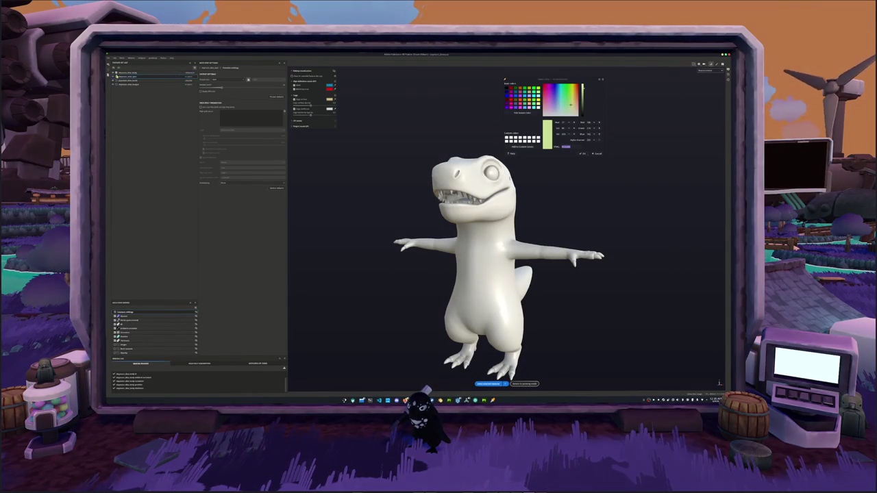
{"action": "left_click", "coordinate": [224, 80]}
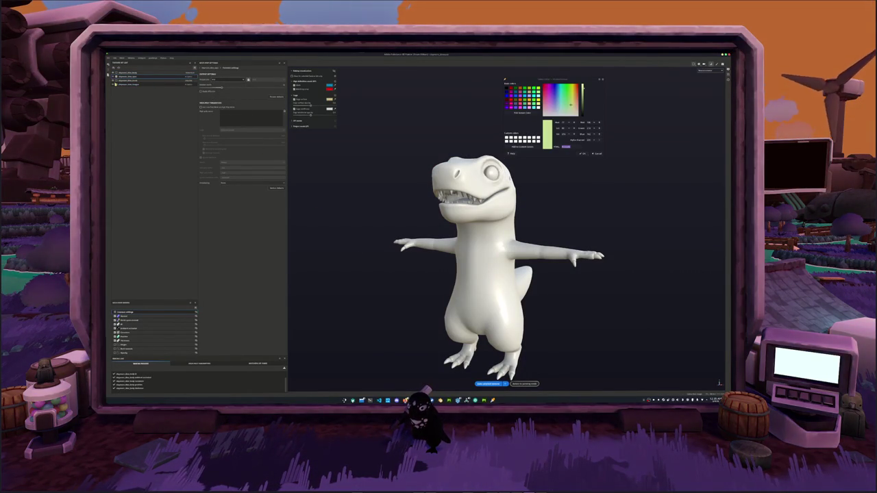
{"action": "left_click", "coordinate": [487, 384]}
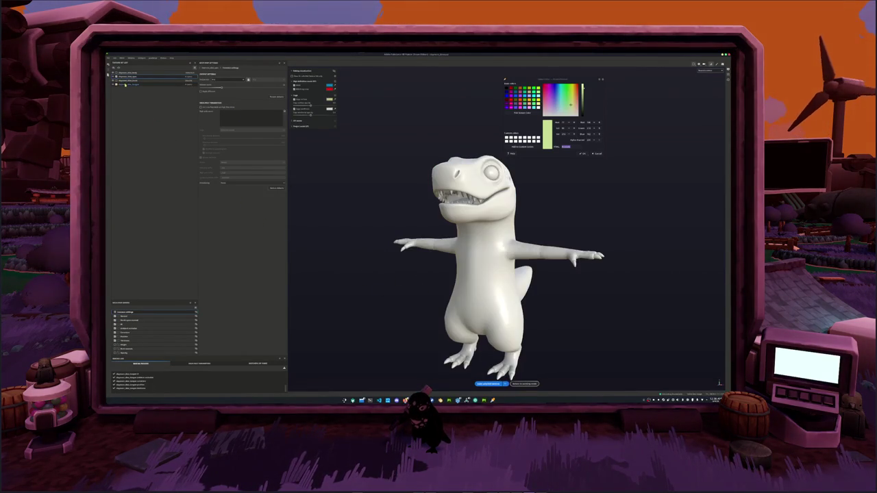
{"action": "left_click", "coordinate": [222, 81]}
{"action": "left_click", "coordinate": [220, 98]}
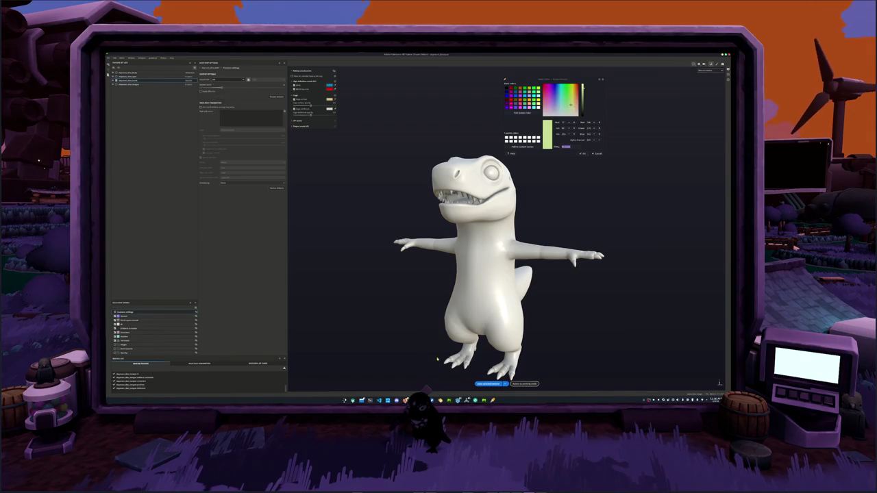
{"action": "left_click", "coordinate": [485, 384]}
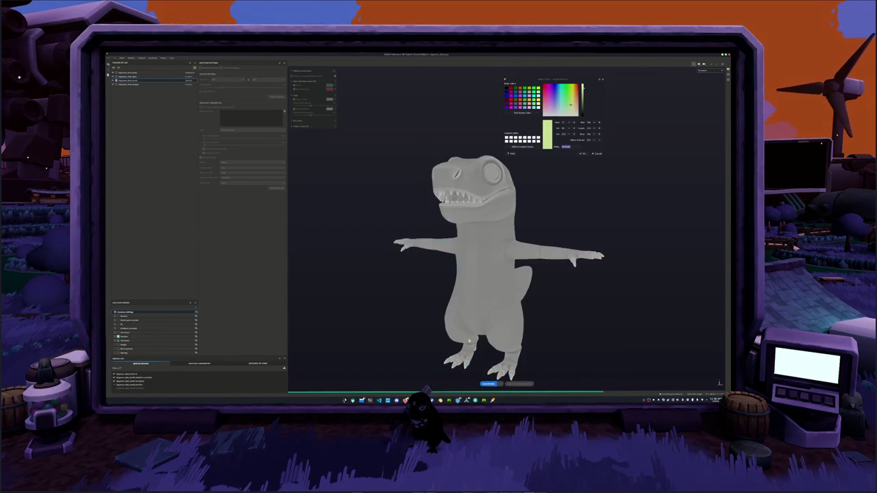
Orbit around the retextured dinosaur to inspect its underside, neck and back
{"action": "left_click_drag", "start_coordinate": [458, 295], "coordinate": [498, 287], "text": "alt"}
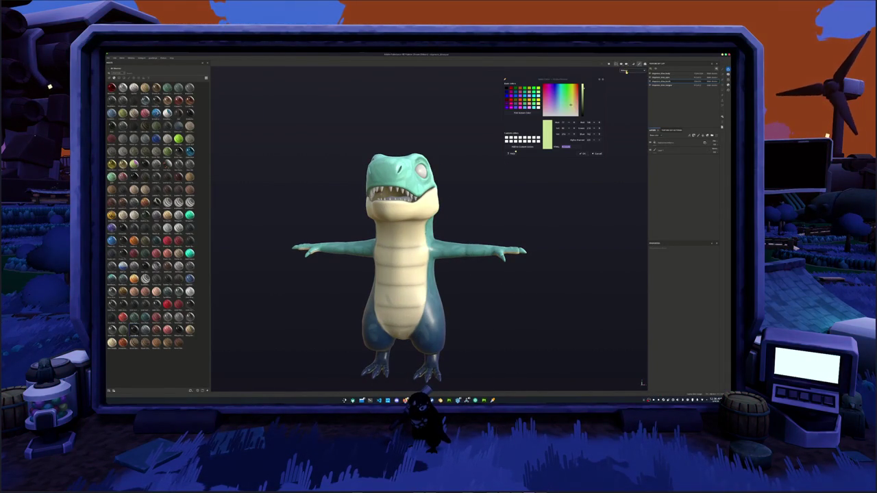
{"action": "mouse_move", "coordinate": [493, 137]}
{"action": "left_mouse_down", "text": "alt"}
{"action": "mouse_move", "coordinate": [483, 160]}
{"action": "mouse_move", "coordinate": [369, 216]}
{"action": "mouse_move", "coordinate": [384, 213]}
{"action": "left_mouse_up", "text": "alt"}
{"action": "right_click_drag", "start_coordinate": [384, 213], "coordinate": [390, 205], "text": "alt"}
{"action": "mouse_move", "coordinate": [390, 205]}
{"action": "left_mouse_down", "text": "alt"}
{"action": "mouse_move", "coordinate": [349, 205]}
{"action": "mouse_move", "coordinate": [455, 215]}
{"action": "mouse_move", "coordinate": [425, 216]}
{"action": "mouse_move", "coordinate": [584, 208]}
{"action": "mouse_move", "coordinate": [415, 218]}
{"action": "mouse_move", "coordinate": [556, 212]}
{"action": "mouse_move", "coordinate": [459, 219]}
{"action": "mouse_move", "coordinate": [390, 190]}
{"action": "mouse_move", "coordinate": [547, 217]}
{"action": "mouse_move", "coordinate": [476, 242]}
{"action": "left_mouse_up", "text": "alt"}
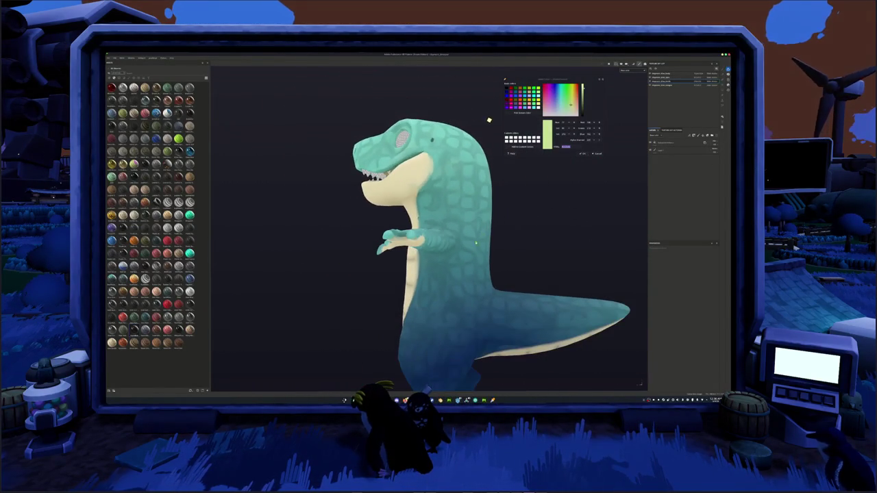
{"action": "mouse_move", "coordinate": [431, 324]}
{"action": "left_mouse_down", "text": "alt"}
{"action": "mouse_move", "coordinate": [479, 287]}
{"action": "mouse_move", "coordinate": [438, 232]}
{"action": "mouse_move", "coordinate": [450, 219]}
{"action": "left_mouse_up", "text": "alt"}
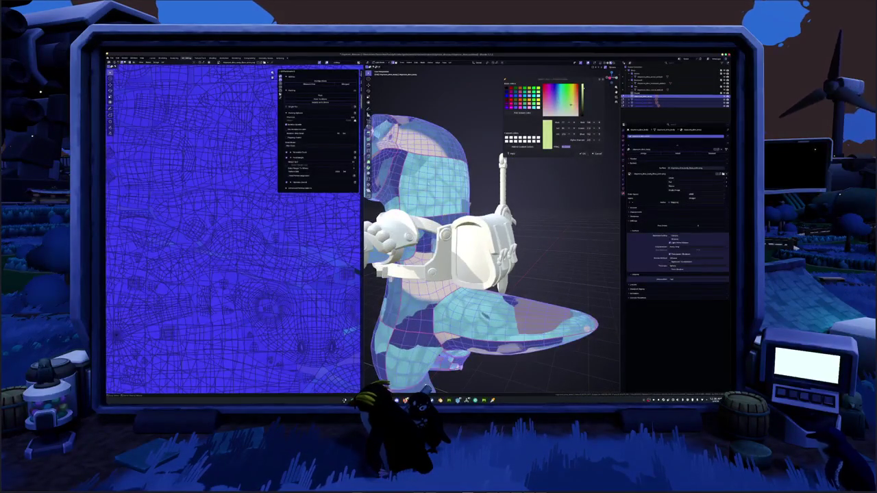
Orbit the model and select the entire dinosaur body mesh for UV editing
{"action": "scroll", "coordinate": [432, 190], "scroll_direction": "up", "scroll_amount": 5}
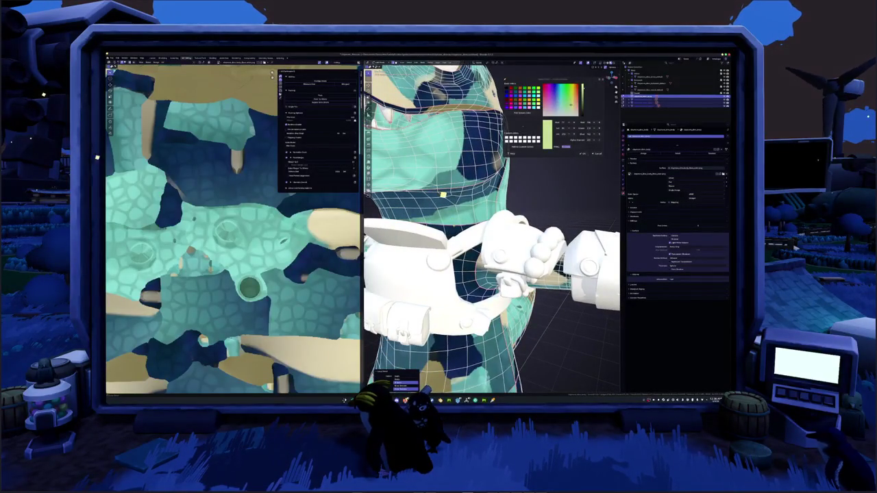
{"action": "scroll", "coordinate": [443, 196], "scroll_direction": "down", "scroll_amount": 5}
{"action": "middle_click_drag", "start_coordinate": [443, 195], "coordinate": [461, 207]}
{"action": "right_click", "coordinate": [461, 207]}
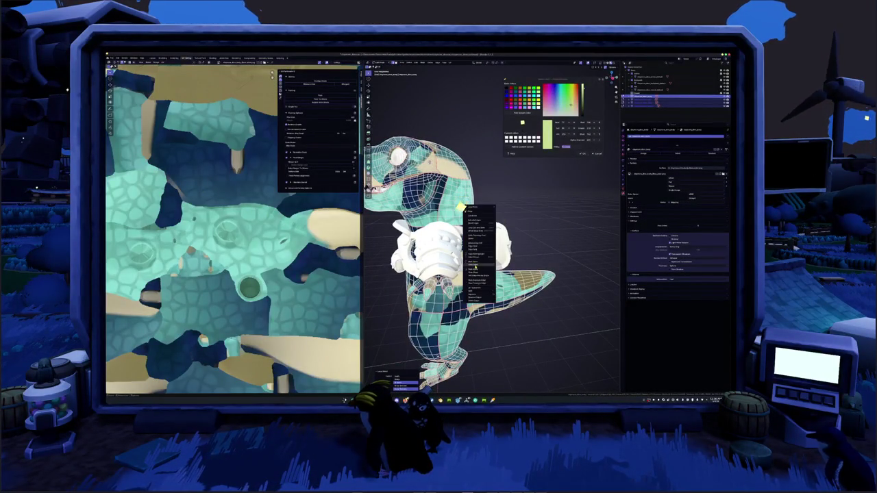
{"action": "left_click", "coordinate": [473, 267]}
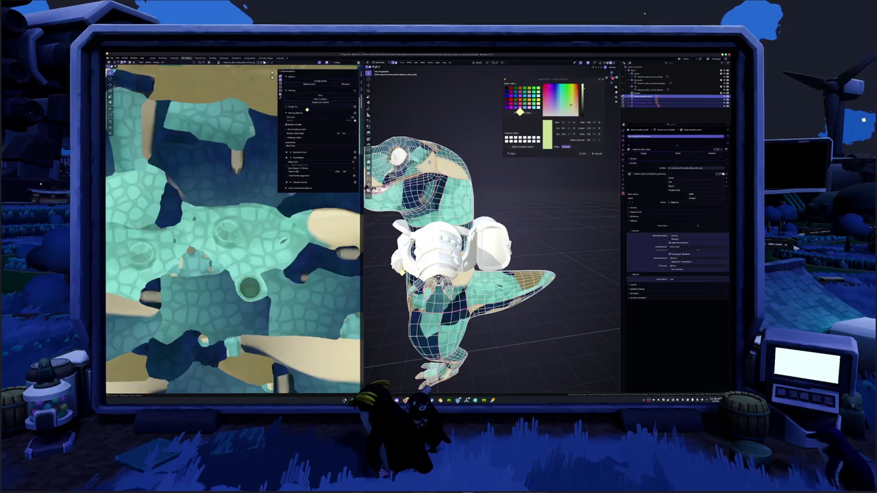
{"action": "right_click", "coordinate": [500, 212]}
{"action": "left_click", "coordinate": [490, 211]}
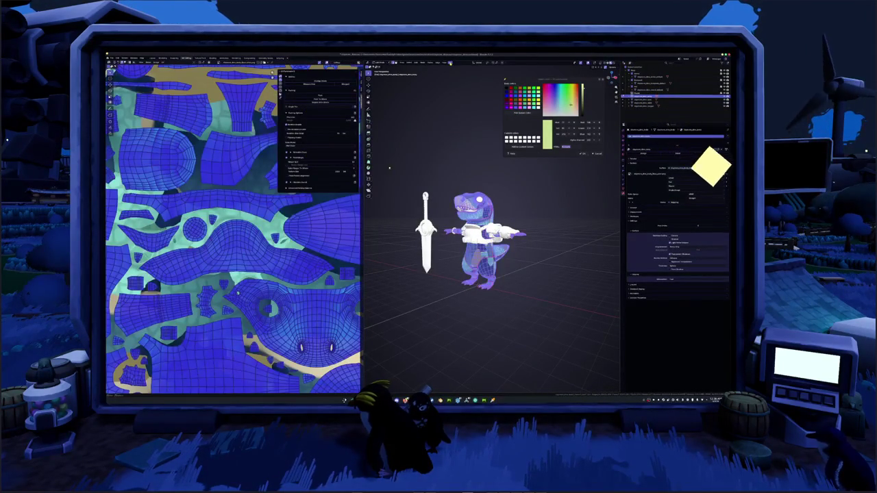
Zoom out the UV editor and pack the body's UV islands into the texture square
{"action": "left_click", "coordinate": [450, 62]}
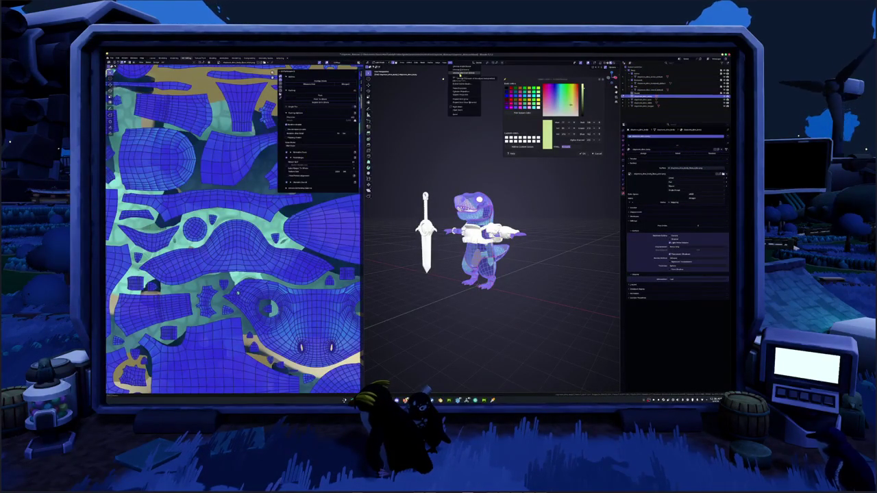
{"action": "scroll", "coordinate": [233, 233], "scroll_direction": "down", "scroll_amount": 3}
{"action": "scroll", "coordinate": [233, 232], "scroll_direction": "down", "scroll_amount": 2}
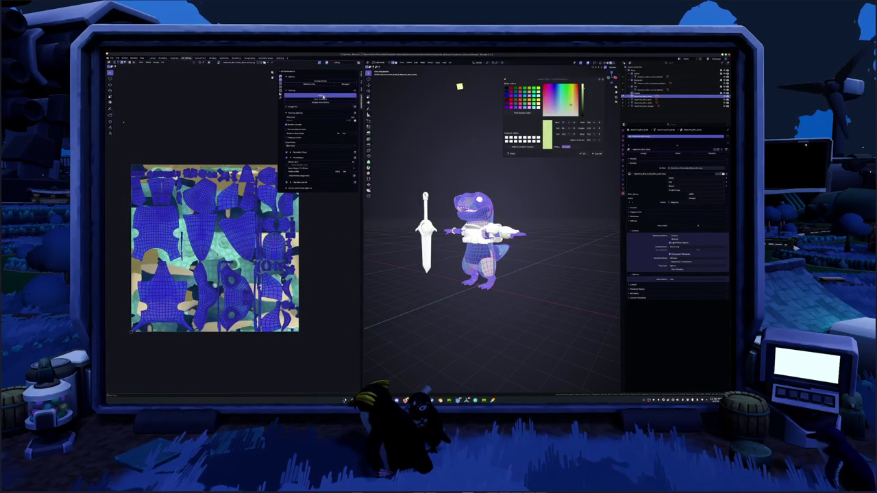
{"action": "left_click", "coordinate": [322, 97]}
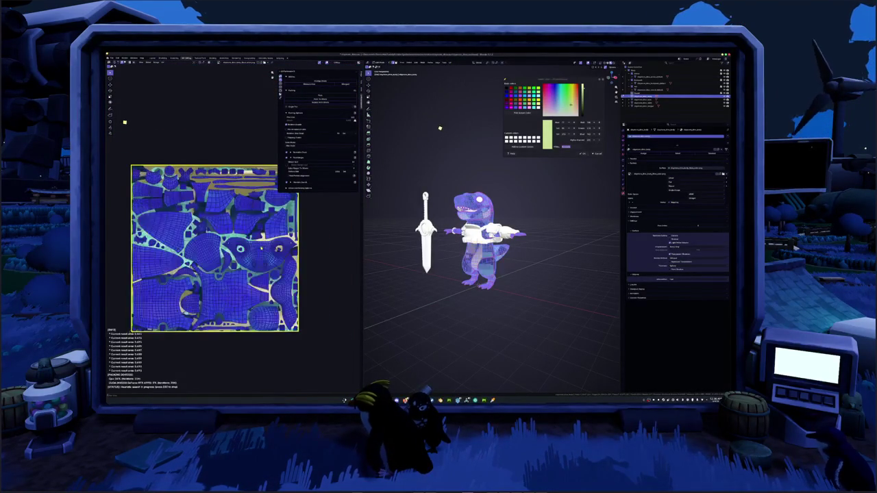